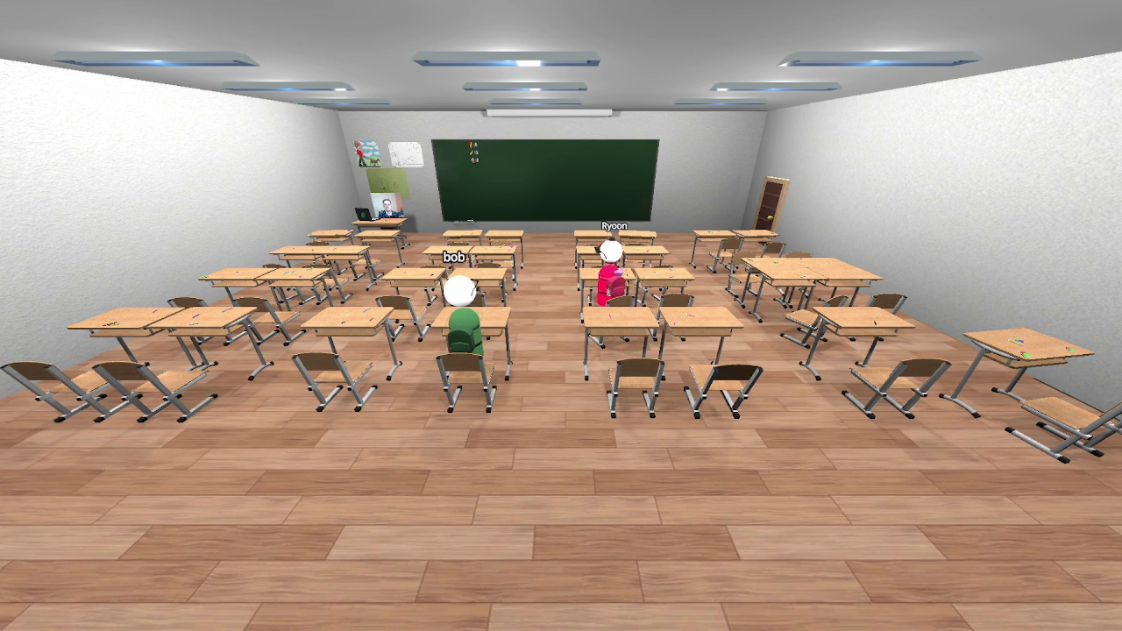
- Scroll up through the Godot Project Manager's list of classroom projects
scroll(561, 315, up, 3)
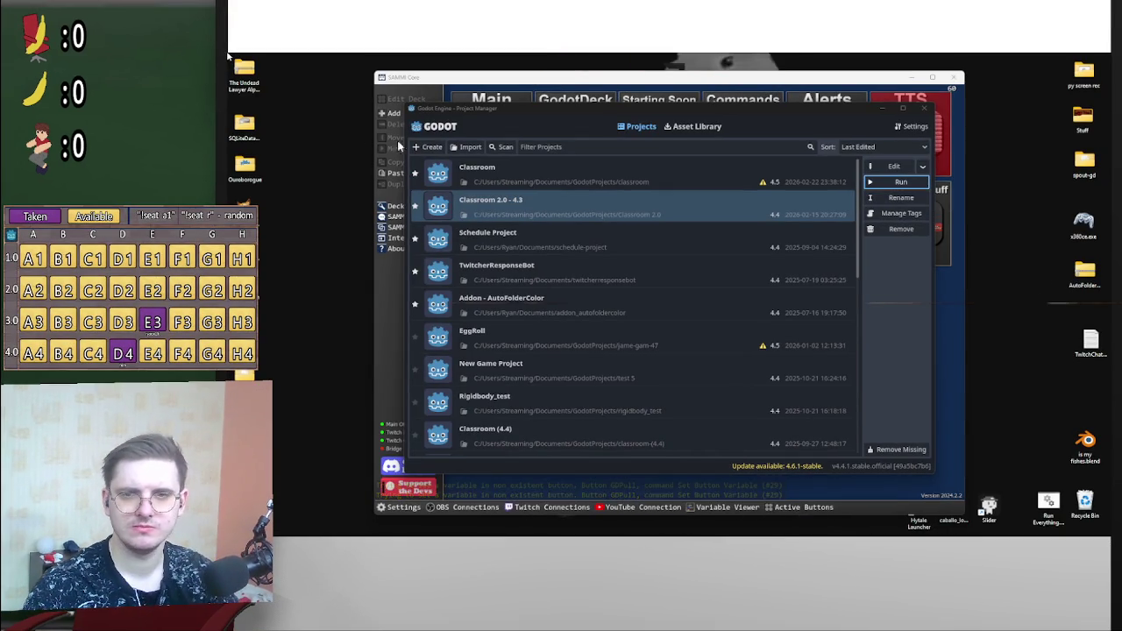
- Close the Godot Project Manager and SAMMI Core with Alt+F4, uncovering the dancing-rat desktop
key(alt+Tab)
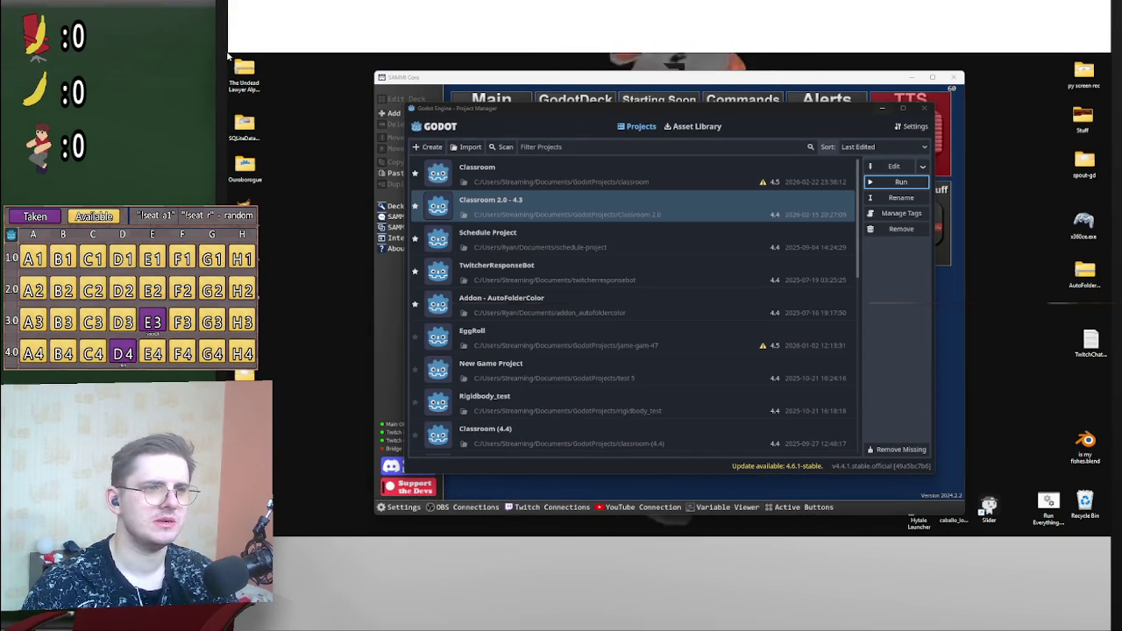
key(alt+F4)
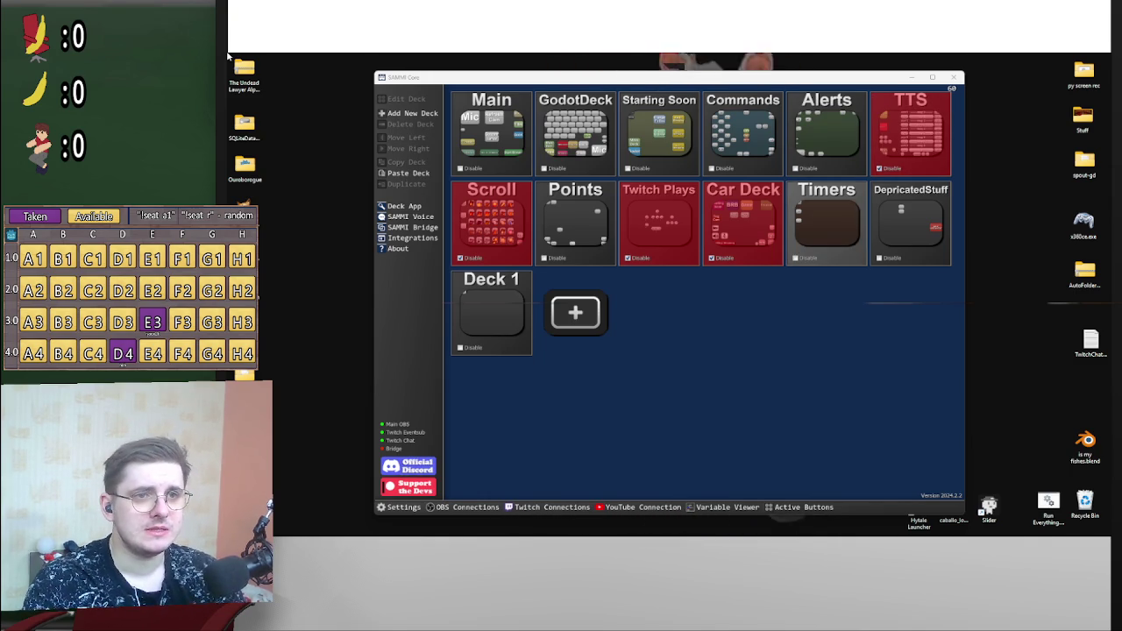
key(alt+F4)
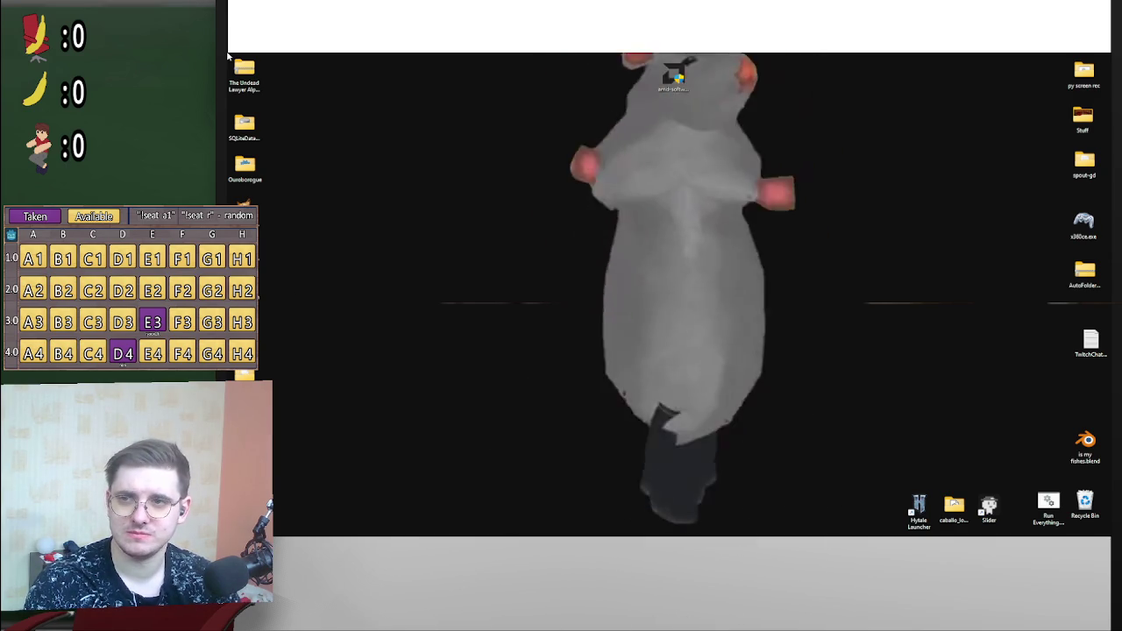
key(alt+Tab)
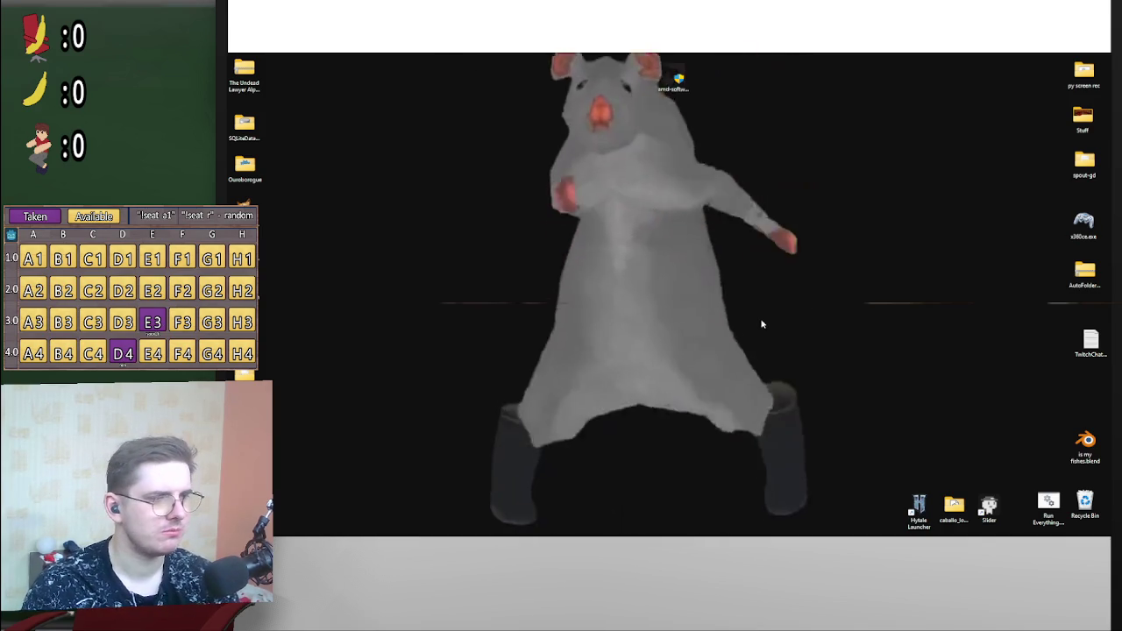
mouse_move(863, 529)
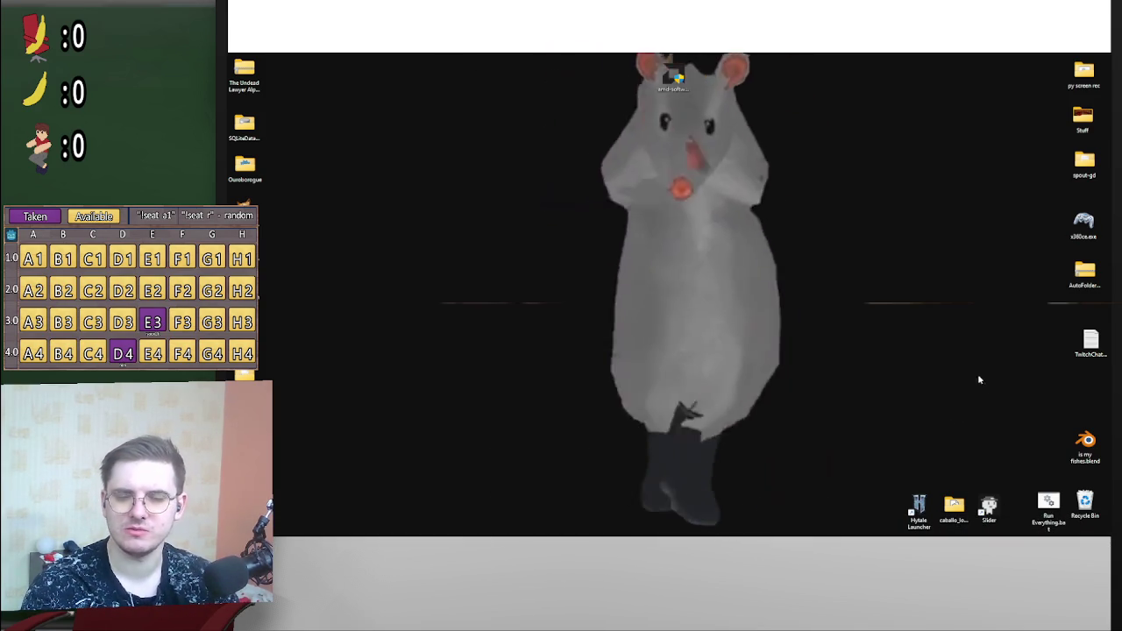
mouse_move(741, 526)
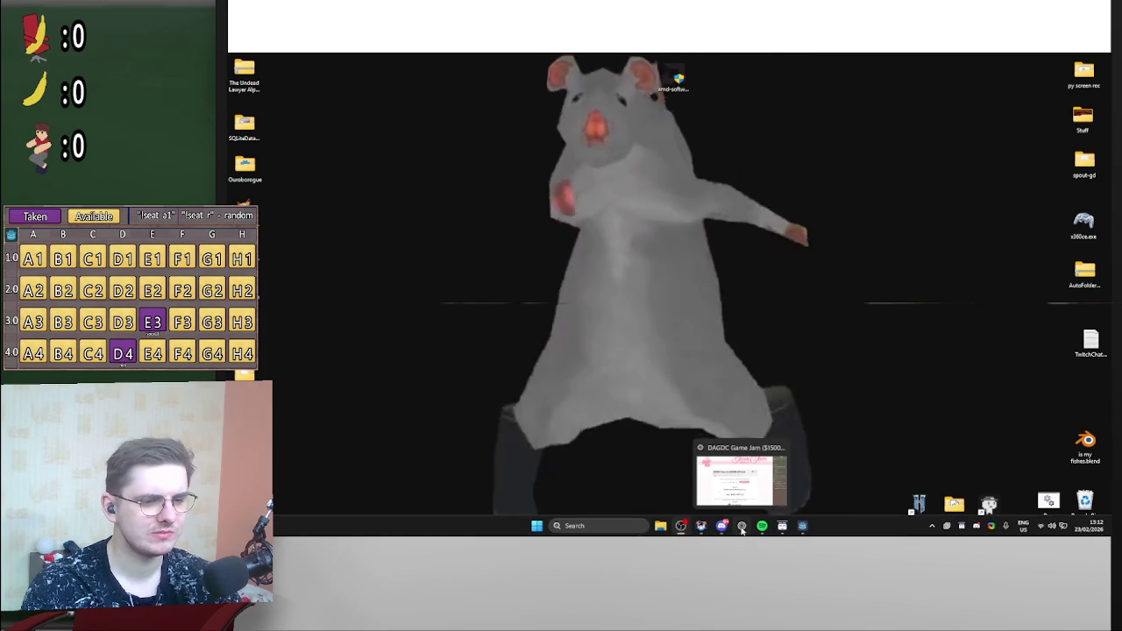
- Bring up the DAGDC Game Jam page, scroll it, and select the 'THEME: XOXO' line
click(742, 526)
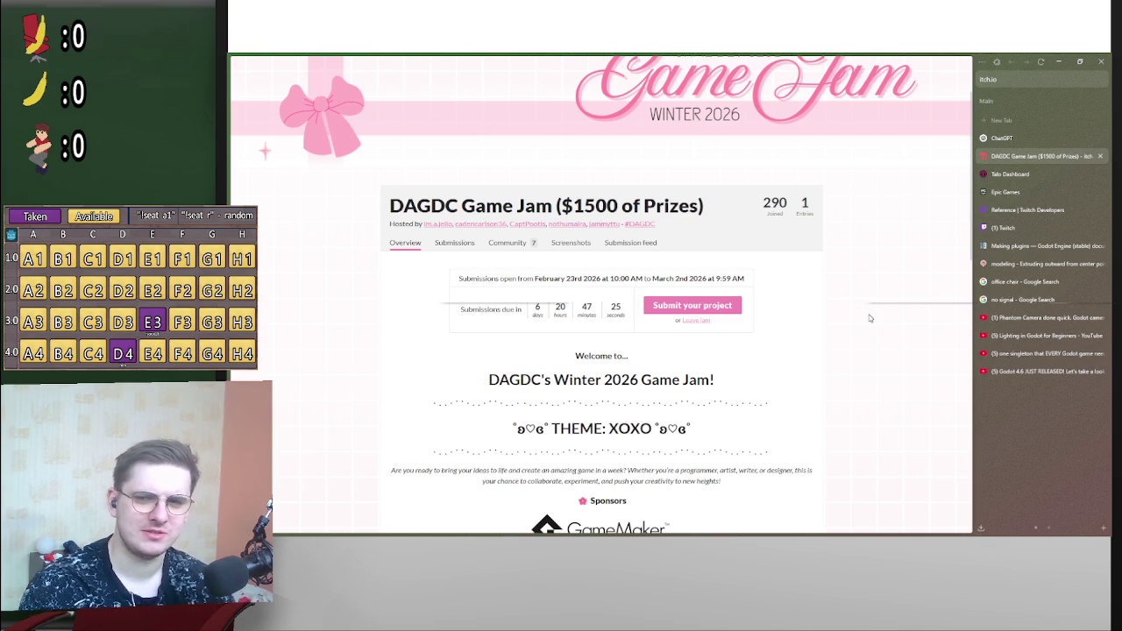
scroll(846, 349, up, 2)
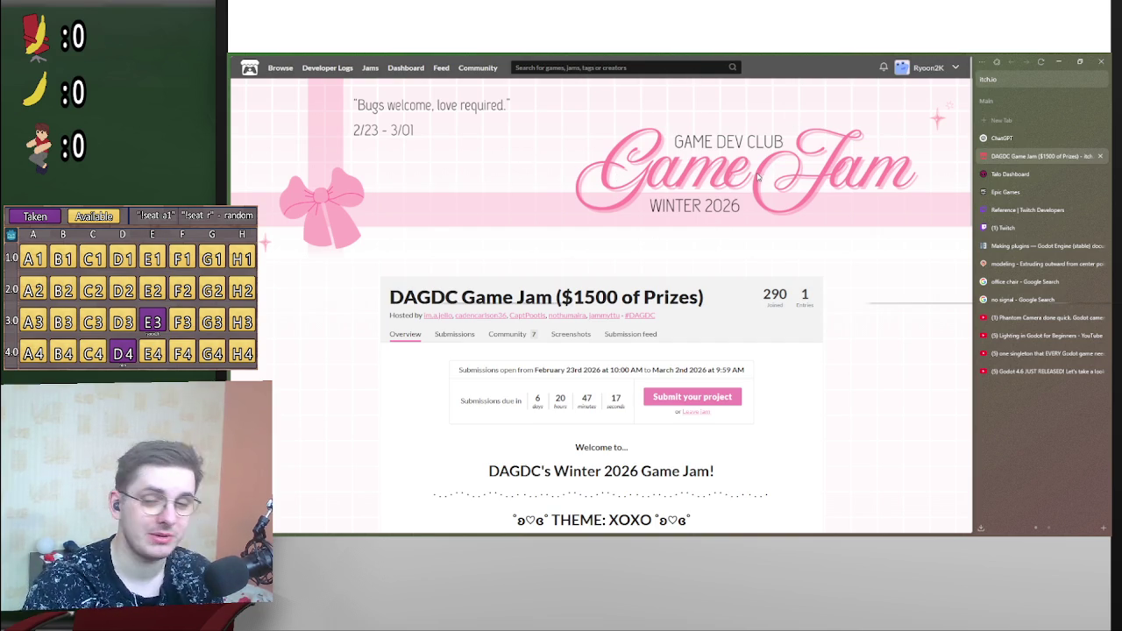
scroll(666, 179, down, 3)
scroll(439, 179, up, 3)
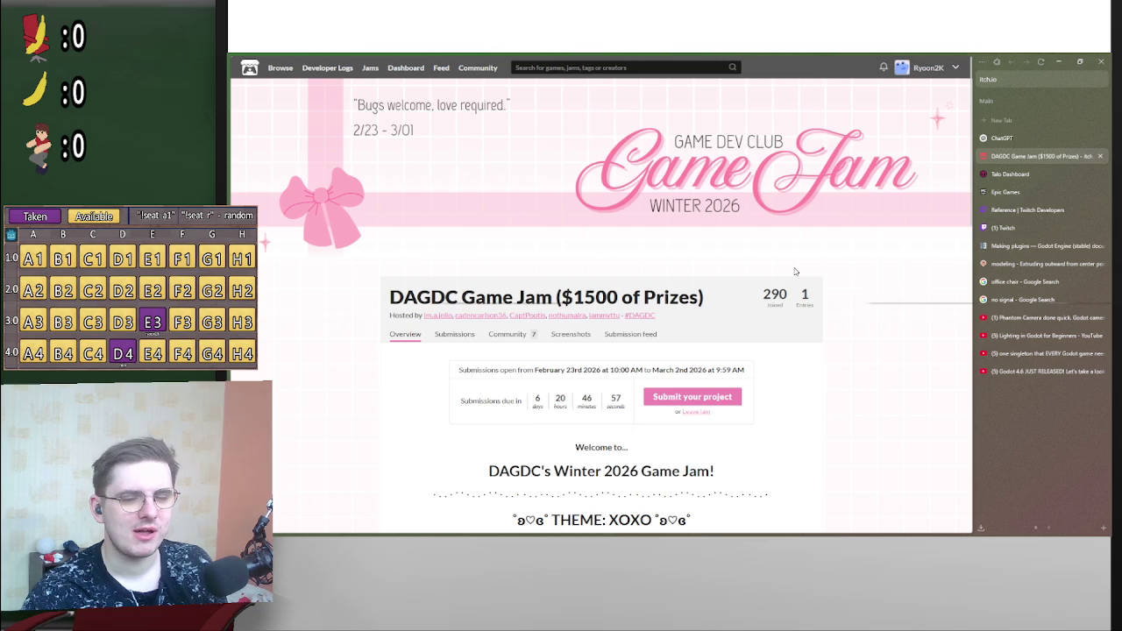
scroll(795, 272, down, 3)
mouse_move(551, 383)
mouse_down()
mouse_move(668, 383)
mouse_move(652, 382)
mouse_up()
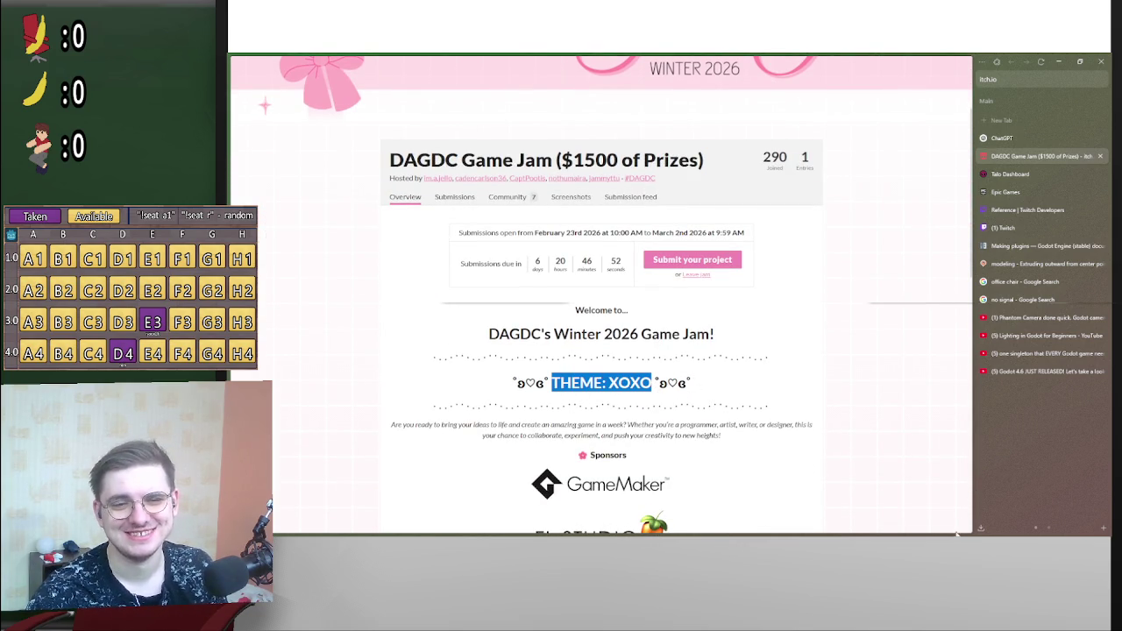
- Return from the music player, re-highlight 'THEME: XOXO', then switch to Discord
click(763, 526)
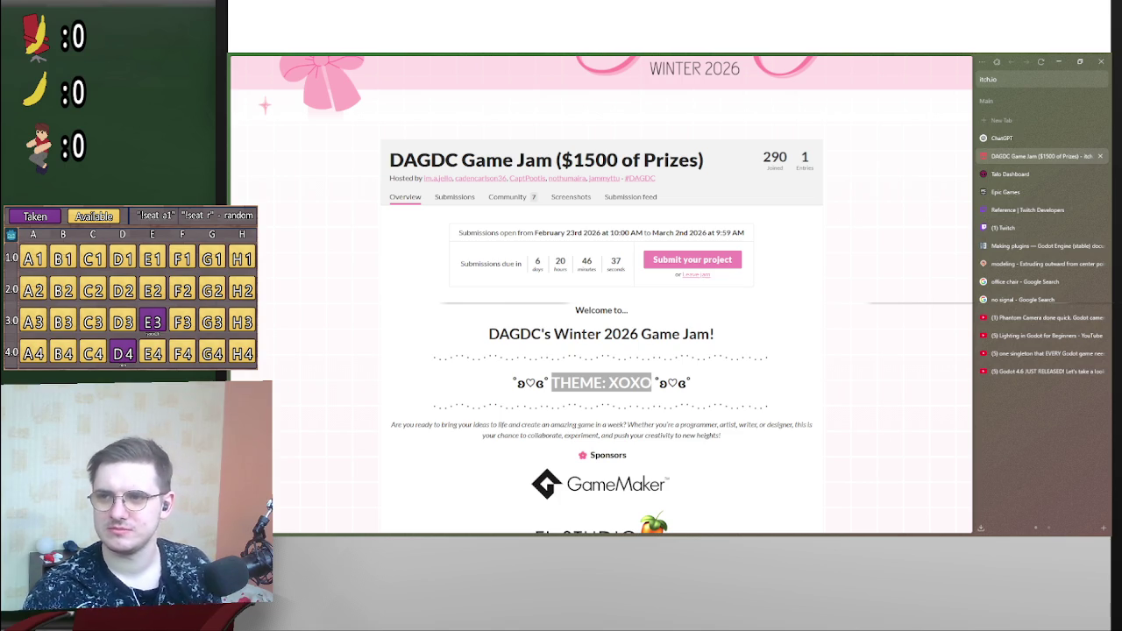
key(alt+Tab)
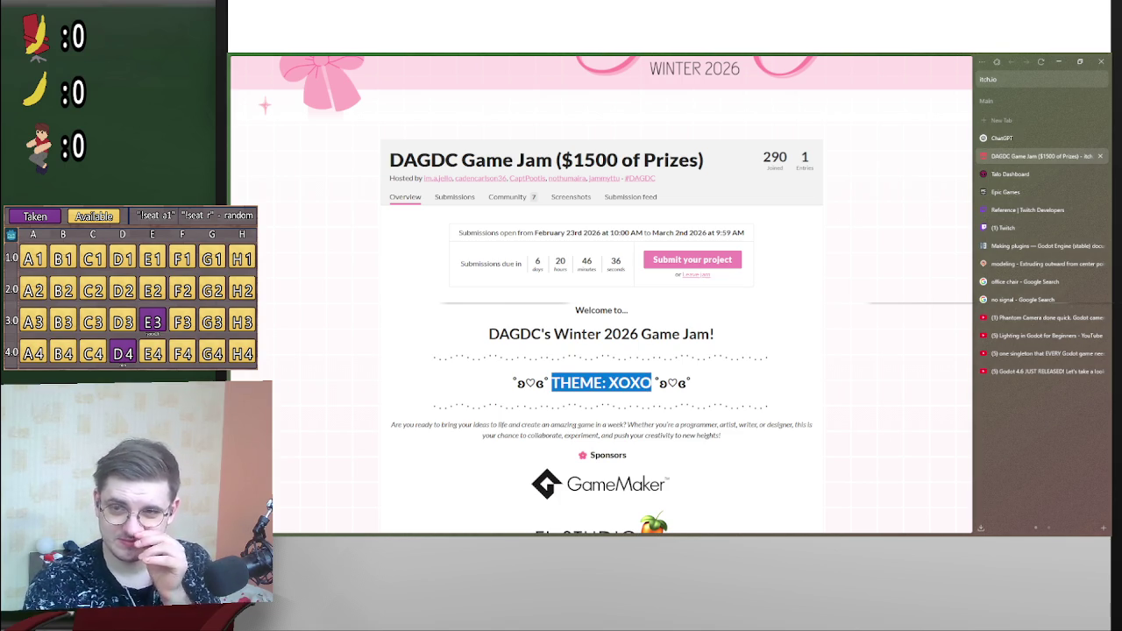
drag(553, 386, 653, 386)
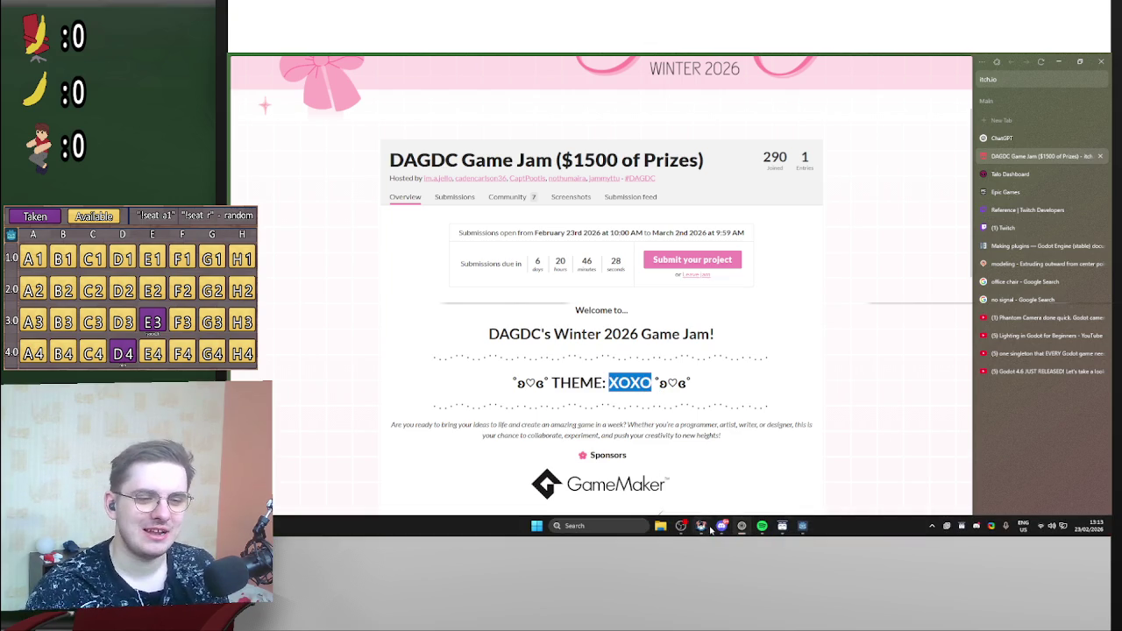
click(720, 529)
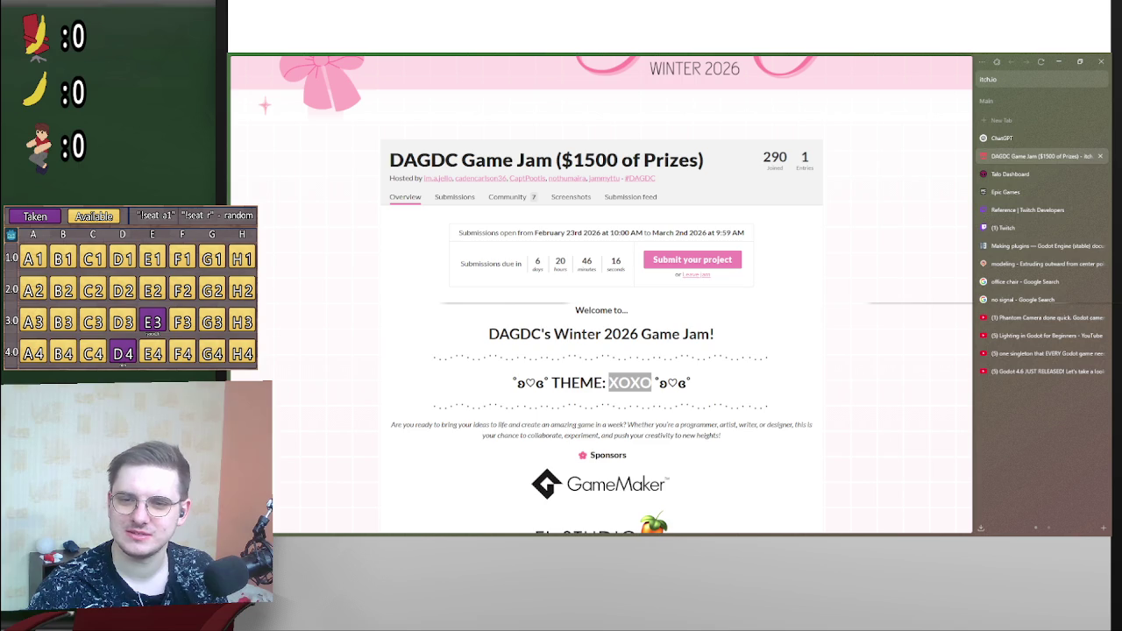
key(alt+Tab)
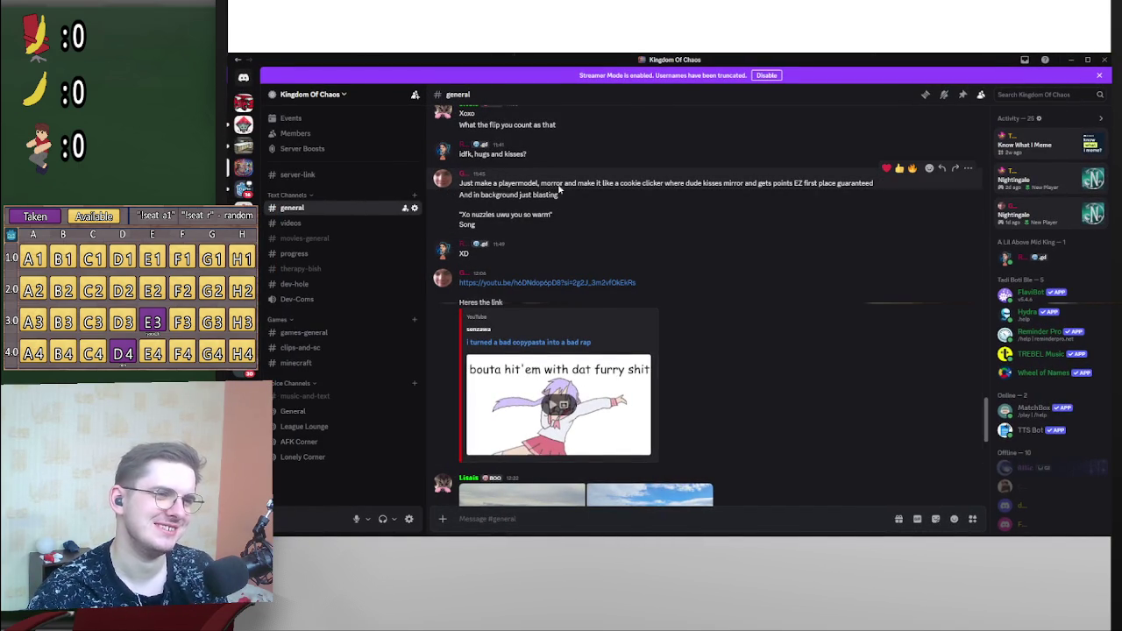
- Highlight the cookie clicker suggestion in the #general message, then clear the selection
drag(602, 184, 744, 185)
click(616, 195)
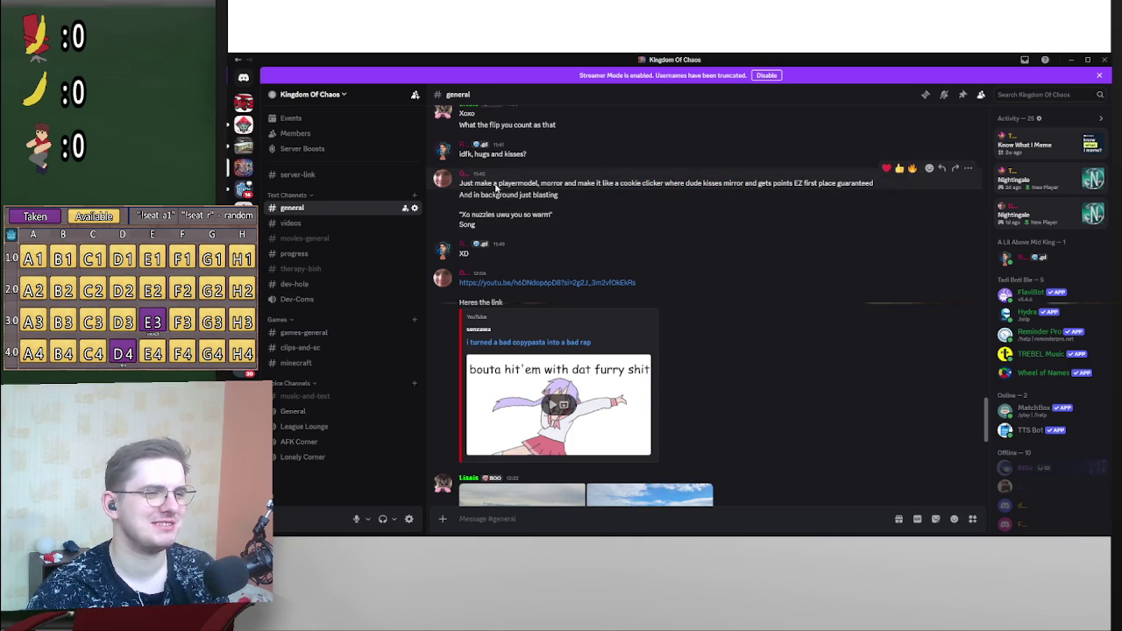
drag(583, 184, 641, 186)
click(701, 187)
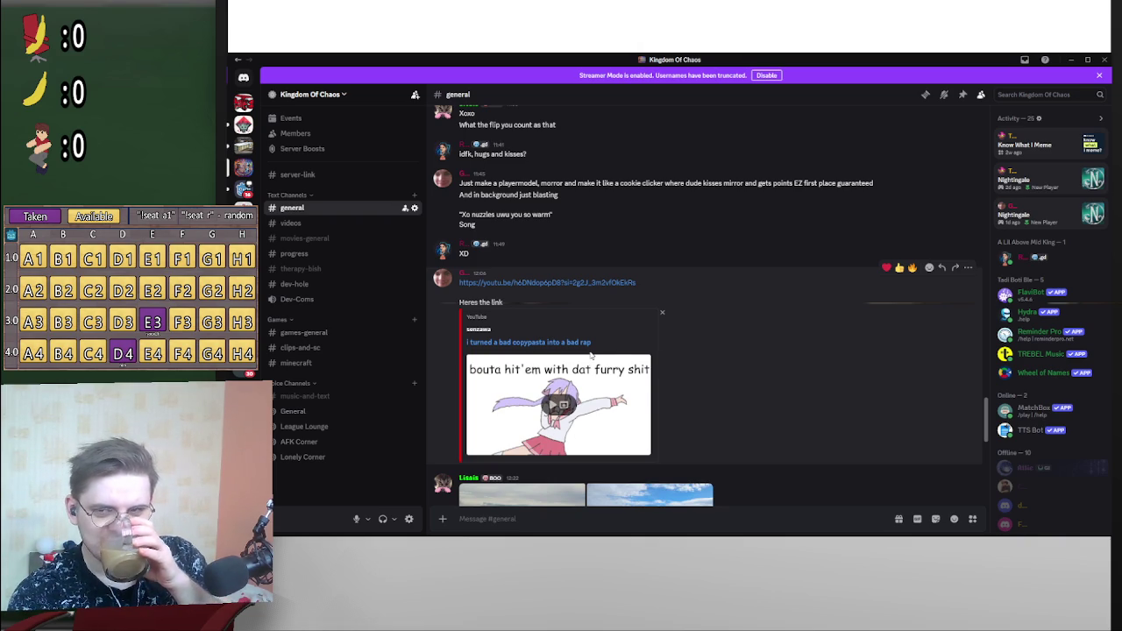
- Scroll the #general chat and minimize Discord to show the jam page
mouse_move(722, 526)
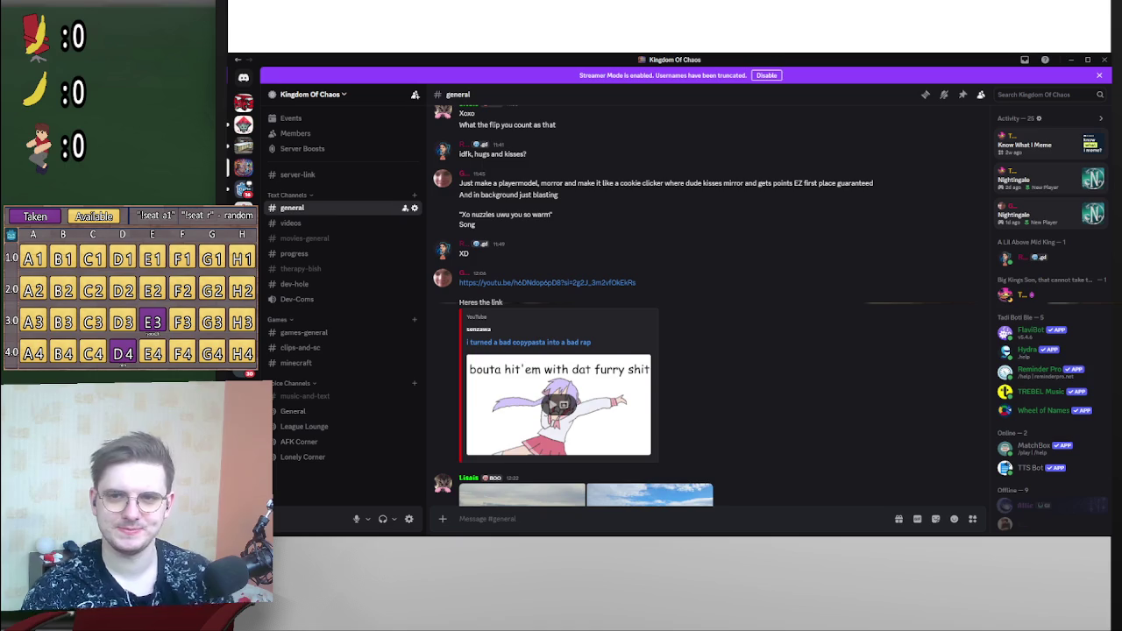
scroll(565, 331, up, 1)
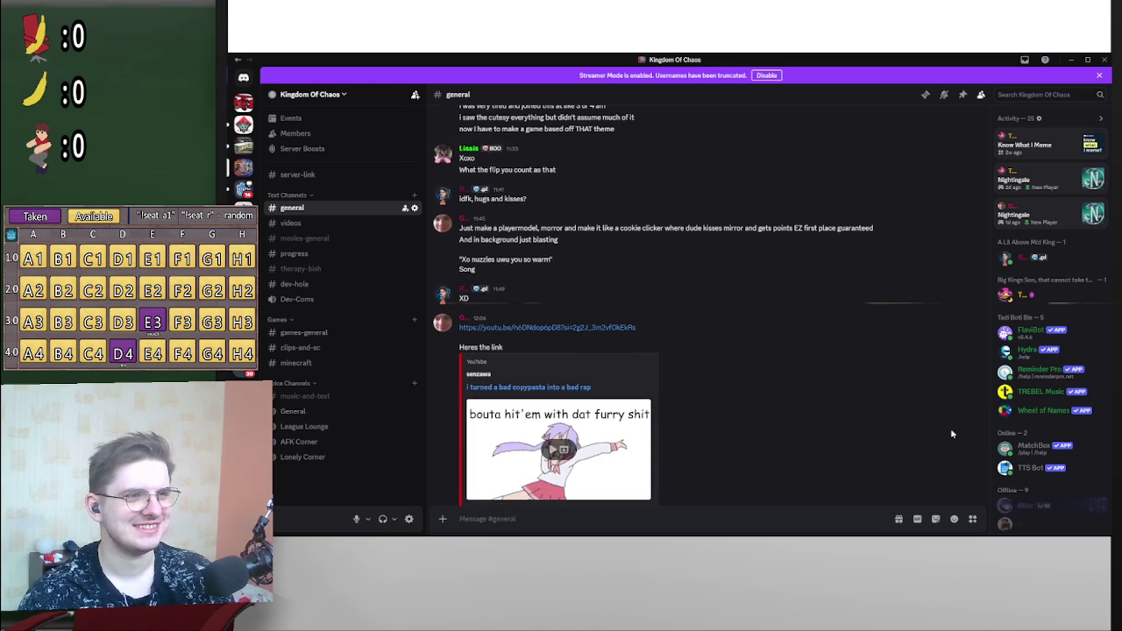
scroll(831, 384, down, 1)
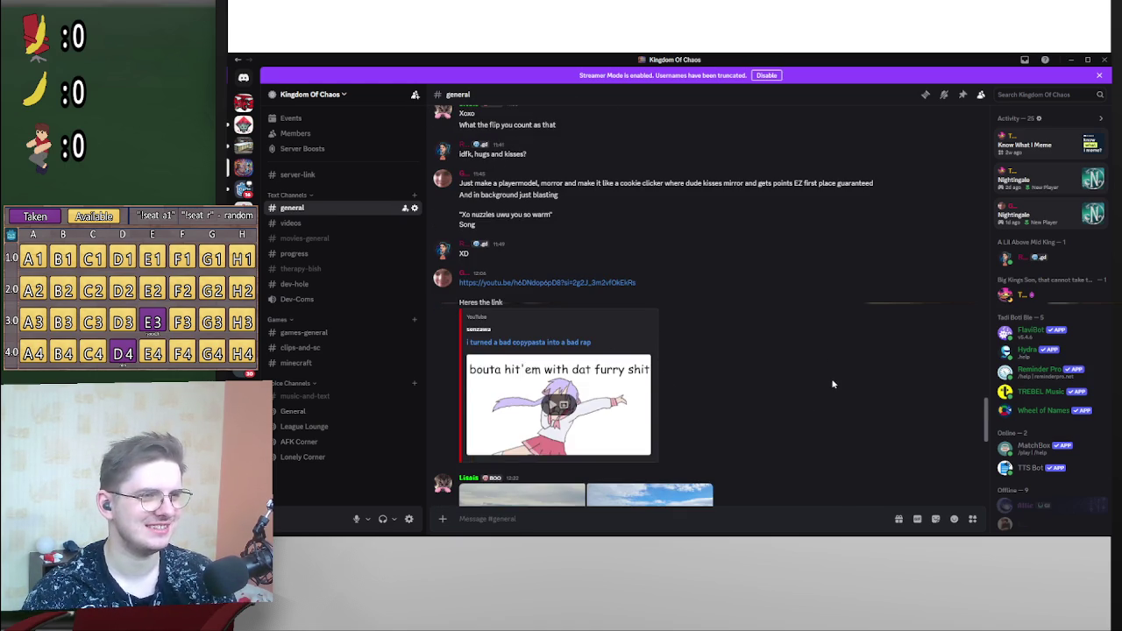
click(1071, 59)
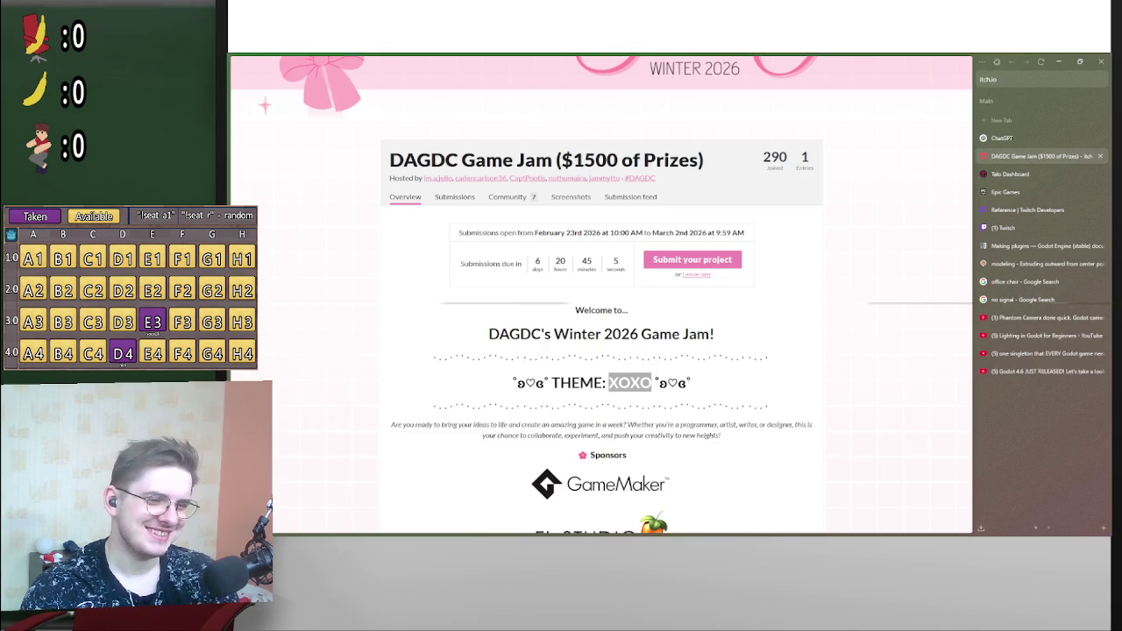
mouse_move(661, 516)
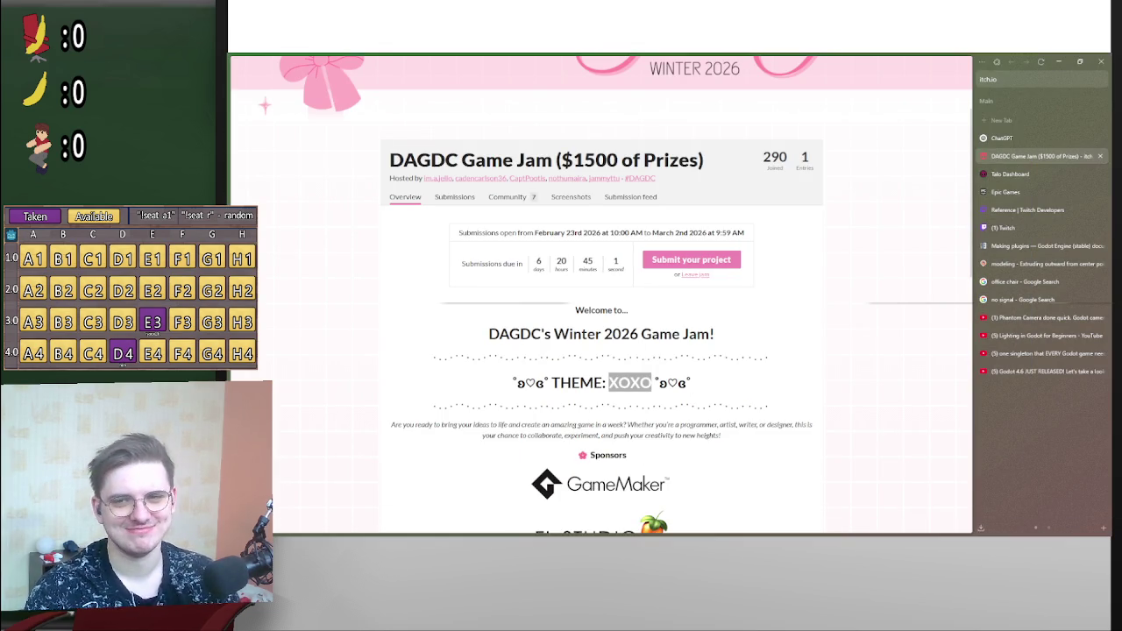
mouse_move(802, 526)
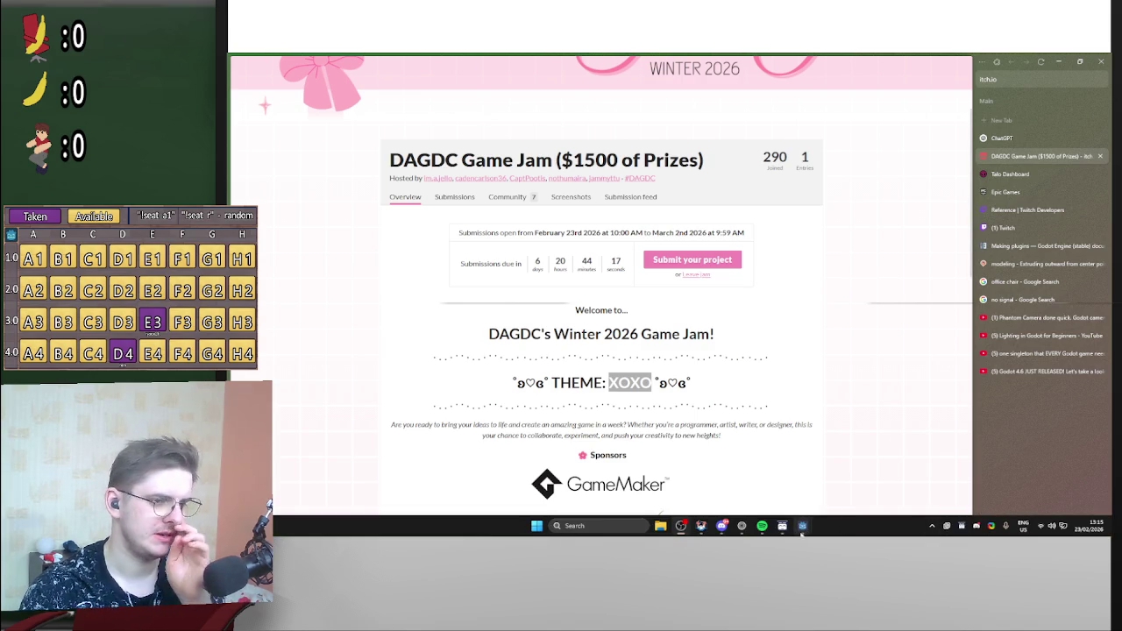
- Add 'the' to the Jam button's message: 'I am participating in the Mini Jame Gam #47'
click(792, 507)
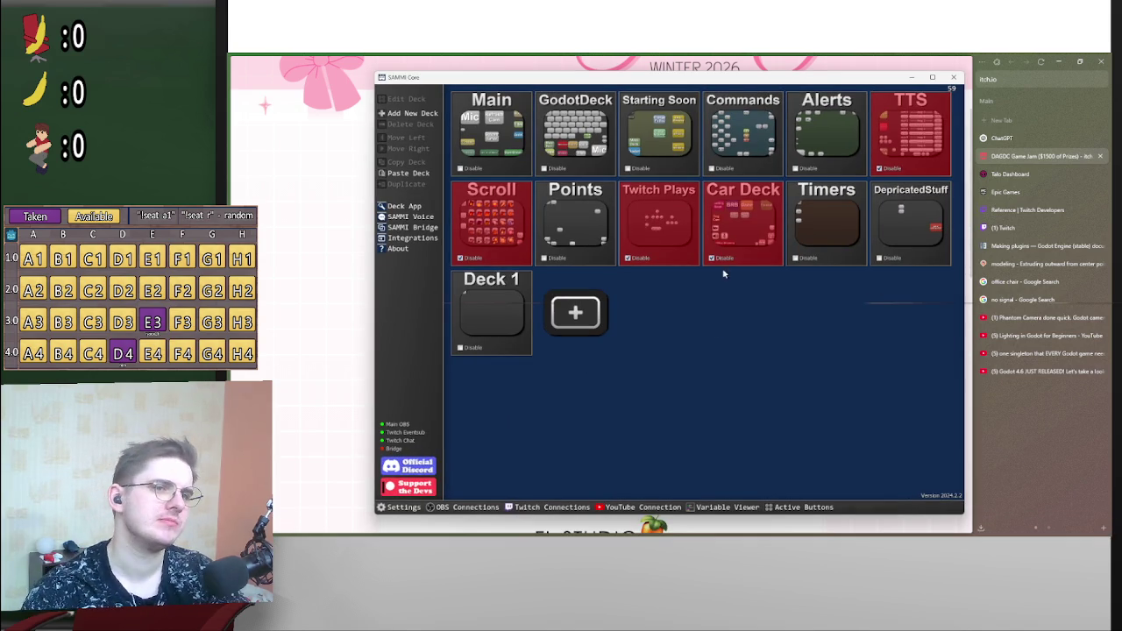
click(743, 132)
double_click(698, 300)
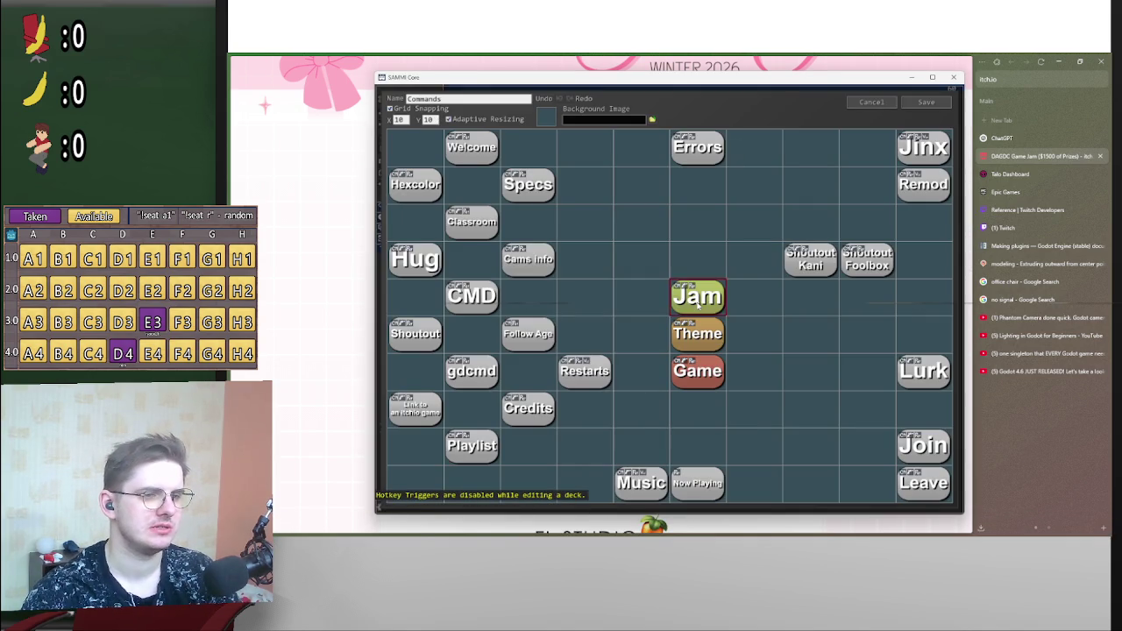
click(555, 147)
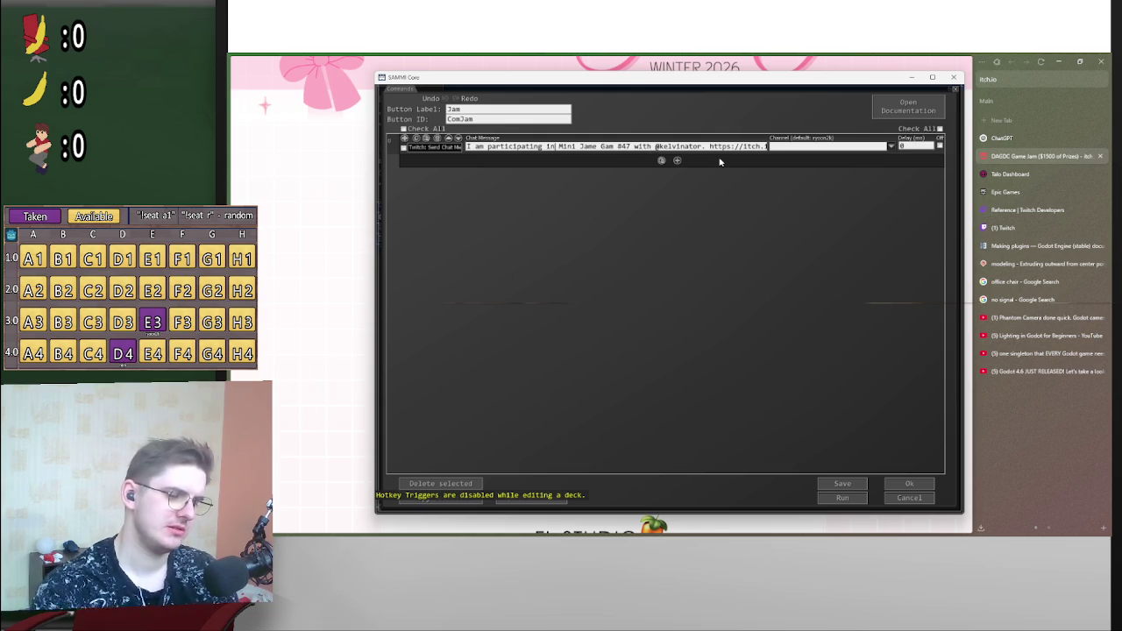
text(the)
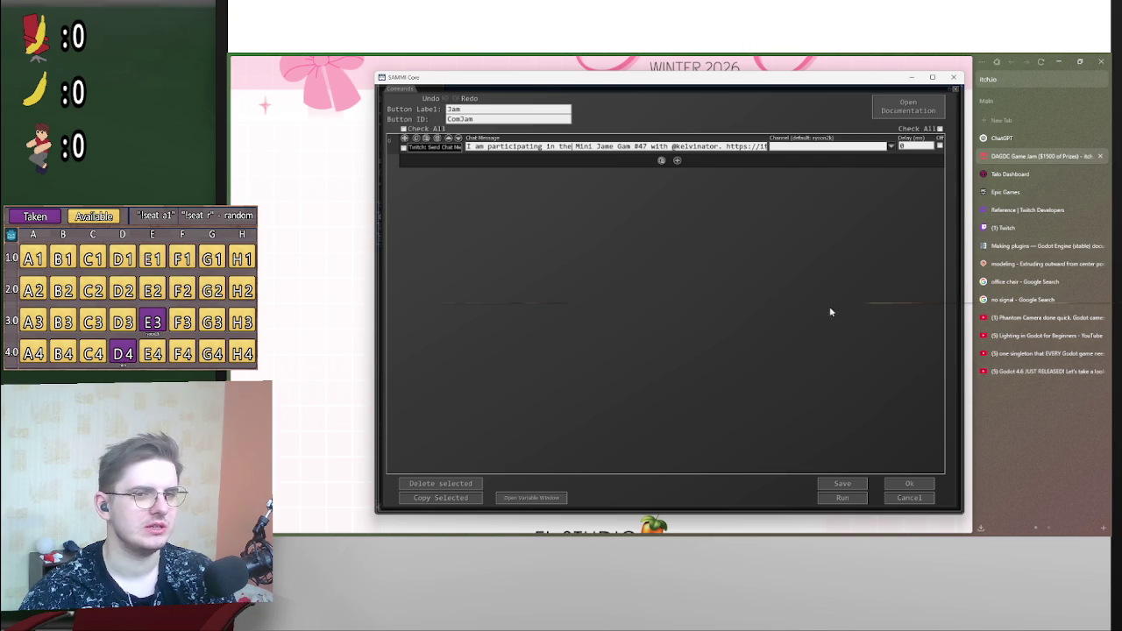
click(359, 283)
scroll(507, 305, up, 3)
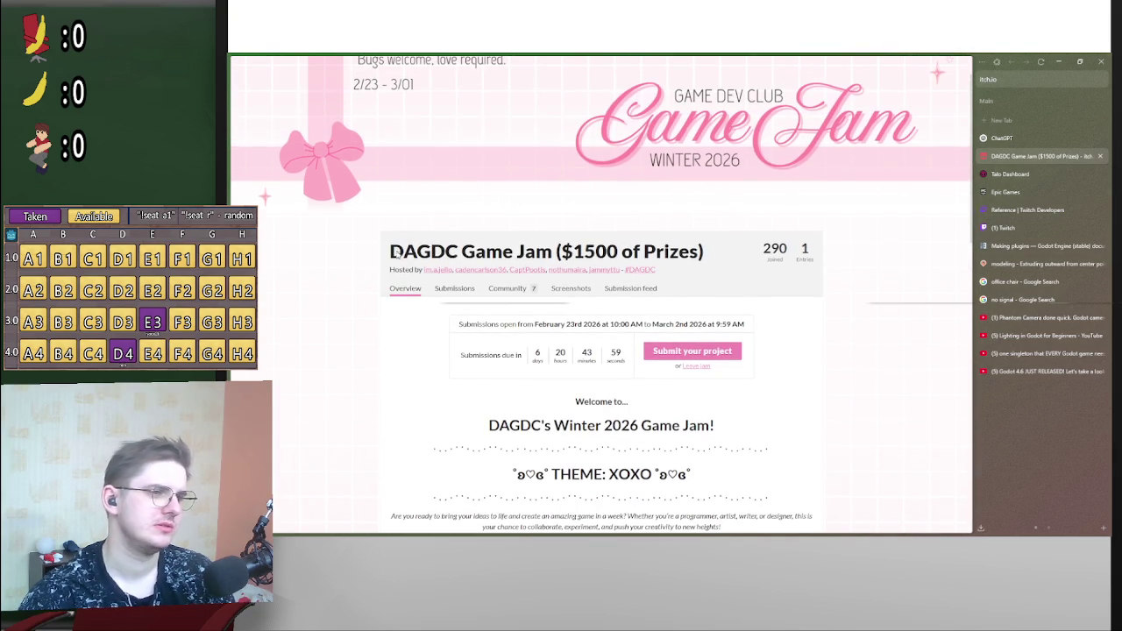
- Select DAGDC in the jam title, scroll the page, and minimize the browser to show SAMMI Core
scroll(641, 311, up, 1)
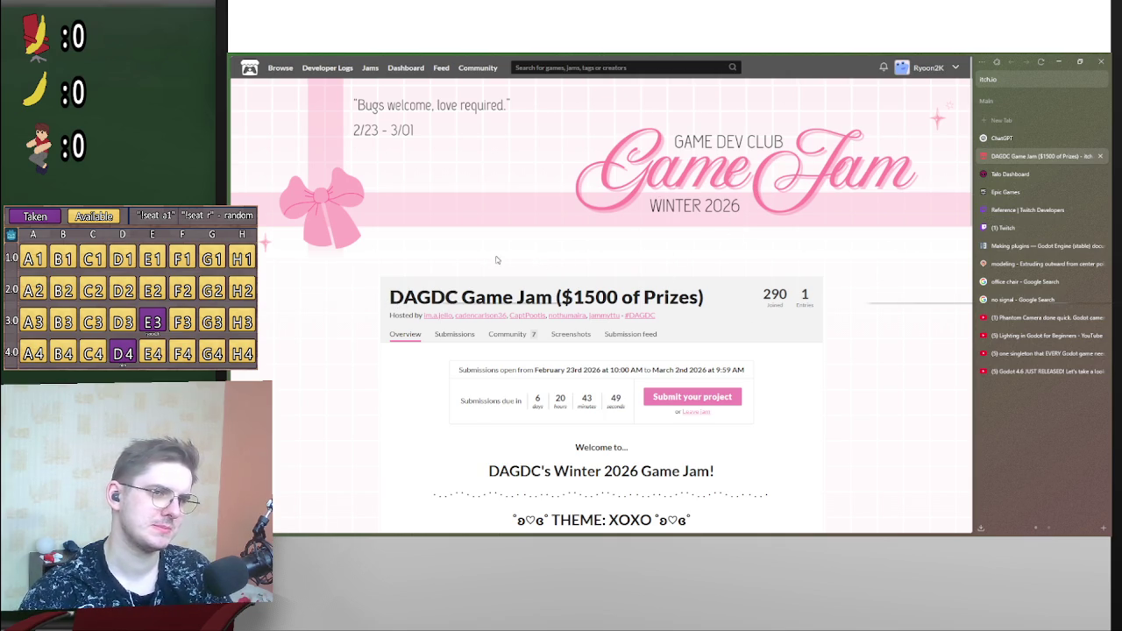
drag(386, 303, 540, 302)
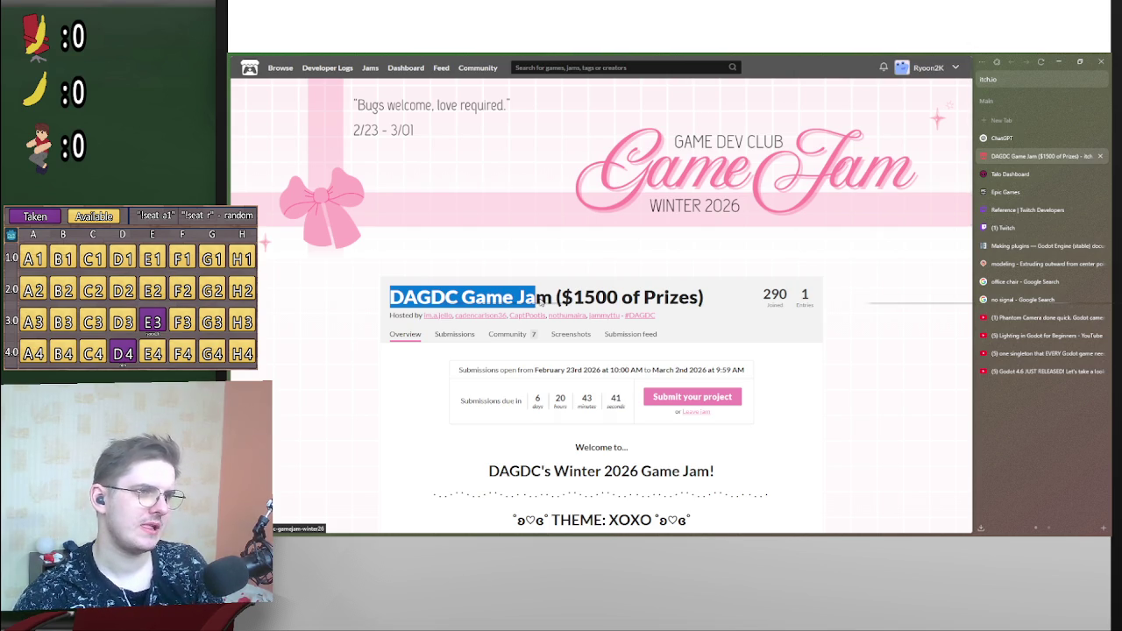
mouse_move(541, 301)
mouse_down()
mouse_move(402, 300)
mouse_move(459, 302)
mouse_up()
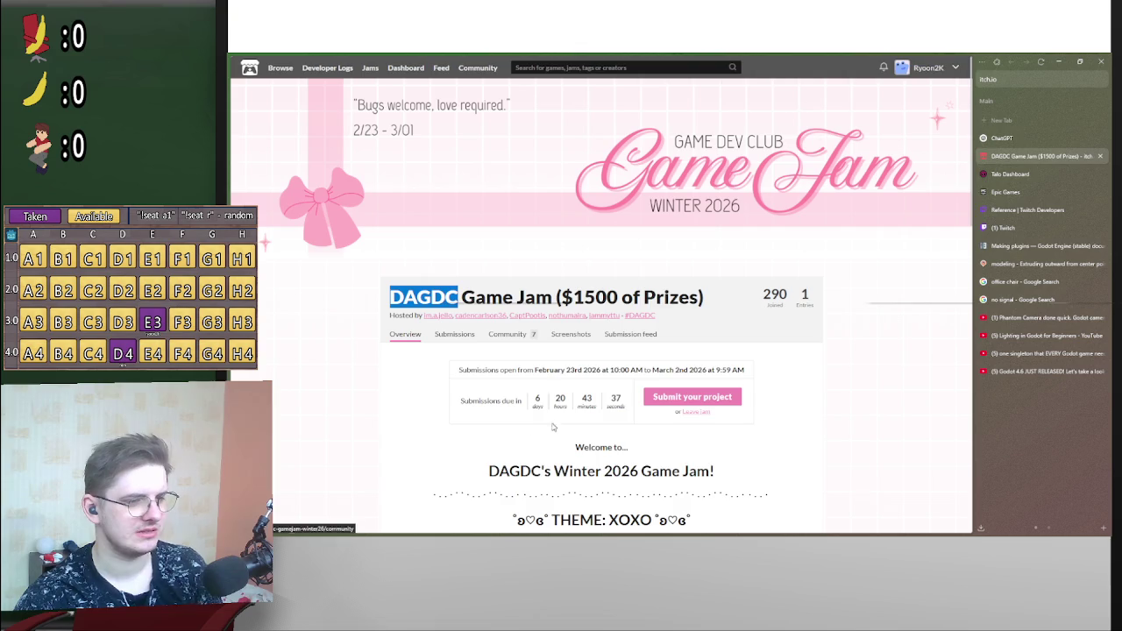
scroll(537, 444, down, 3)
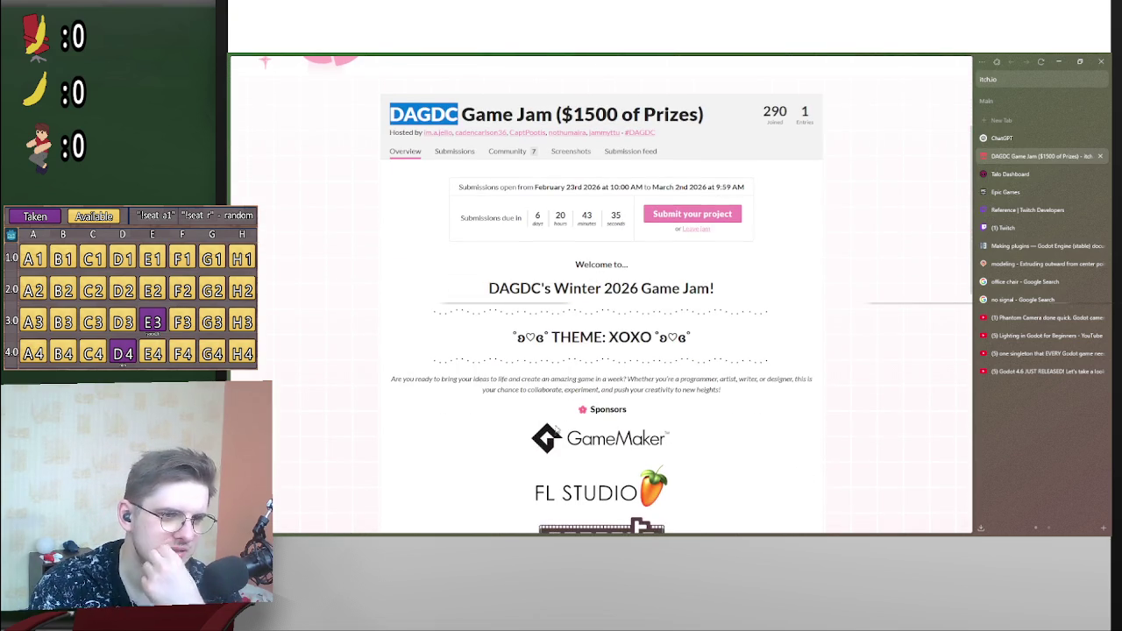
scroll(593, 425, down, 6)
scroll(762, 373, up, 9)
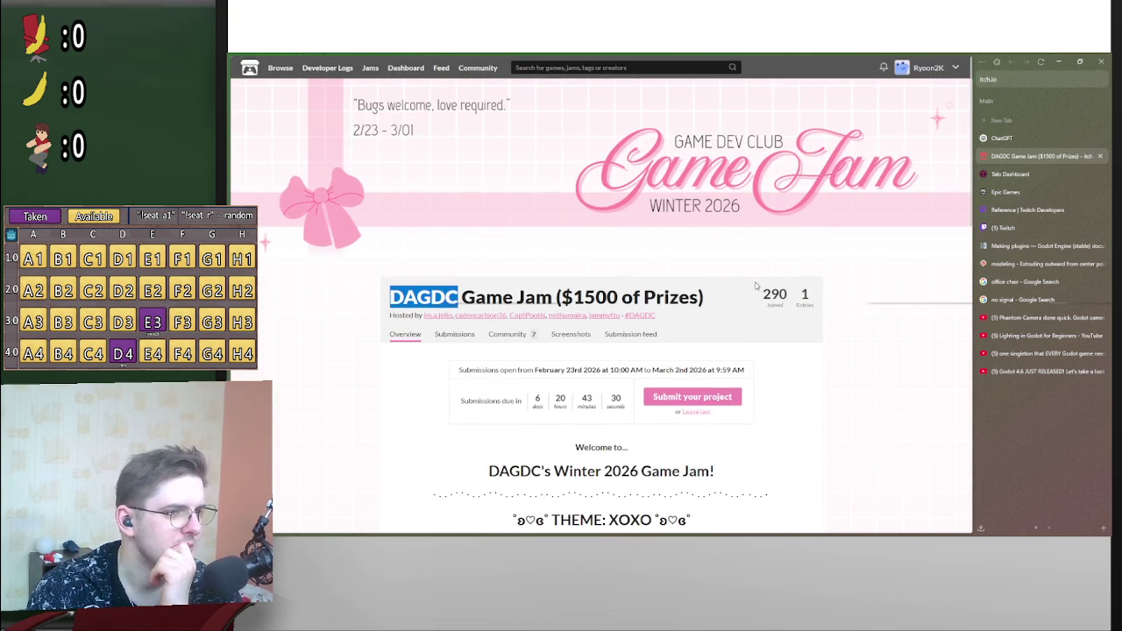
scroll(838, 283, down, 10)
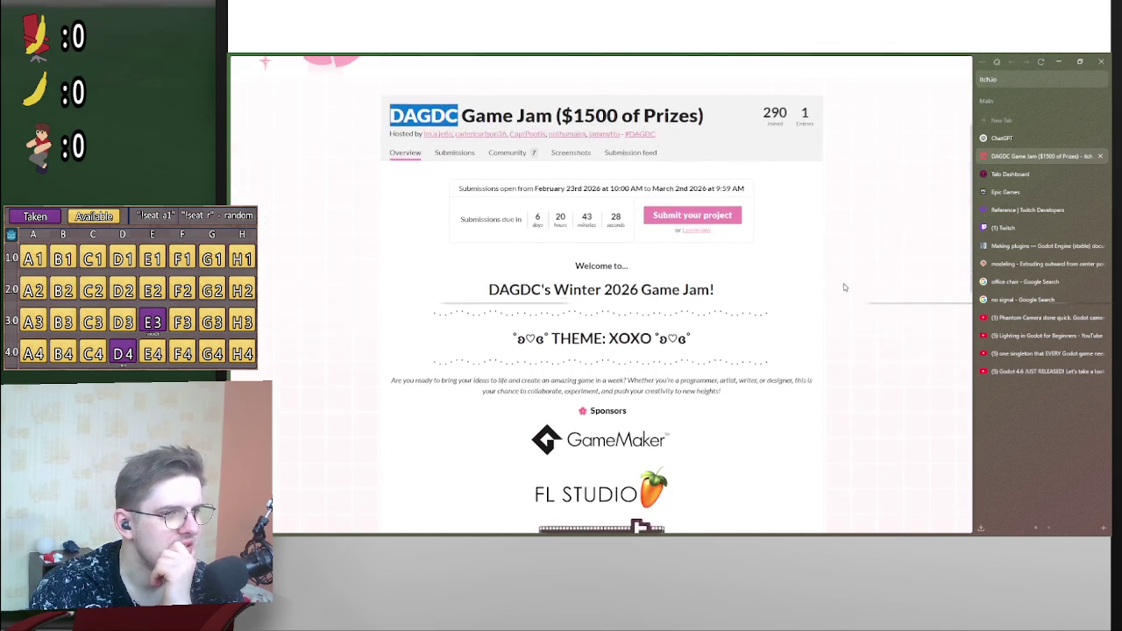
scroll(850, 298, down, 2)
scroll(859, 315, up, 10)
scroll(749, 343, up, 2)
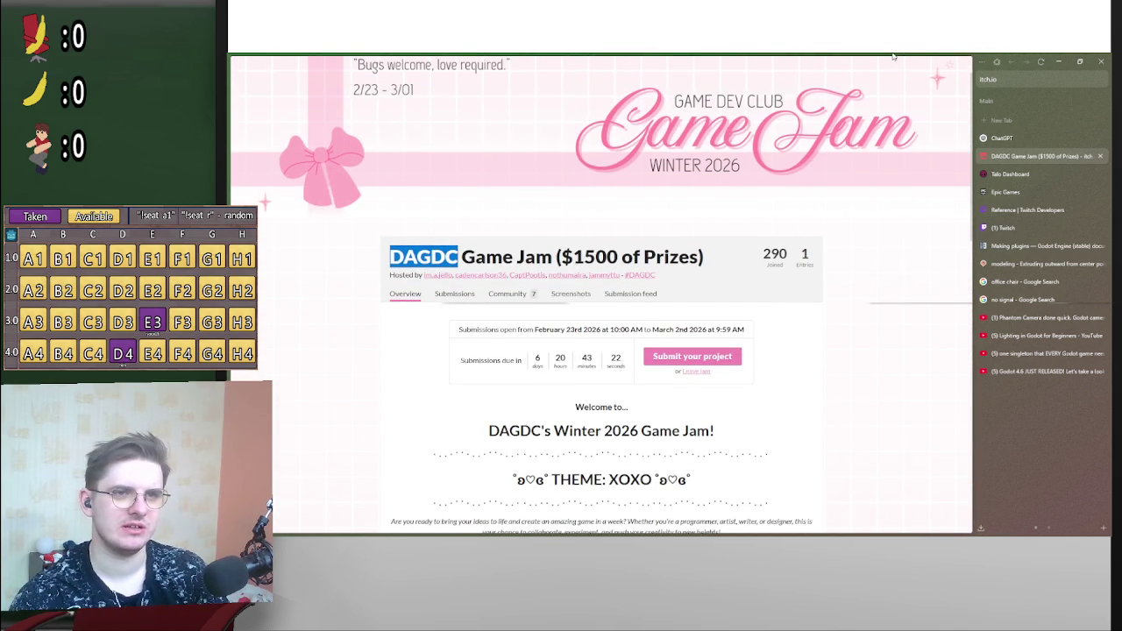
click(947, 59)
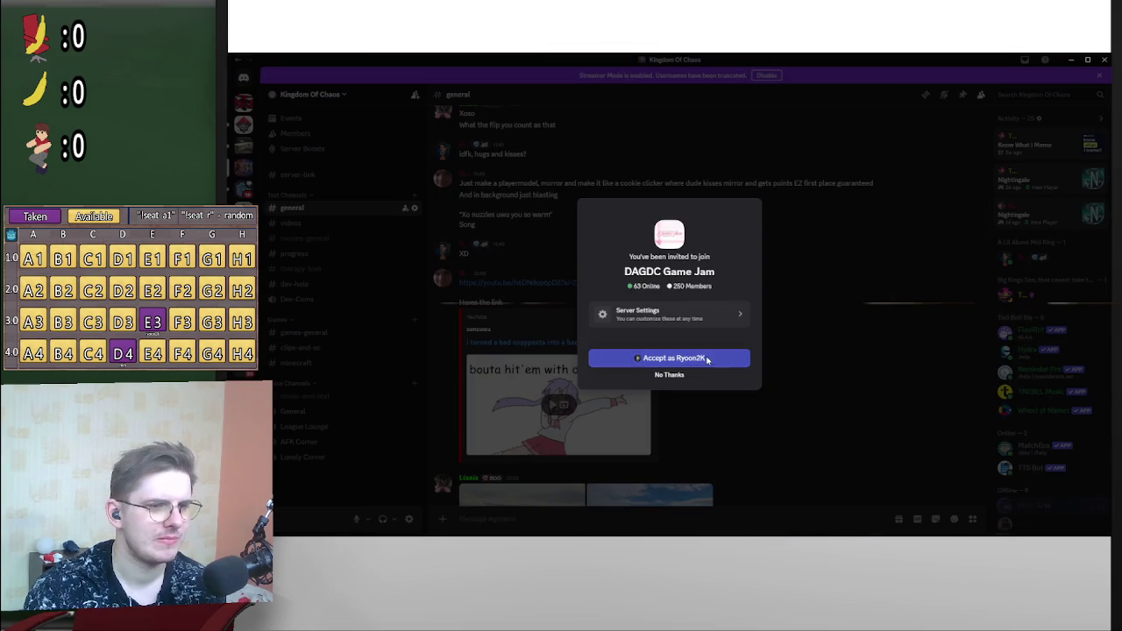
- Accept the Discord invite to join the DAGDC Game Jam server
click(722, 357)
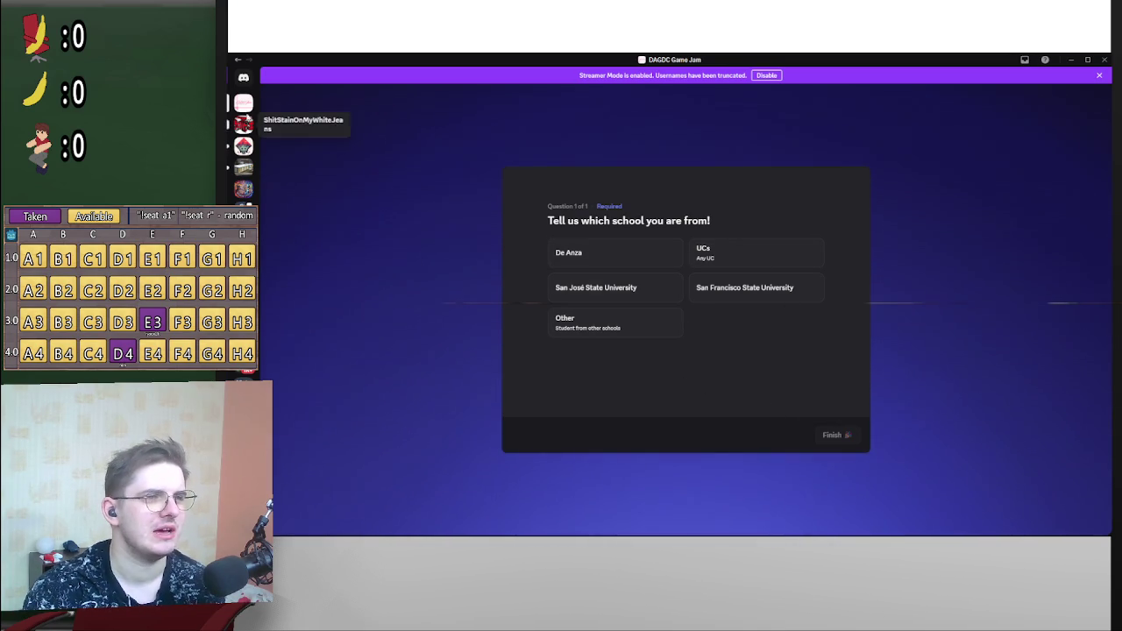
- Leave the DAGDC Game Jam server, minimize Discord, and bring back the itch.io jam page
right_click(244, 105)
click(291, 282)
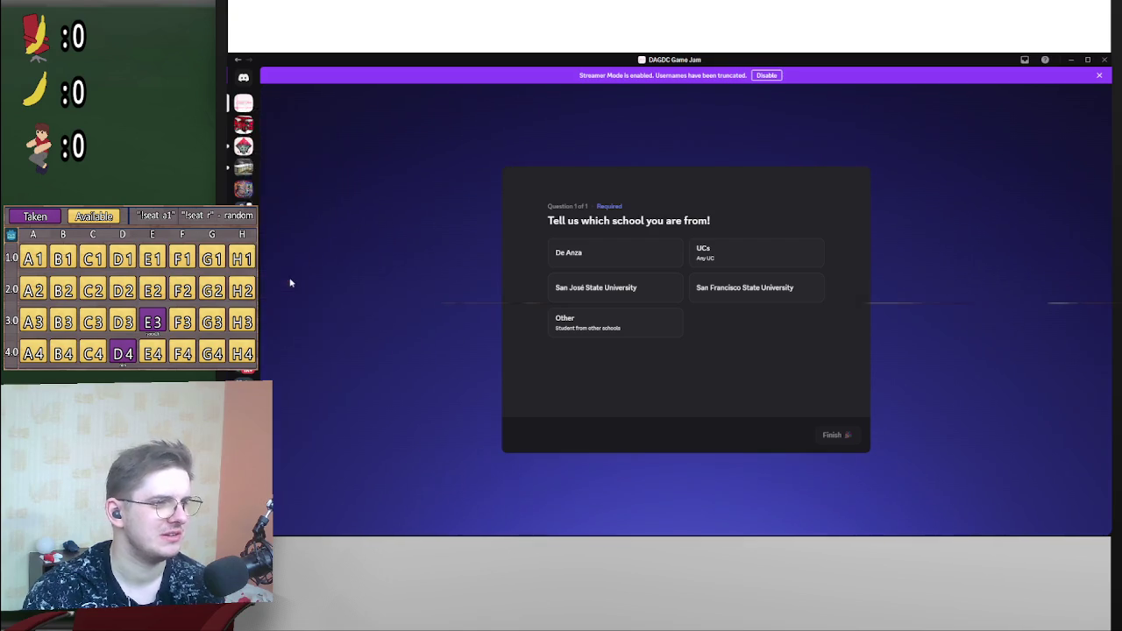
click(702, 324)
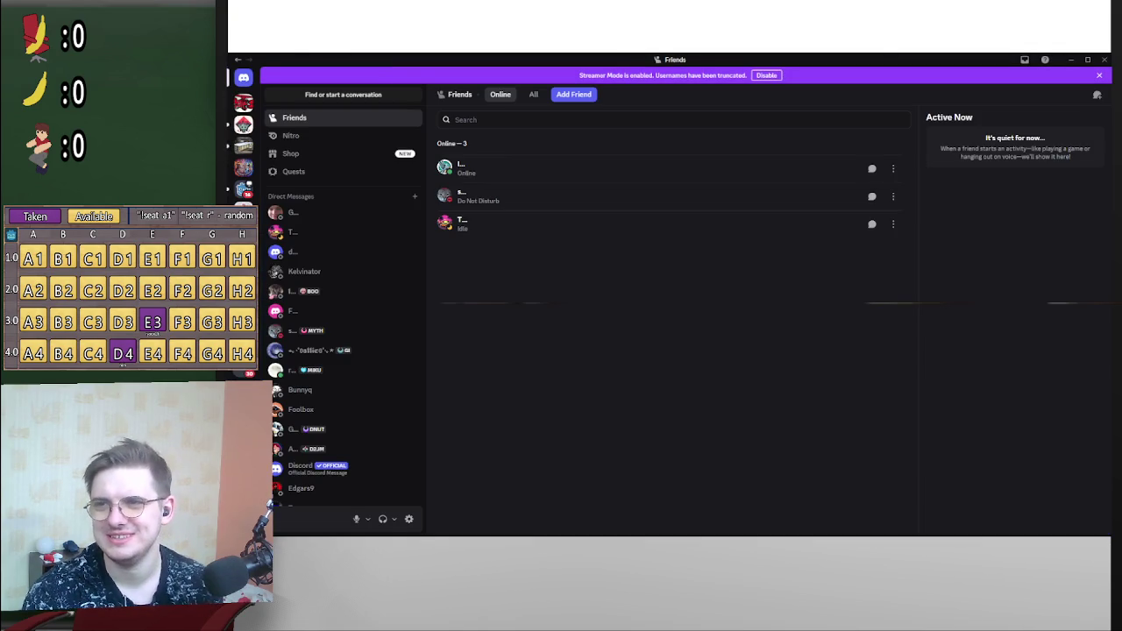
click(1070, 59)
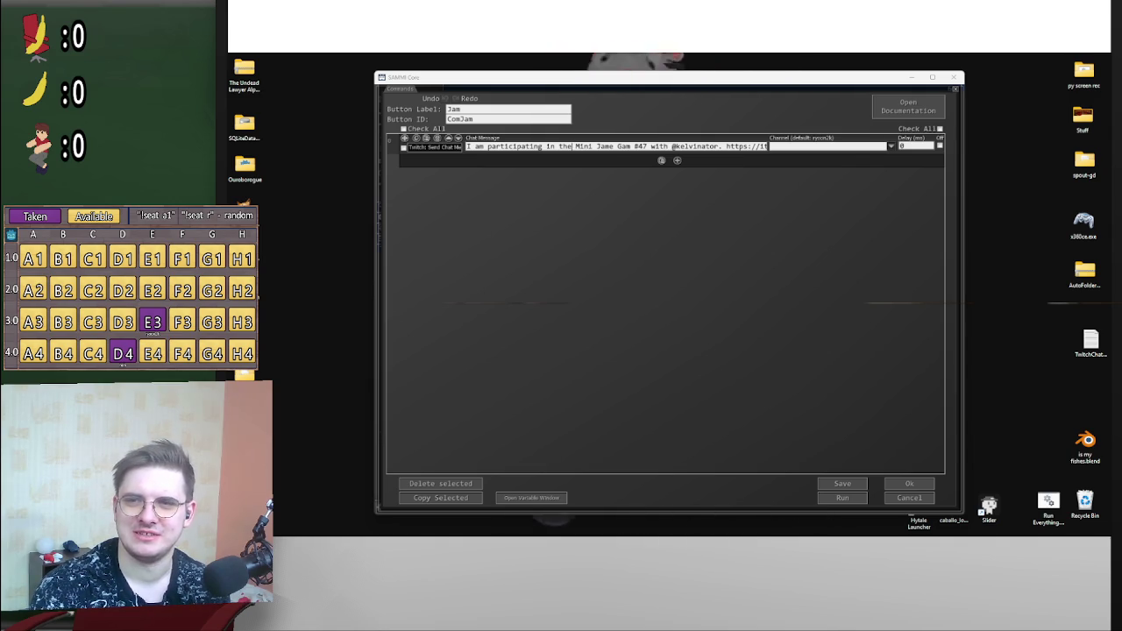
key(alt+Tab)
scroll(642, 364, down, 1)
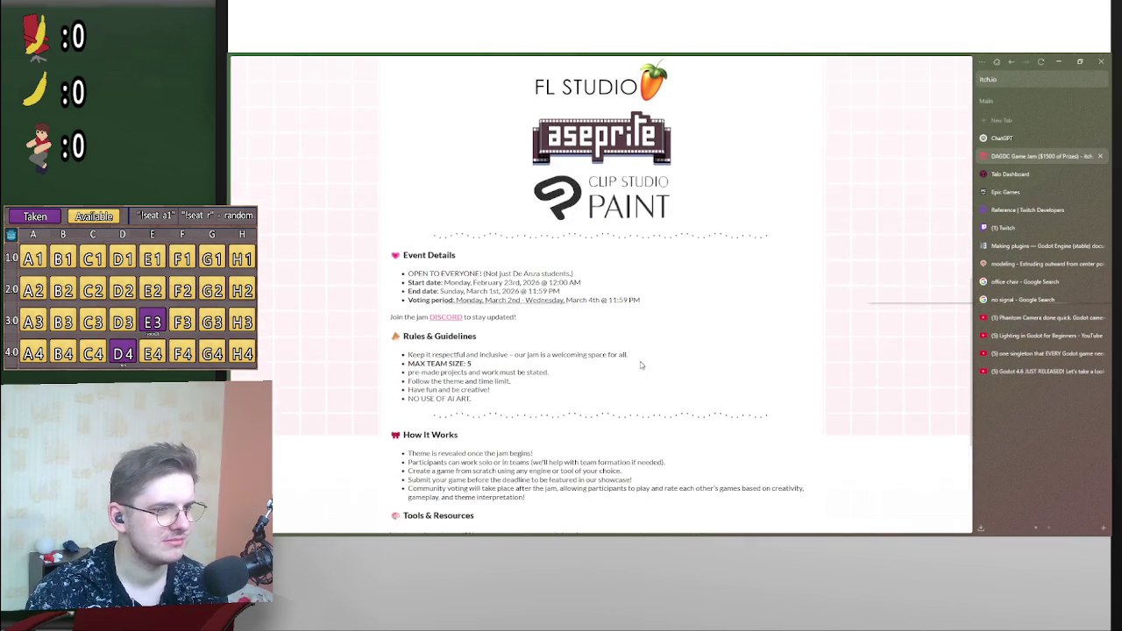
scroll(617, 373, down, 2)
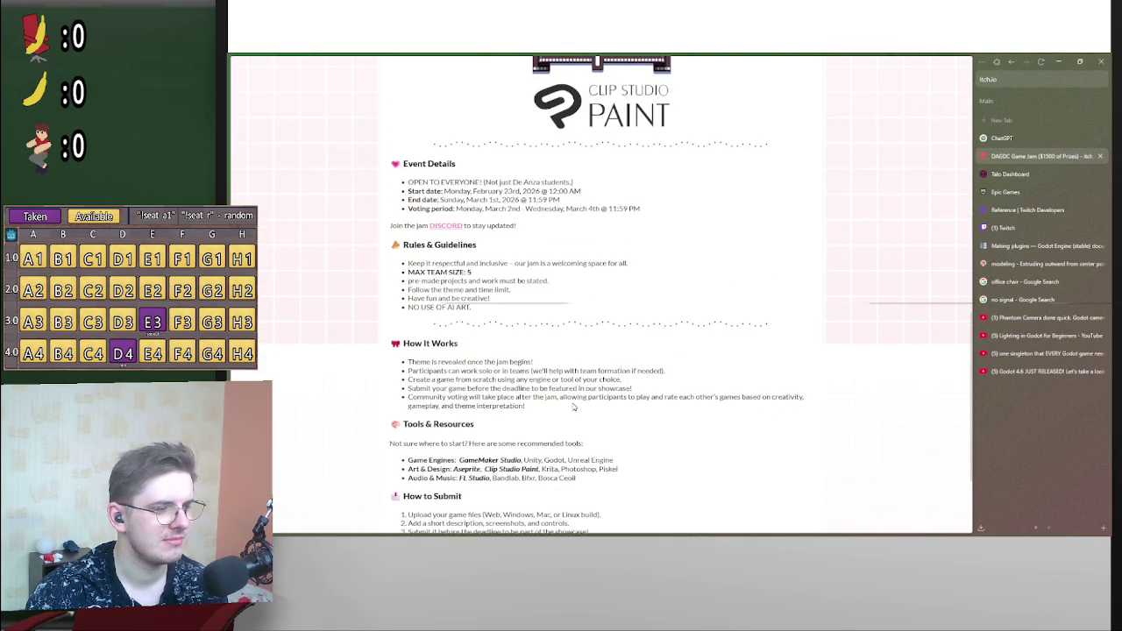
scroll(574, 406, down, 1)
scroll(583, 407, up, 5)
scroll(593, 409, up, 10)
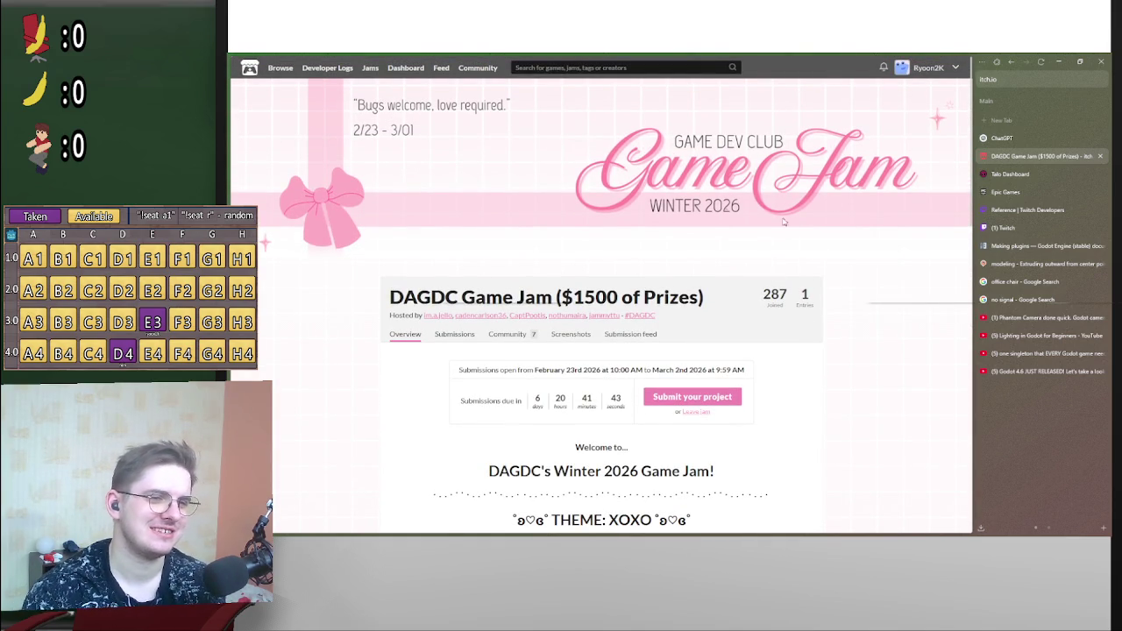
scroll(761, 257, down, 1)
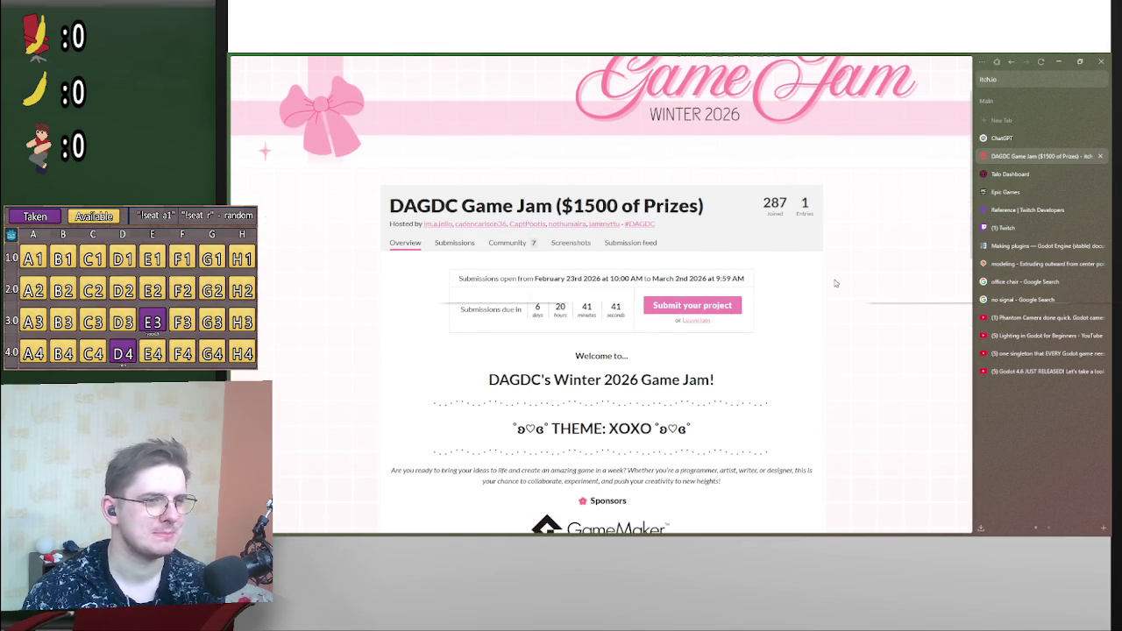
scroll(836, 283, down, 3)
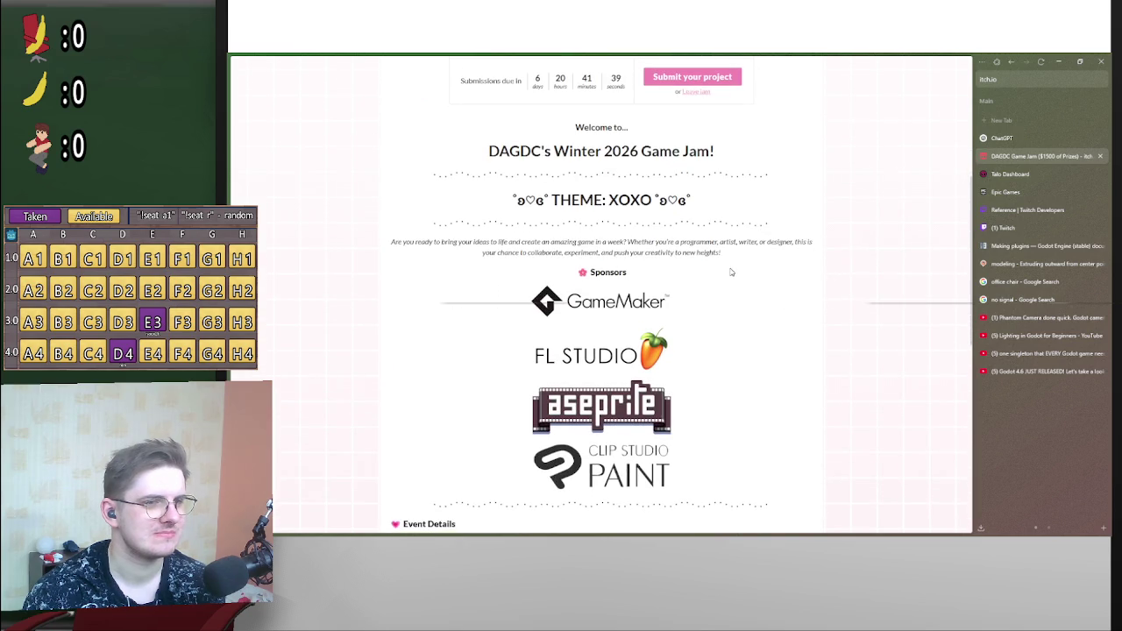
scroll(734, 273, down, 3)
scroll(739, 270, down, 3)
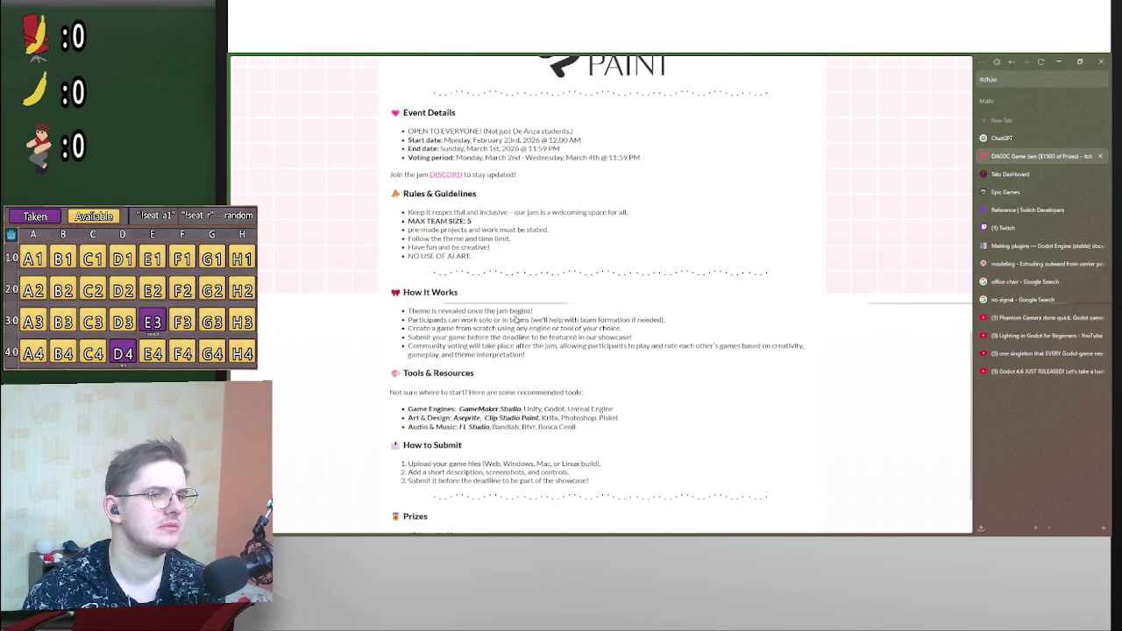
scroll(511, 313, up, 5)
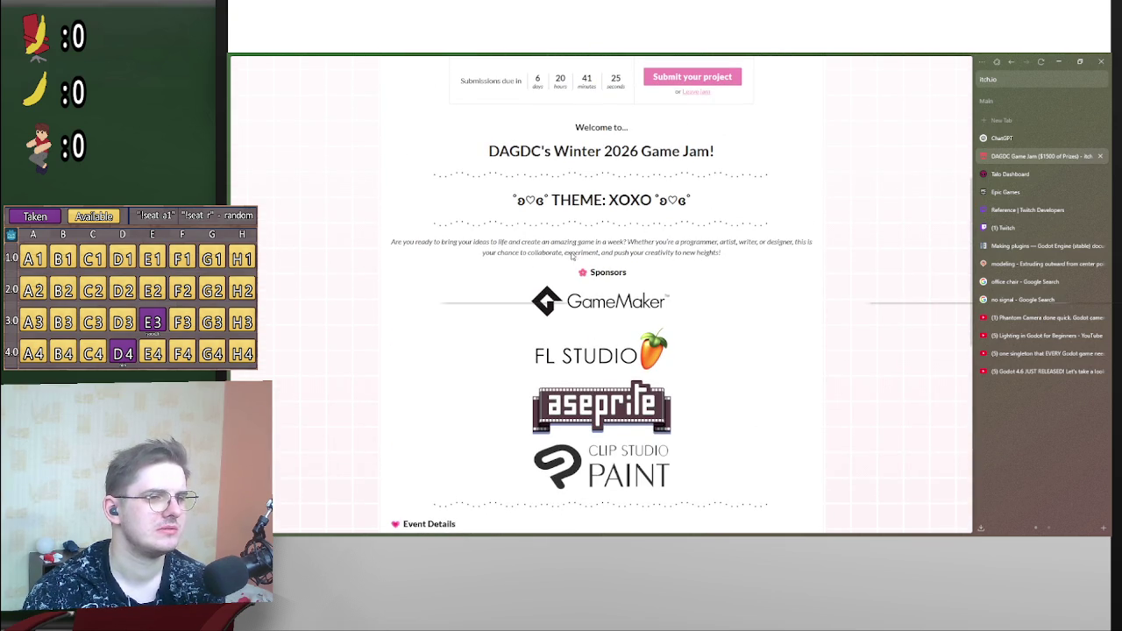
scroll(598, 286, up, 2)
scroll(605, 315, down, 8)
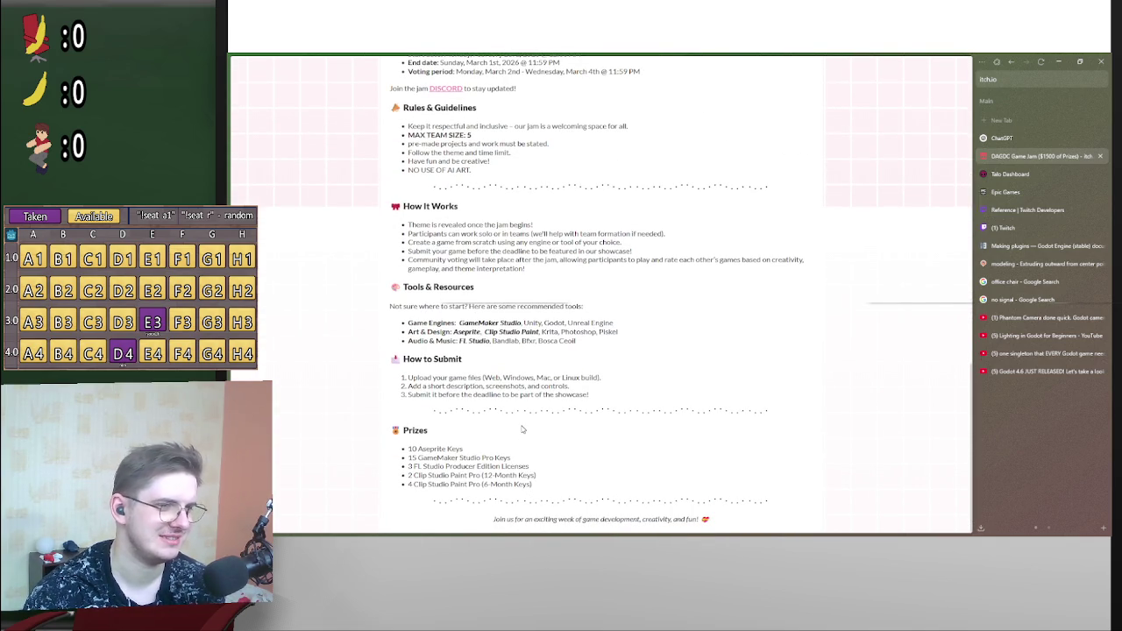
scroll(521, 425, up, 1)
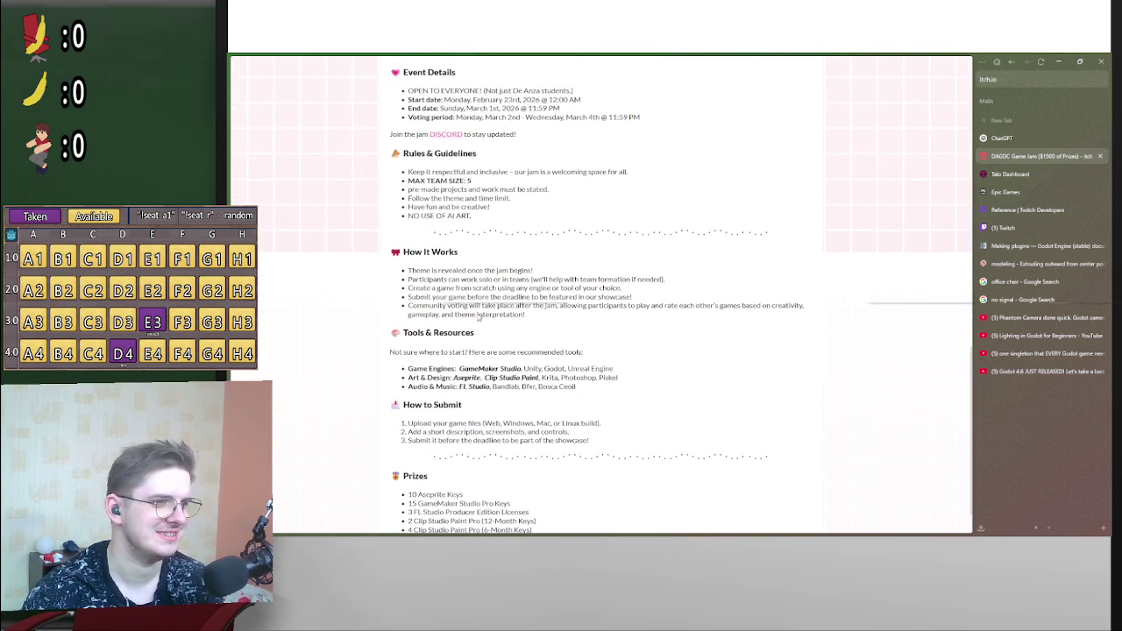
drag(421, 281, 532, 282)
double_click(584, 279)
mouse_move(427, 289)
mouse_down()
mouse_move(564, 290)
mouse_move(452, 298)
mouse_move(545, 298)
mouse_up()
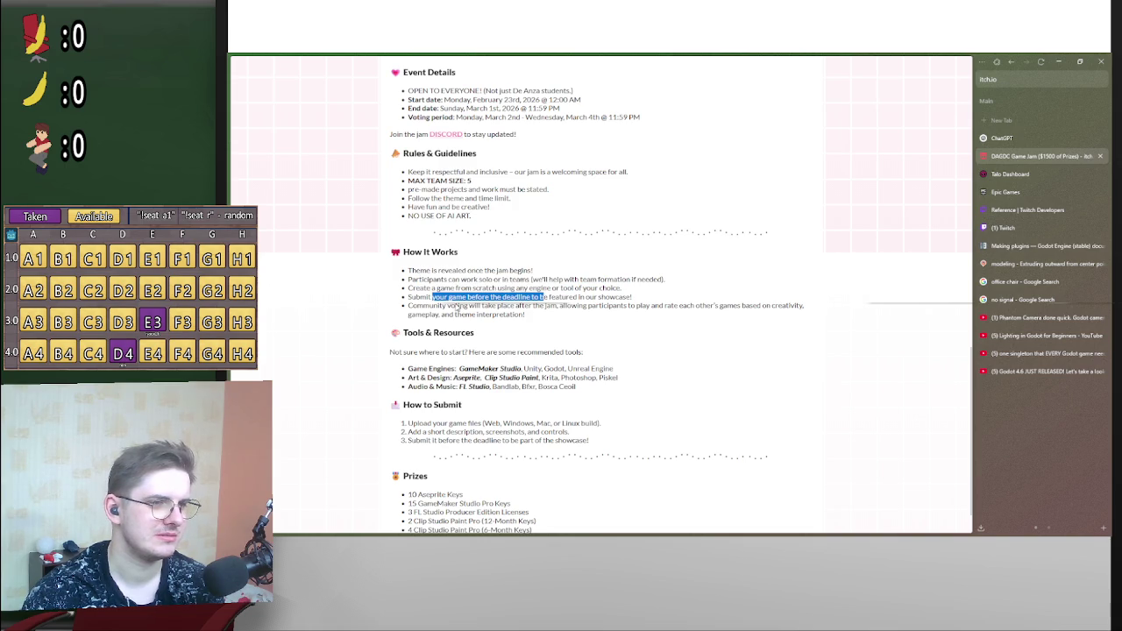
drag(436, 271, 535, 271)
scroll(520, 280, up, 2)
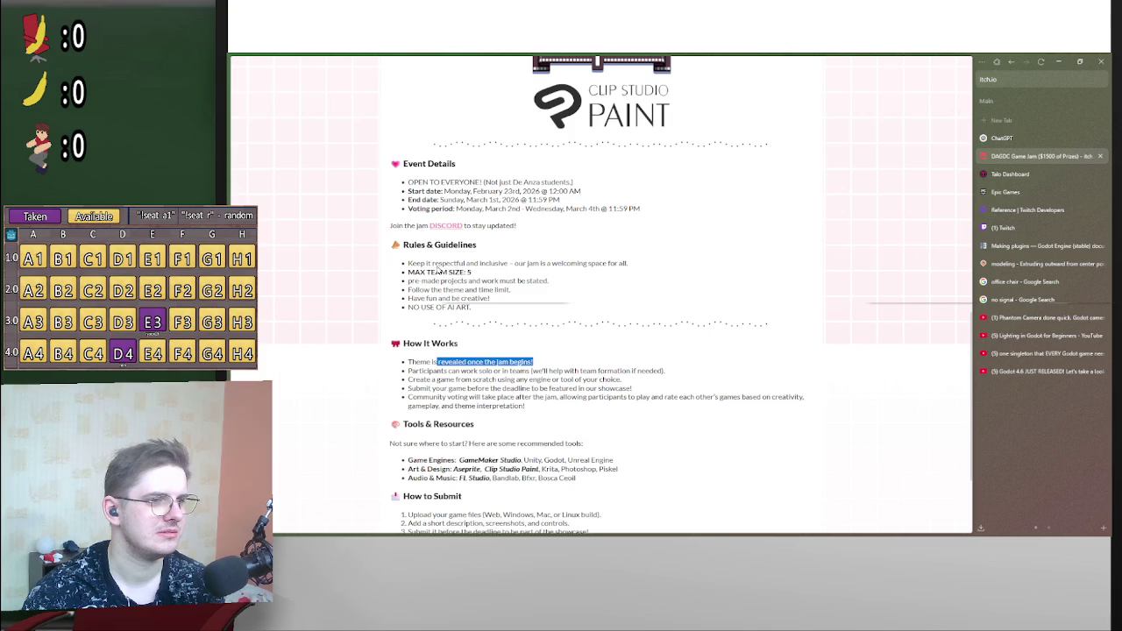
mouse_move(412, 265)
mouse_down()
mouse_move(526, 265)
mouse_move(454, 274)
mouse_move(514, 277)
mouse_up()
drag(437, 290, 606, 321)
scroll(605, 321, up, 8)
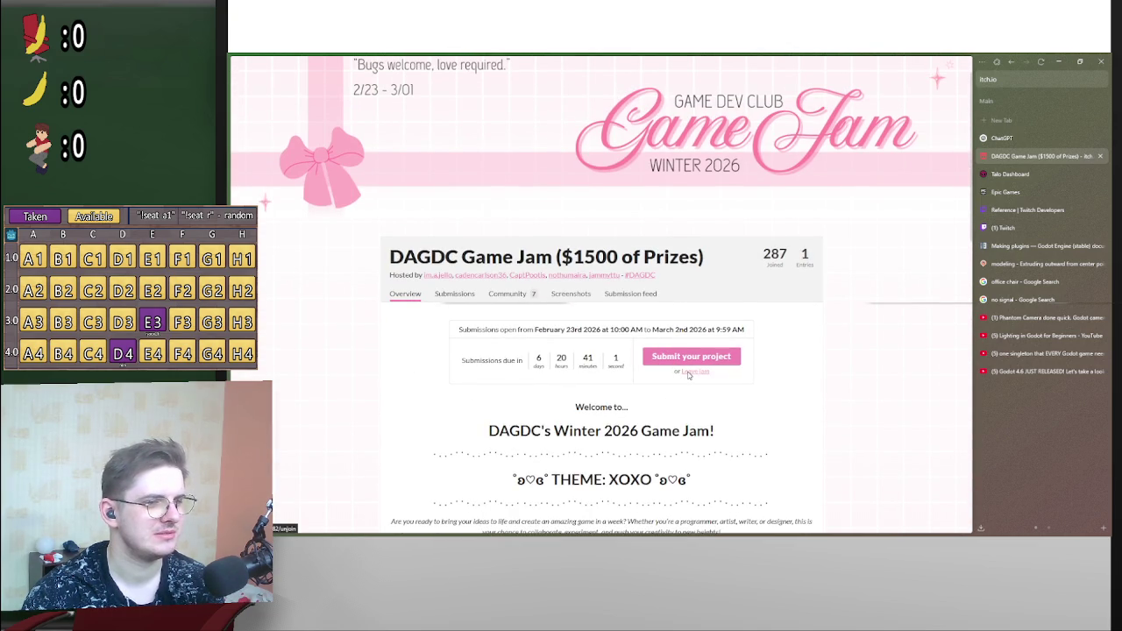
scroll(702, 379, down, 2)
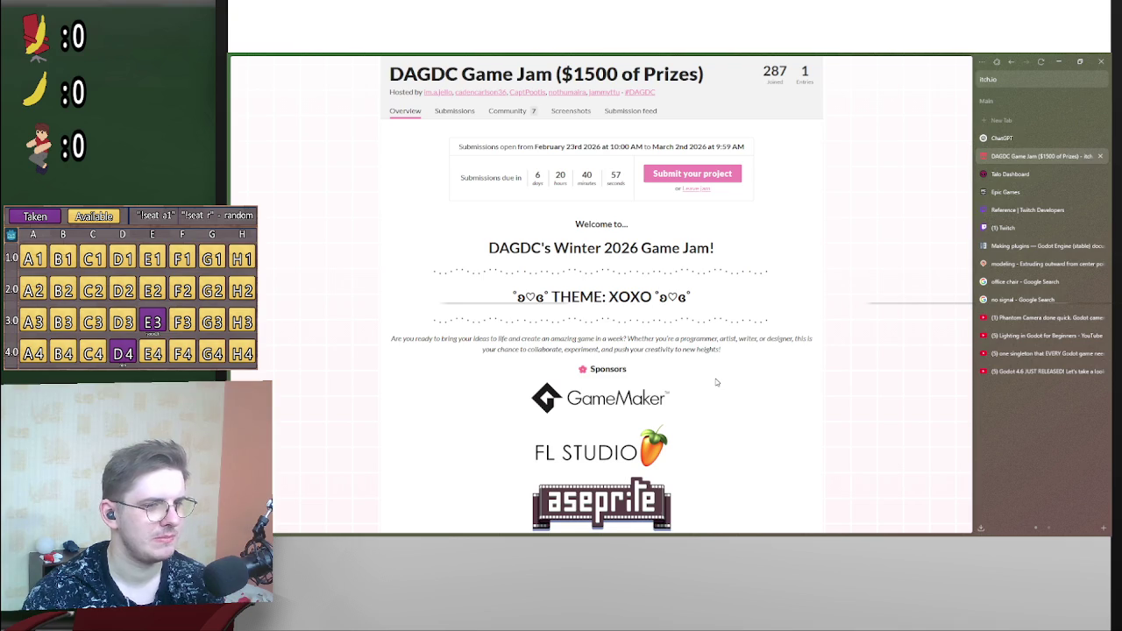
scroll(715, 382, up, 2)
scroll(719, 381, down, 6)
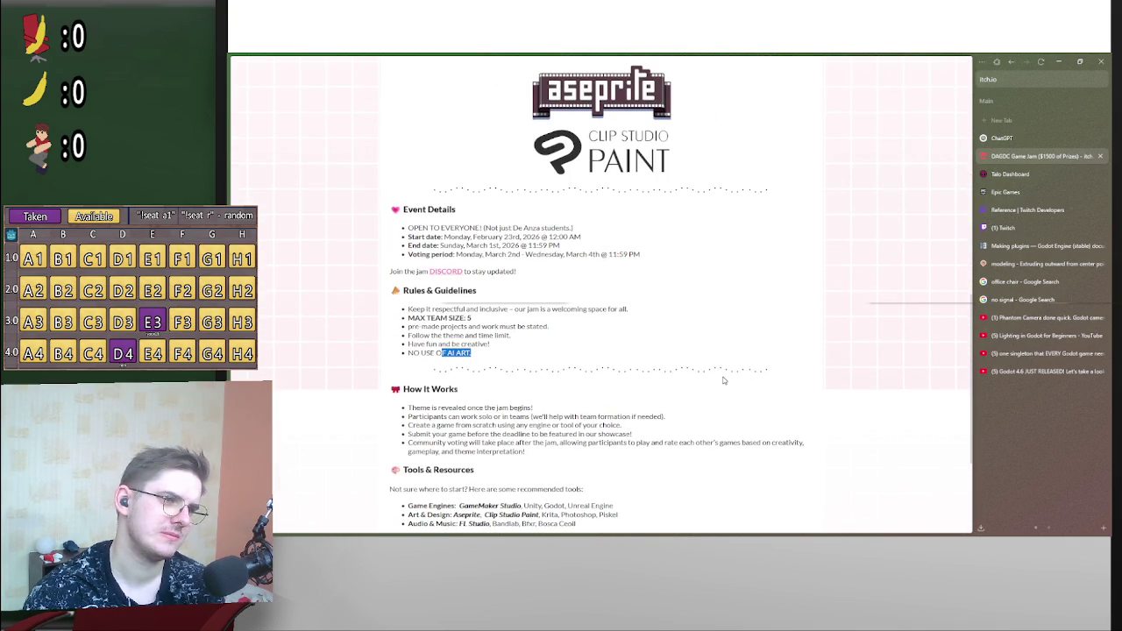
drag(485, 230, 571, 231)
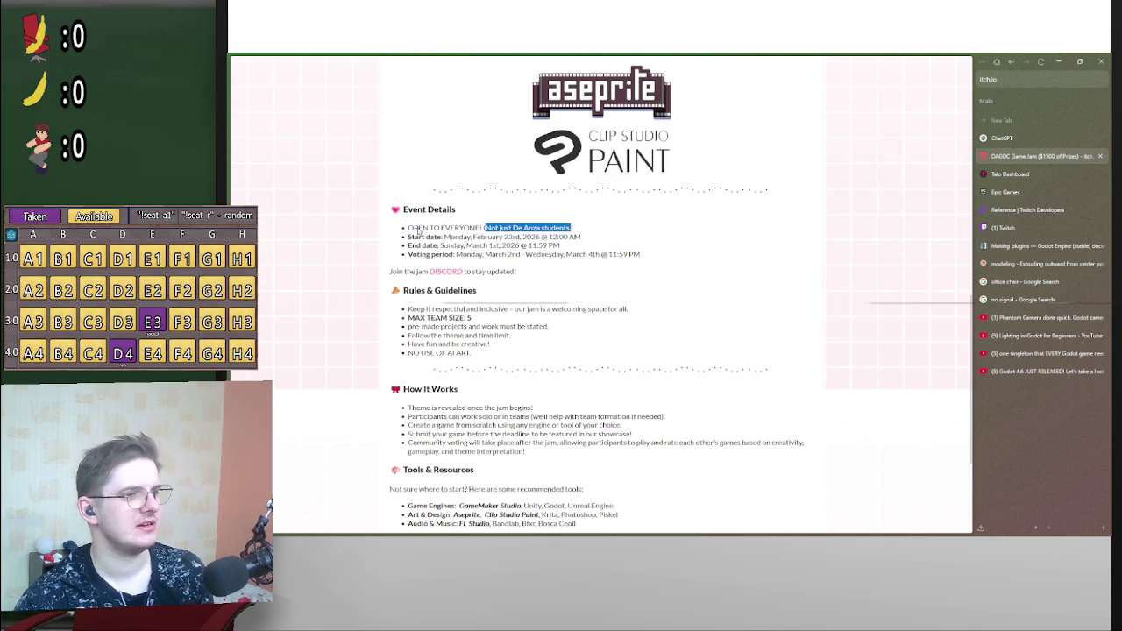
drag(414, 230, 568, 230)
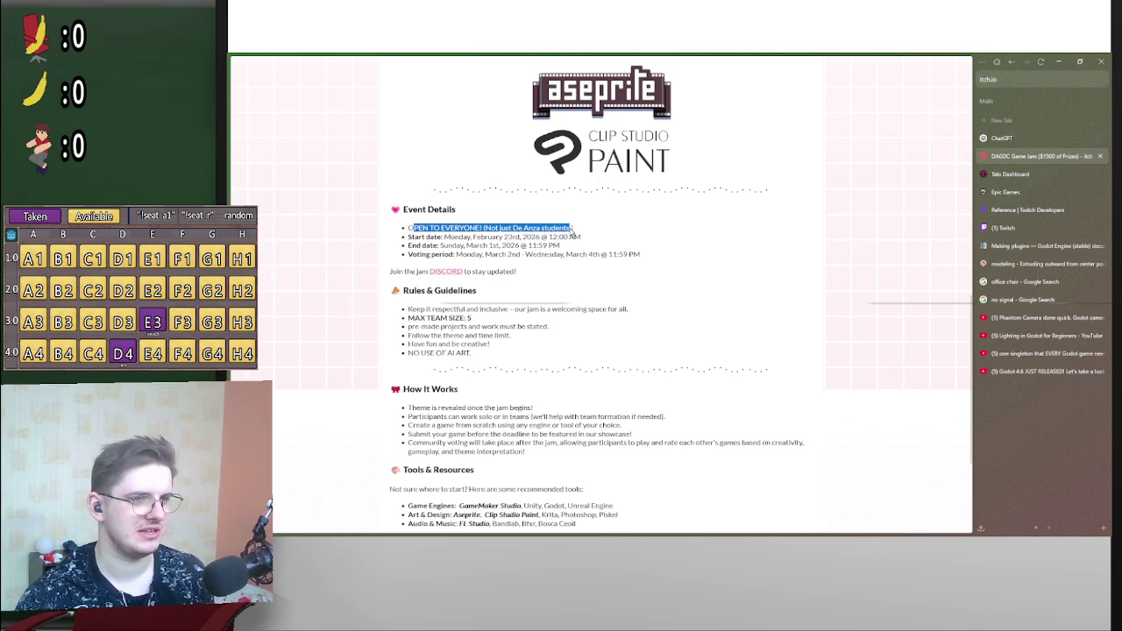
scroll(574, 229, up, 5)
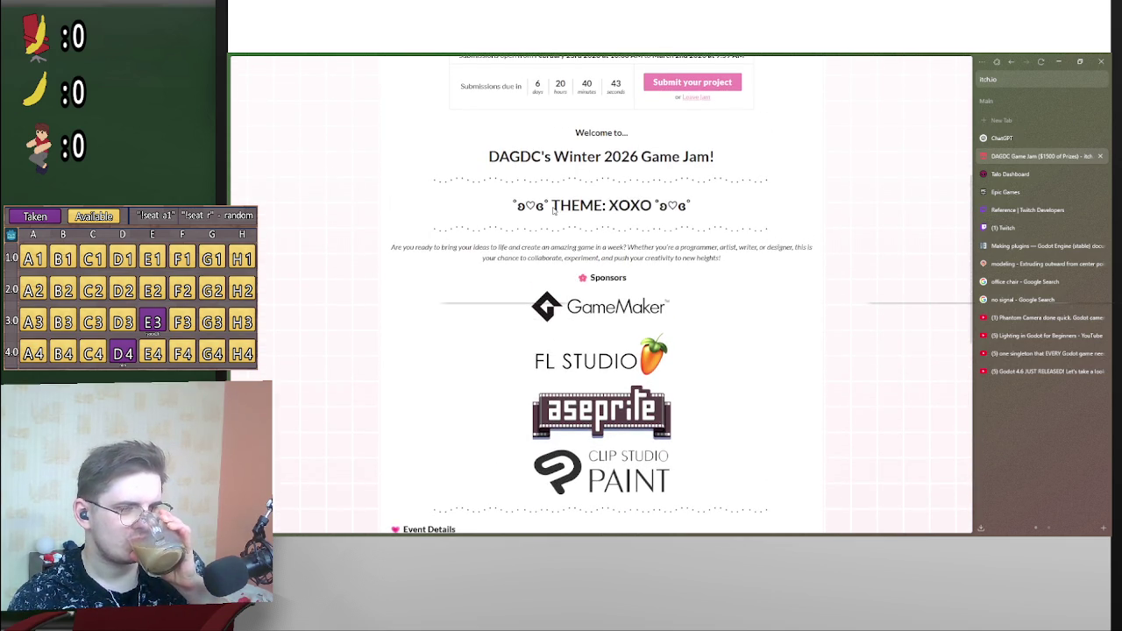
drag(492, 161, 542, 165)
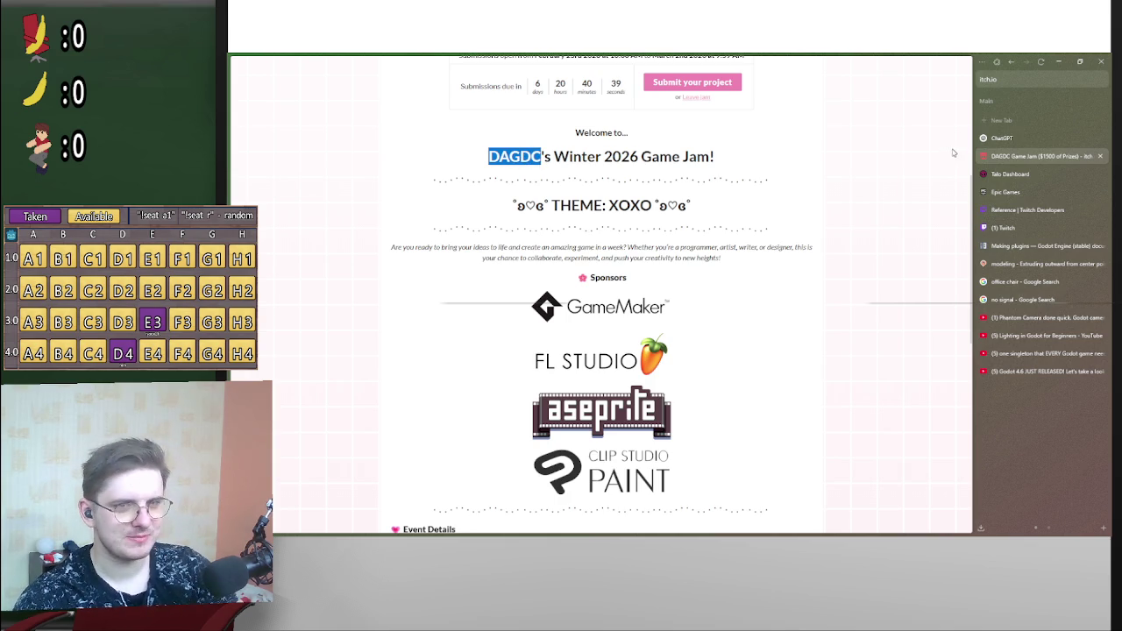
- Google 'De Anza' in a new tab, then go back to the DAGDC Game Jam tab
click(1021, 121)
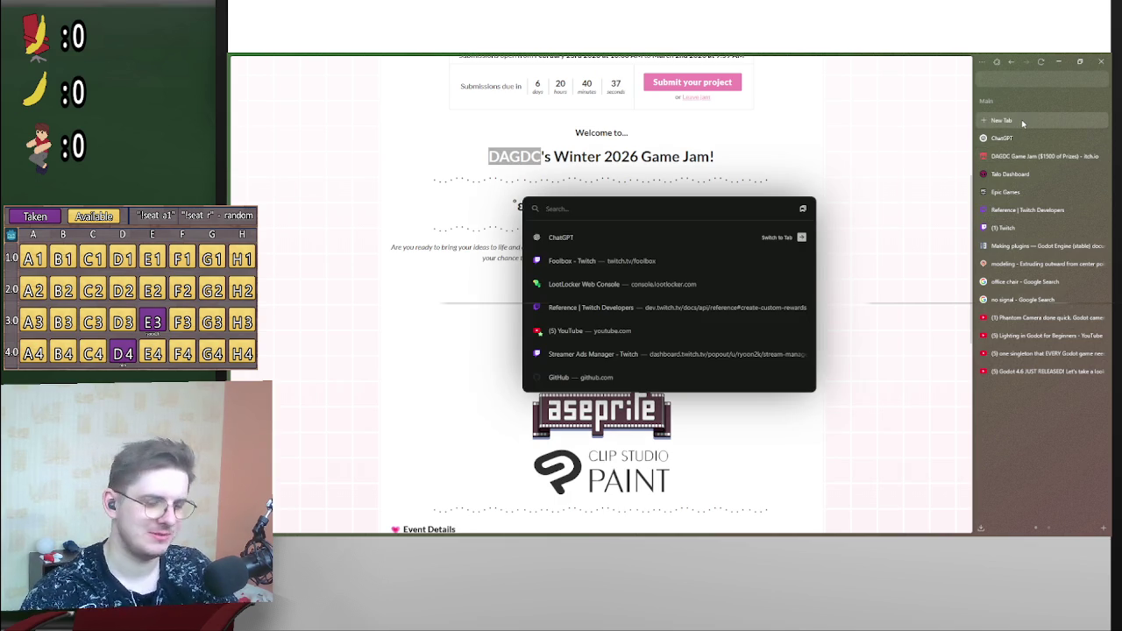
text(De A)
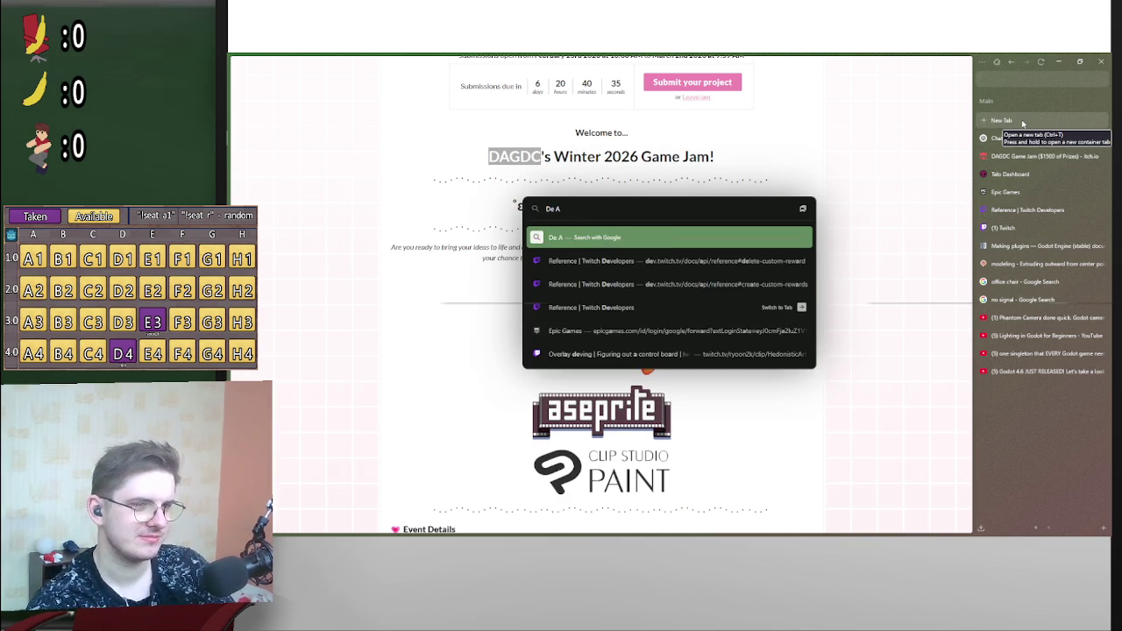
text(nza)
key(Return)
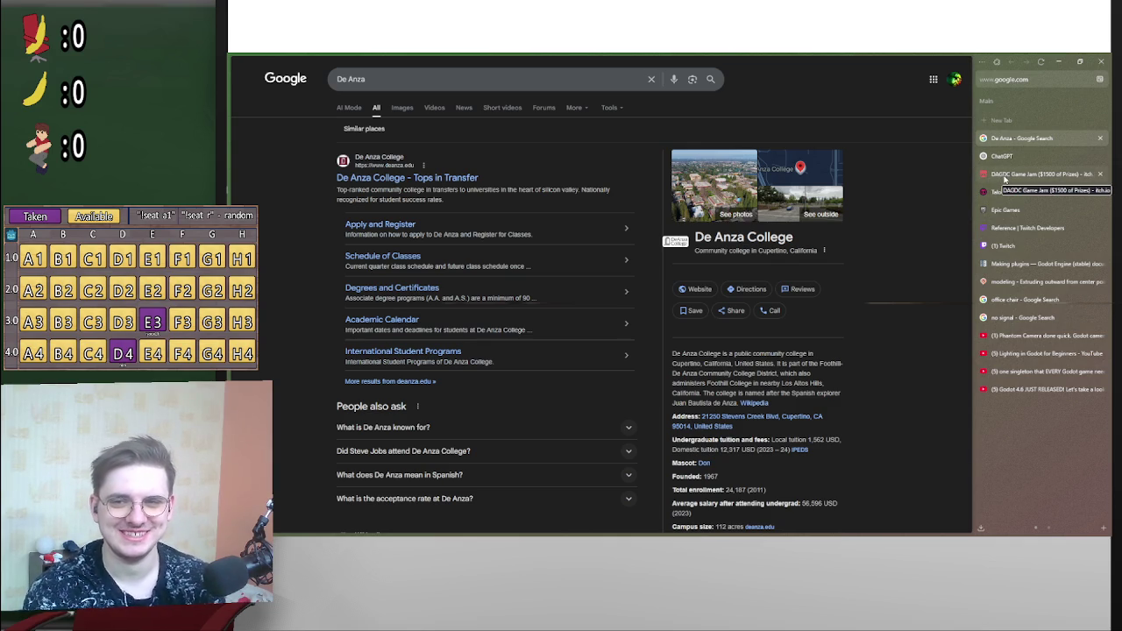
click(1004, 180)
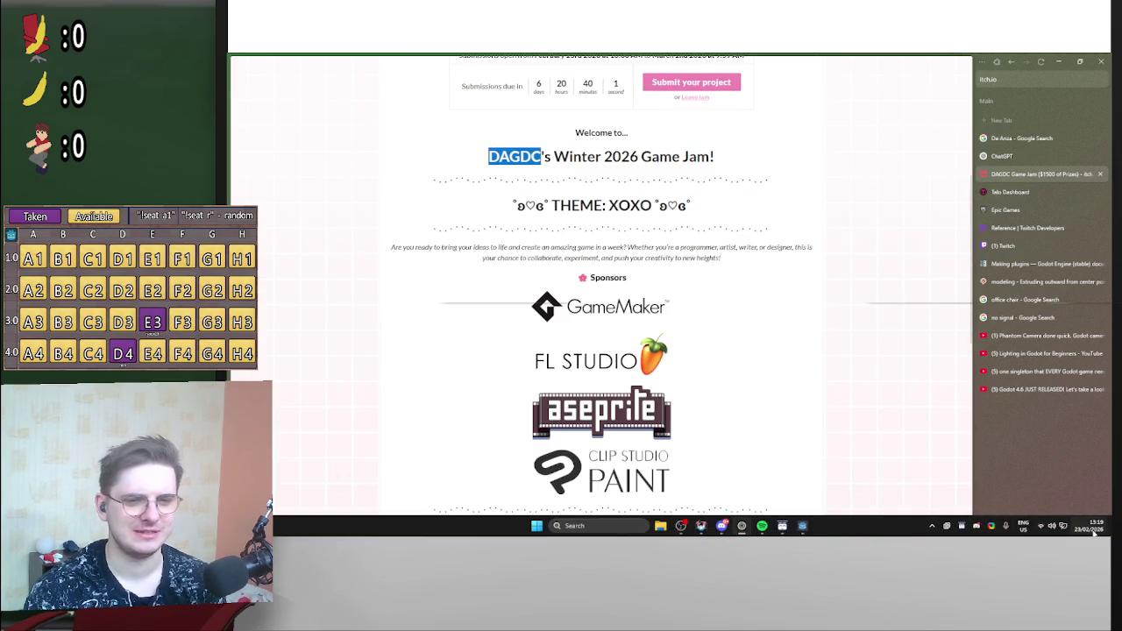
mouse_move(1093, 530)
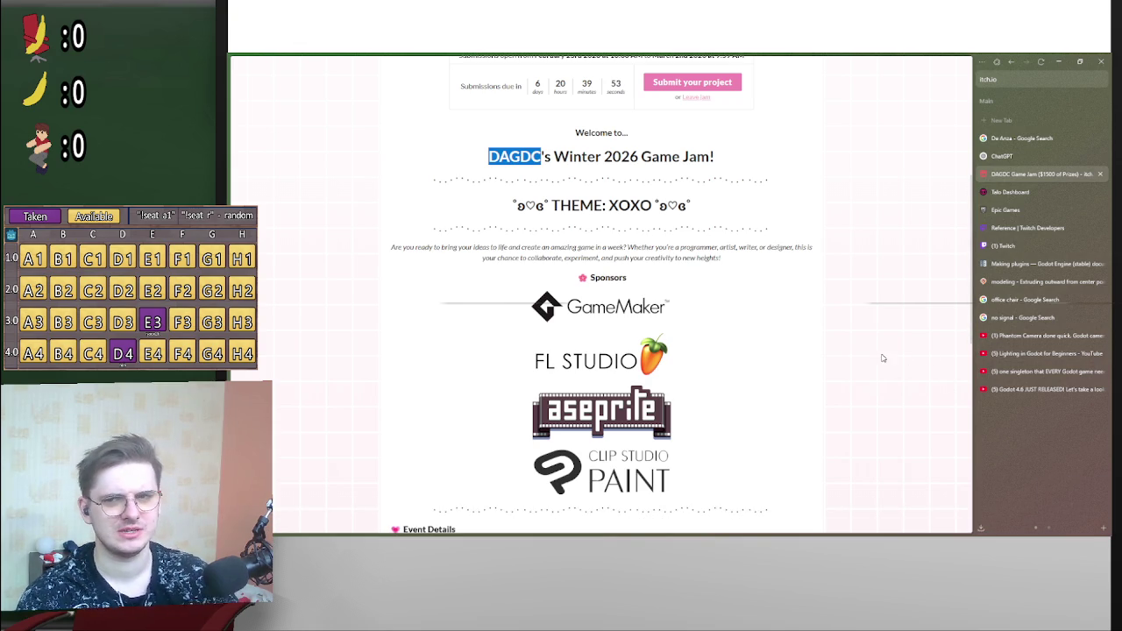
scroll(701, 358, up, 4)
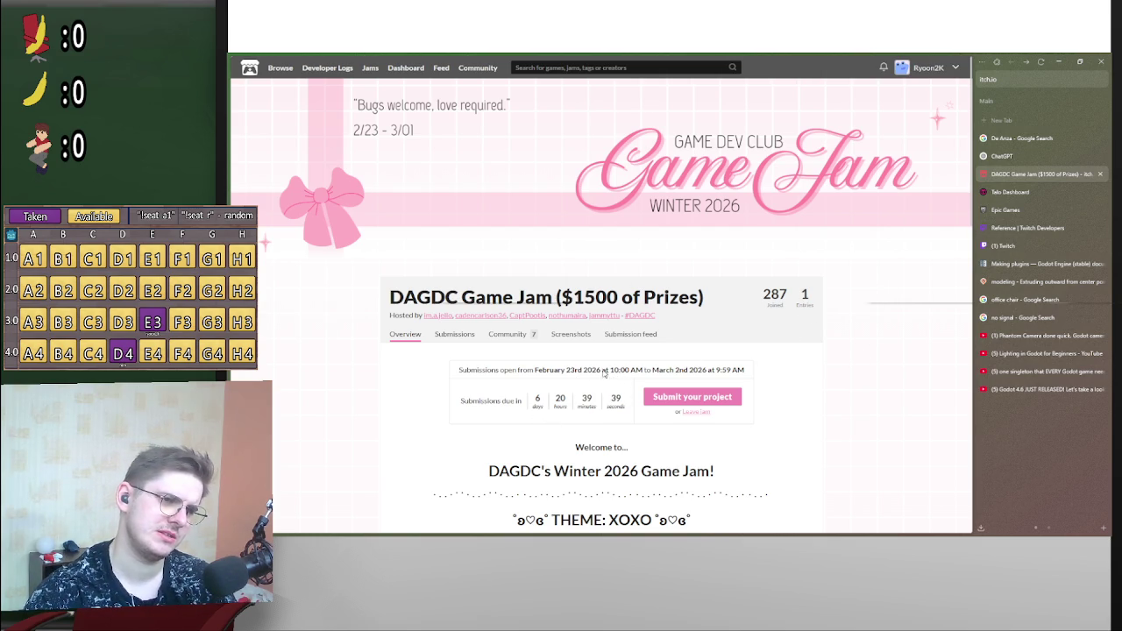
click(1015, 125)
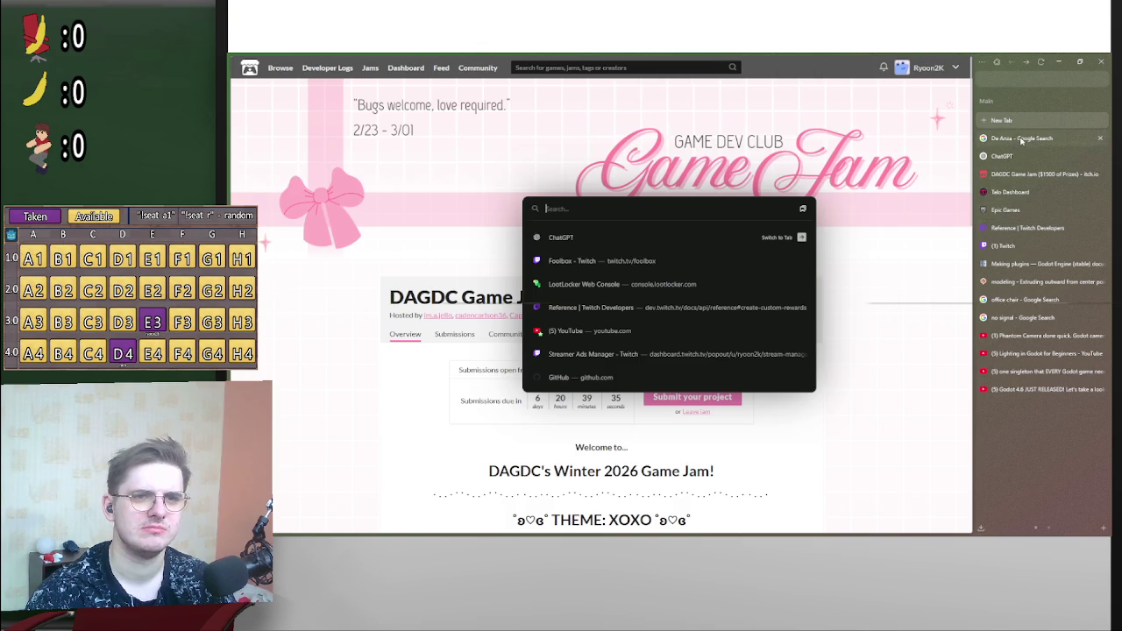
- Search 'california time' in the De Anza tab (03:20), then close that tab
click(1021, 137)
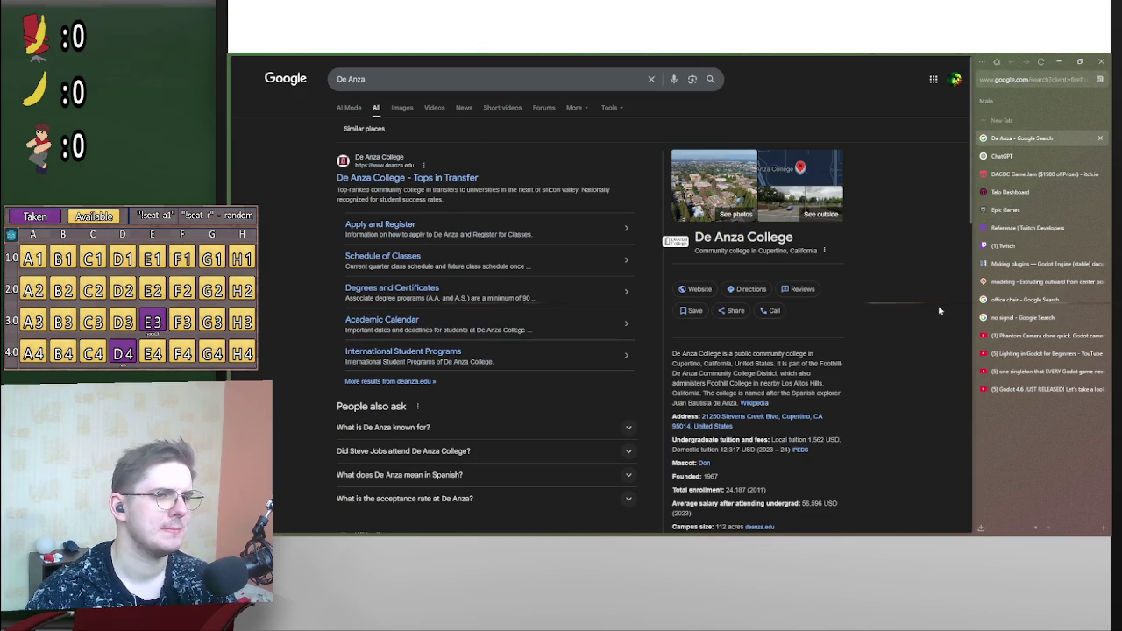
click(351, 78)
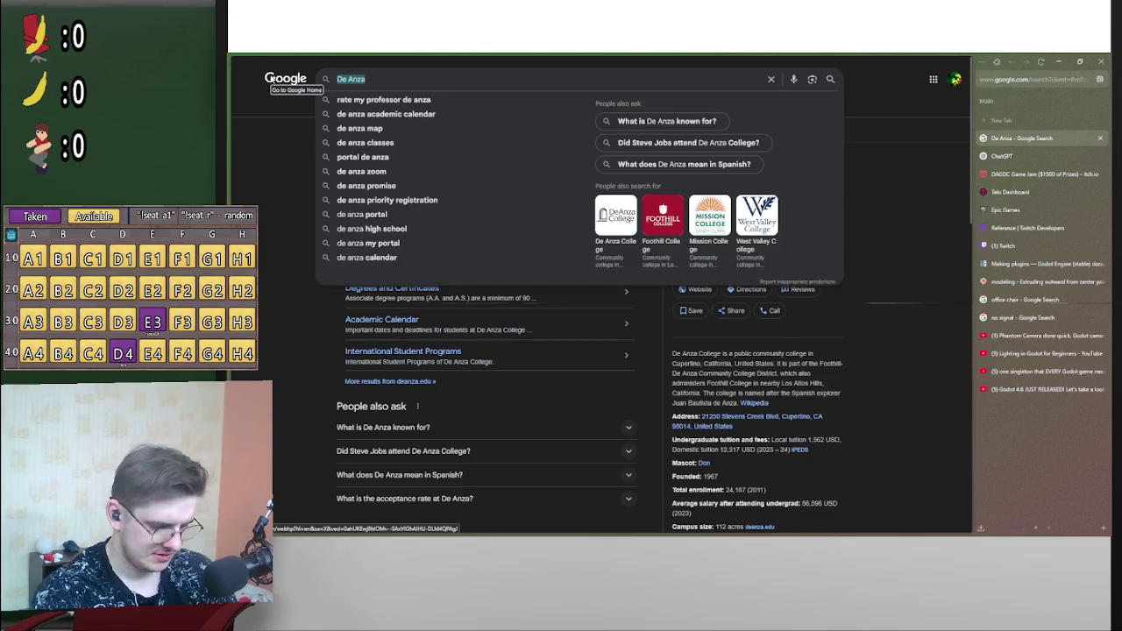
key(ctrl+a)
text(cliifornia time)
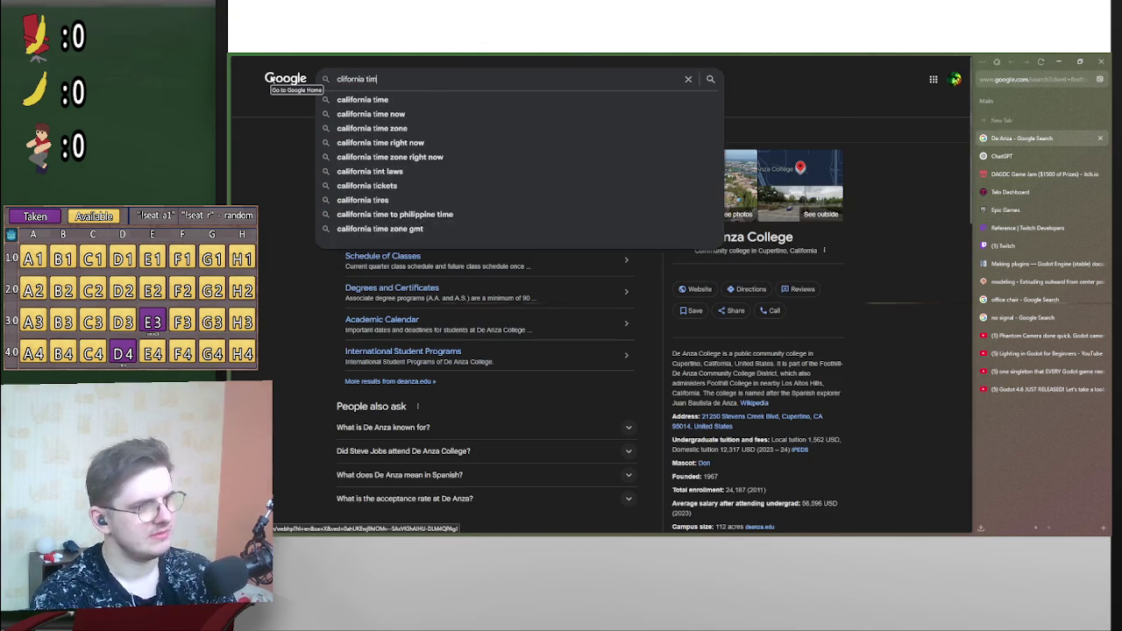
key(Return)
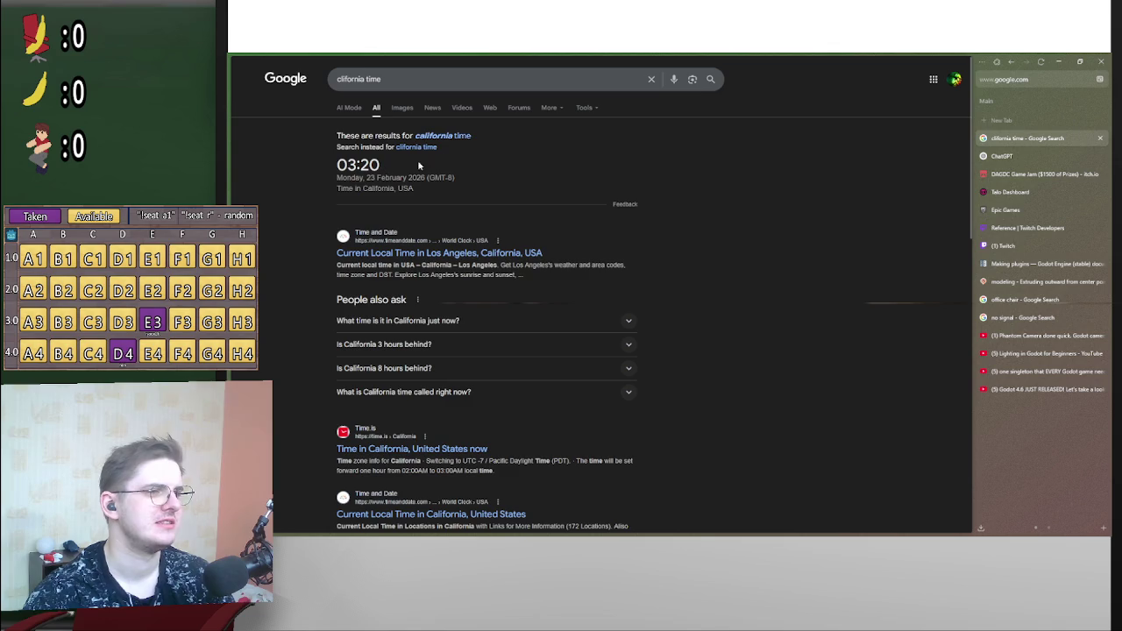
click(447, 136)
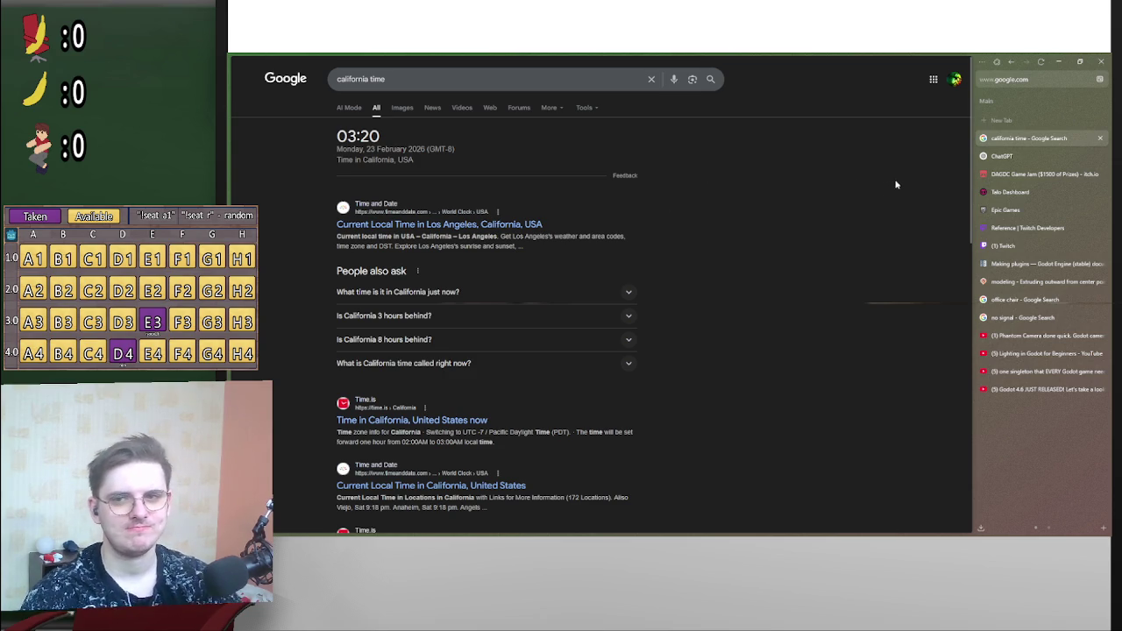
middle_click(1058, 138)
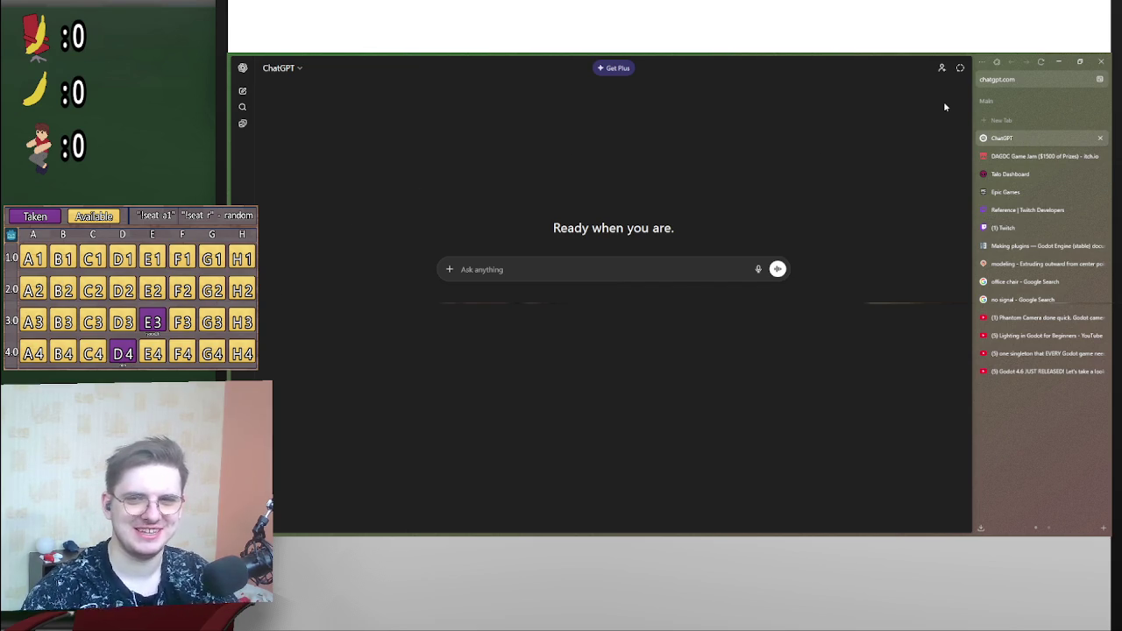
- Switch back to the DAGDC Game Jam tab and scroll down to its rules, how-it-works steps and prizes
click(1043, 156)
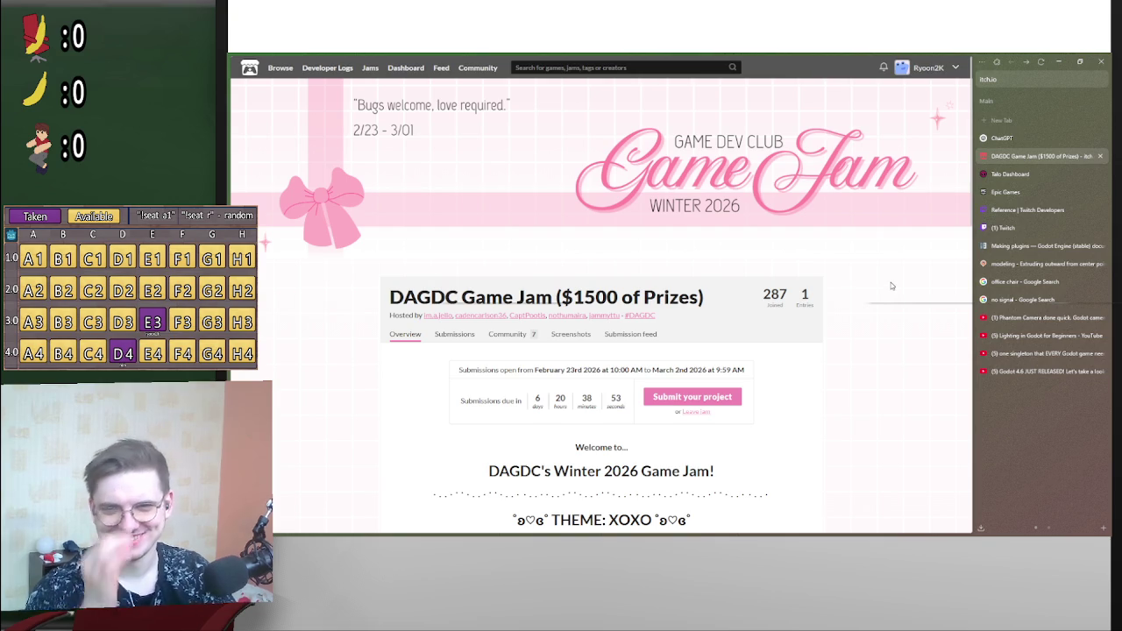
scroll(892, 286, down, 3)
scroll(876, 289, up, 1)
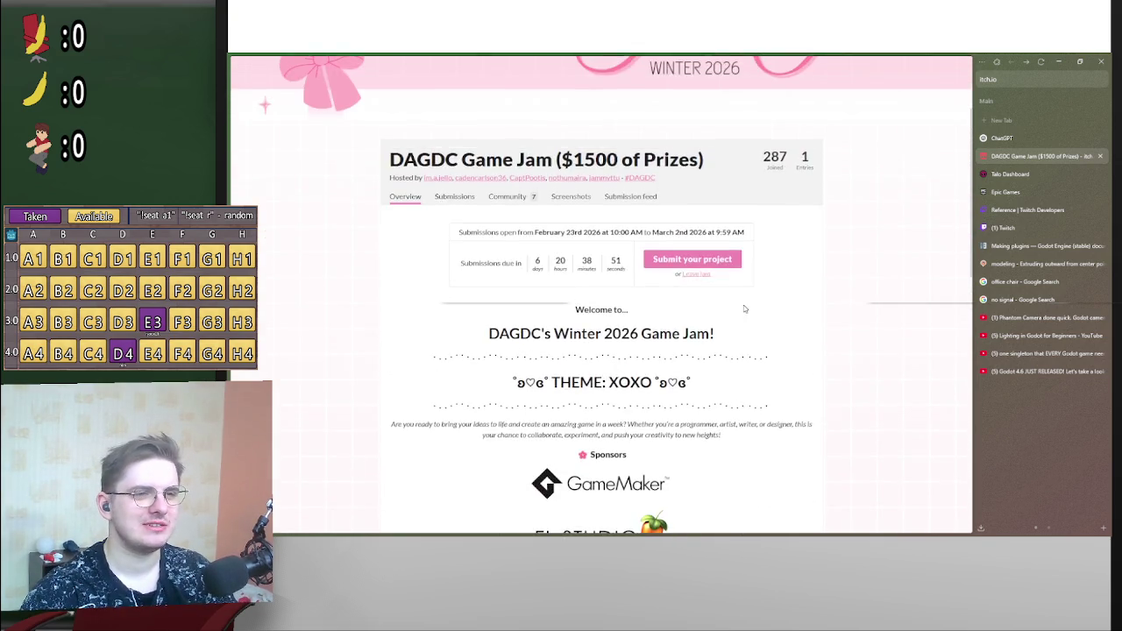
scroll(745, 313, down, 4)
scroll(746, 313, up, 5)
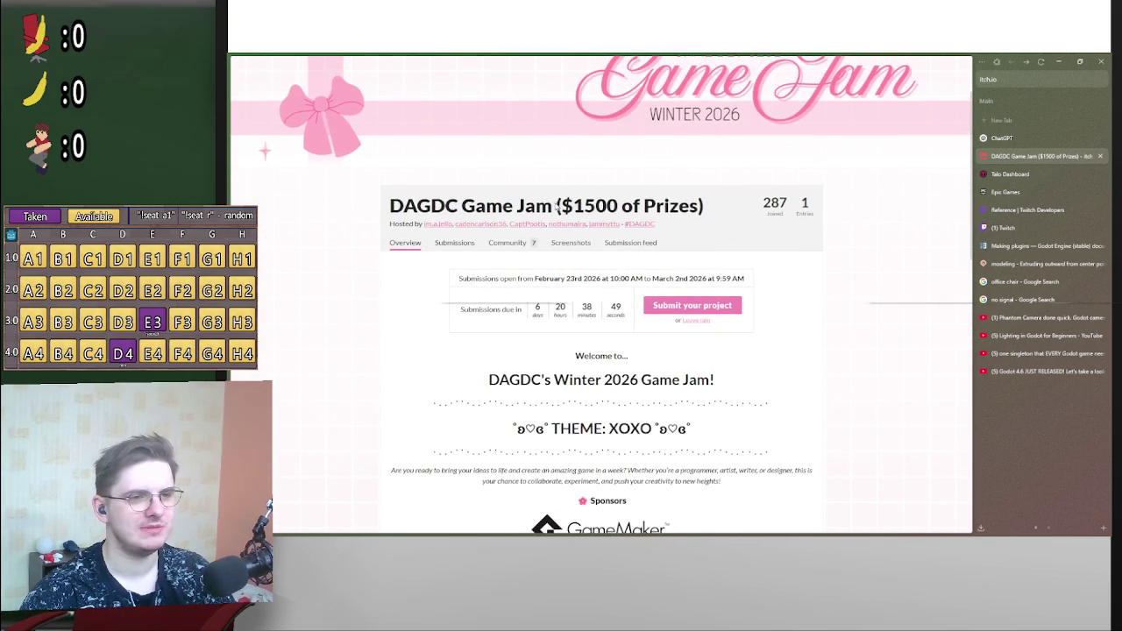
scroll(701, 232, down, 10)
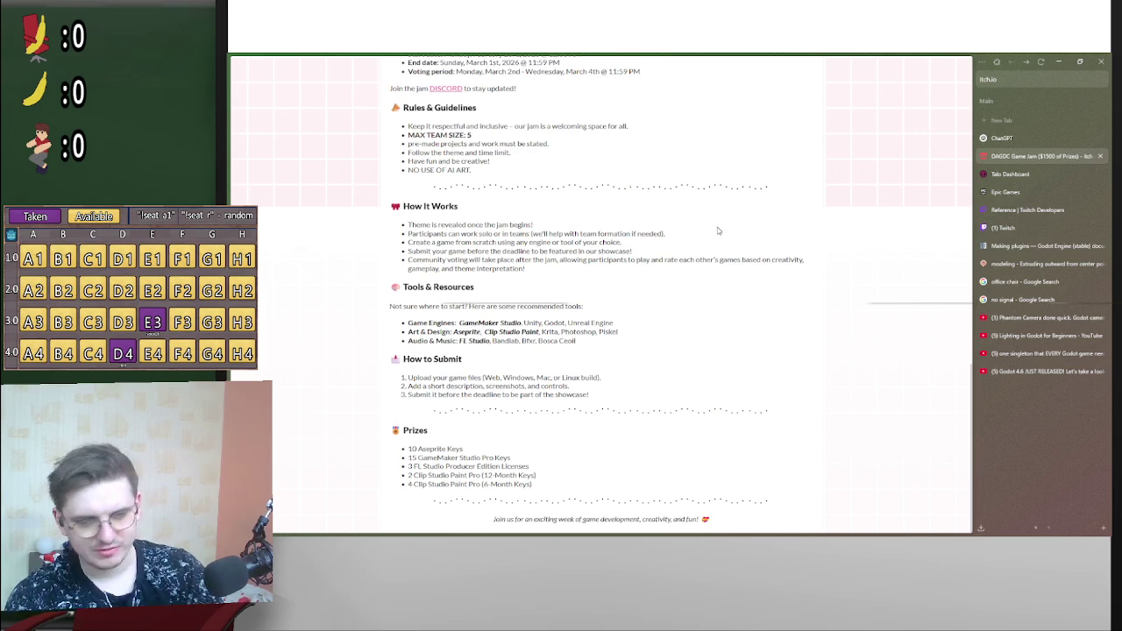
mouse_move(884, 535)
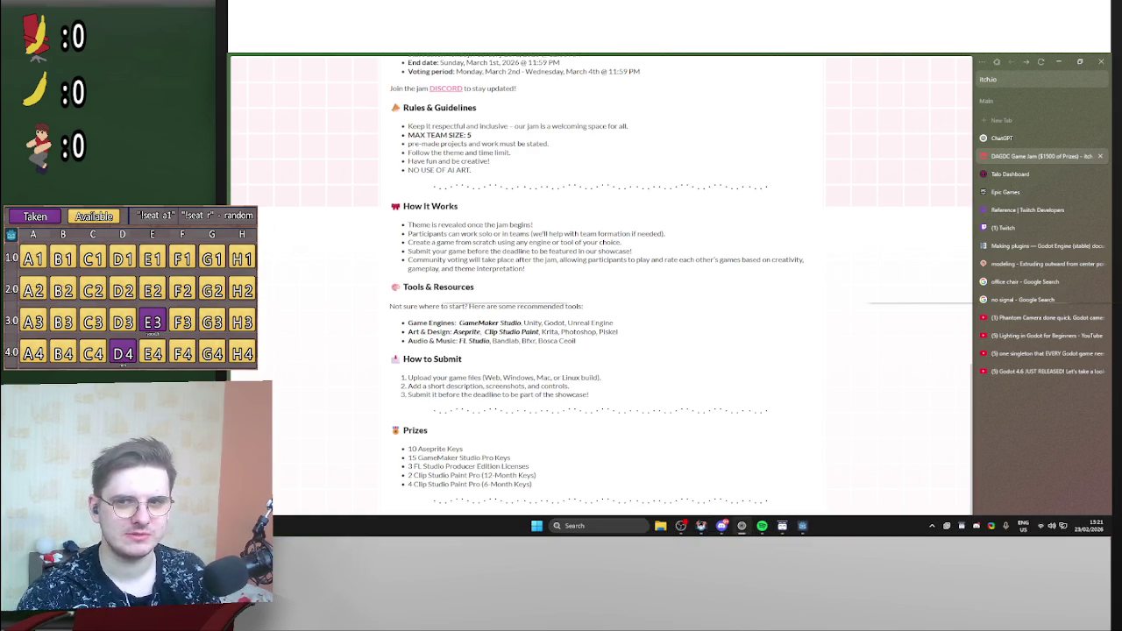
- Count February 2026 calendar days 24–28 toward the jam's end, then preview the open Godot windows
click(1086, 527)
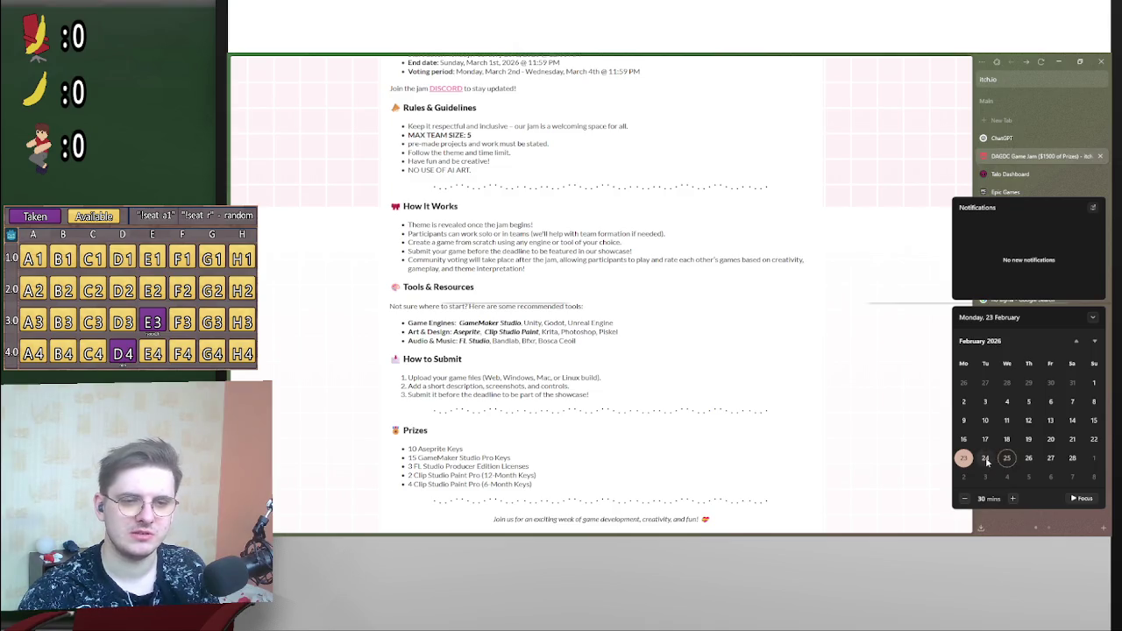
click(985, 459)
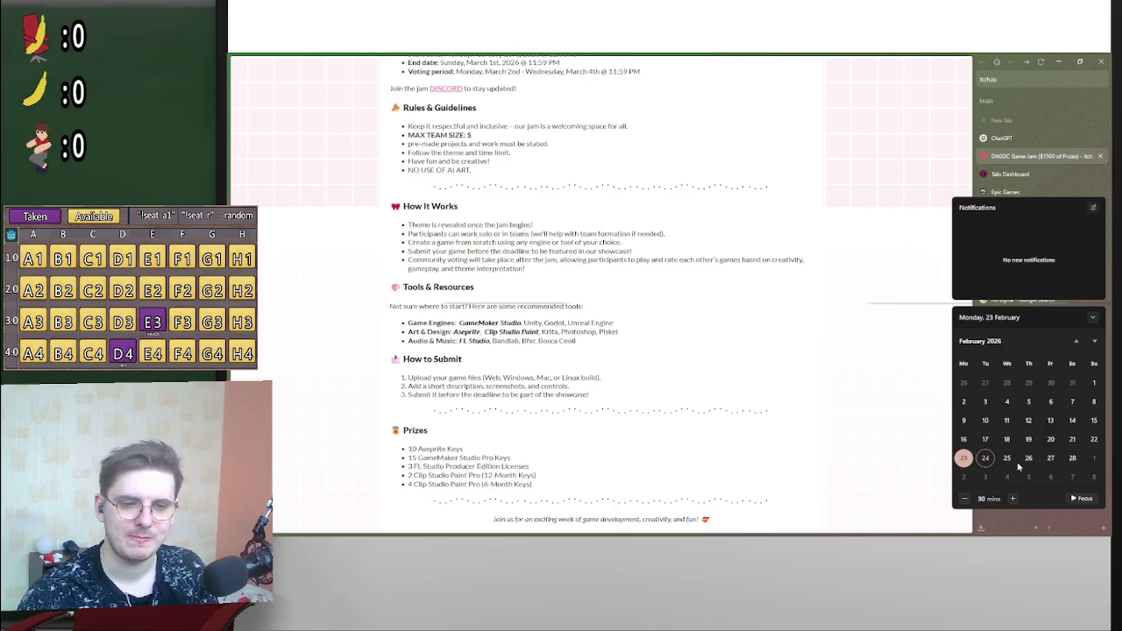
click(1008, 459)
click(1028, 459)
click(1050, 460)
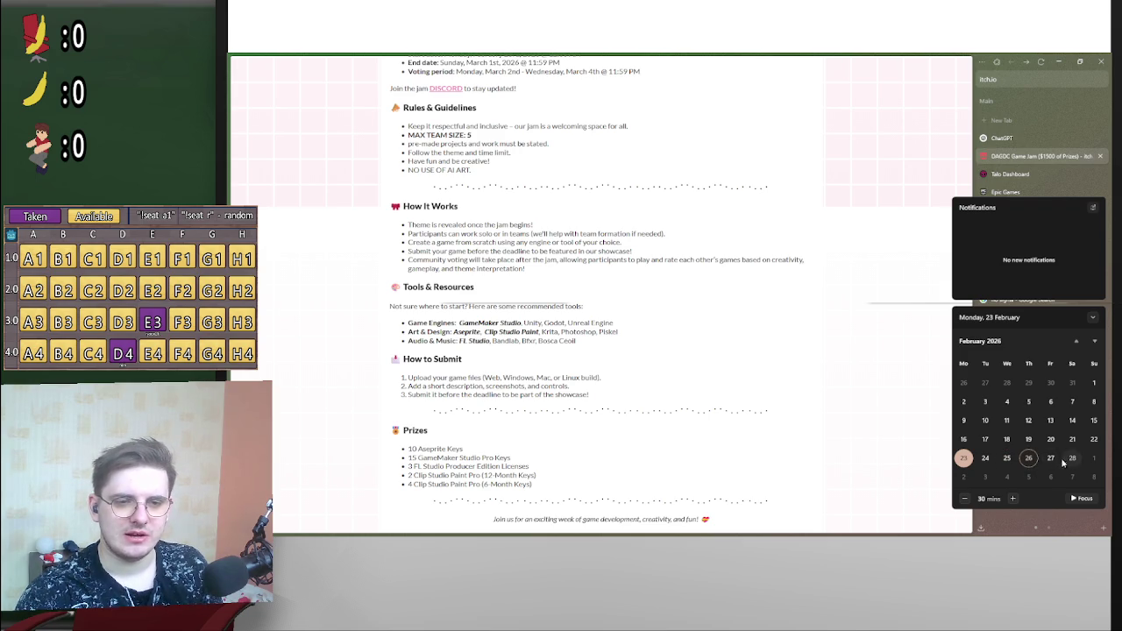
click(1028, 459)
key(Right)
key(Right)
click(1051, 460)
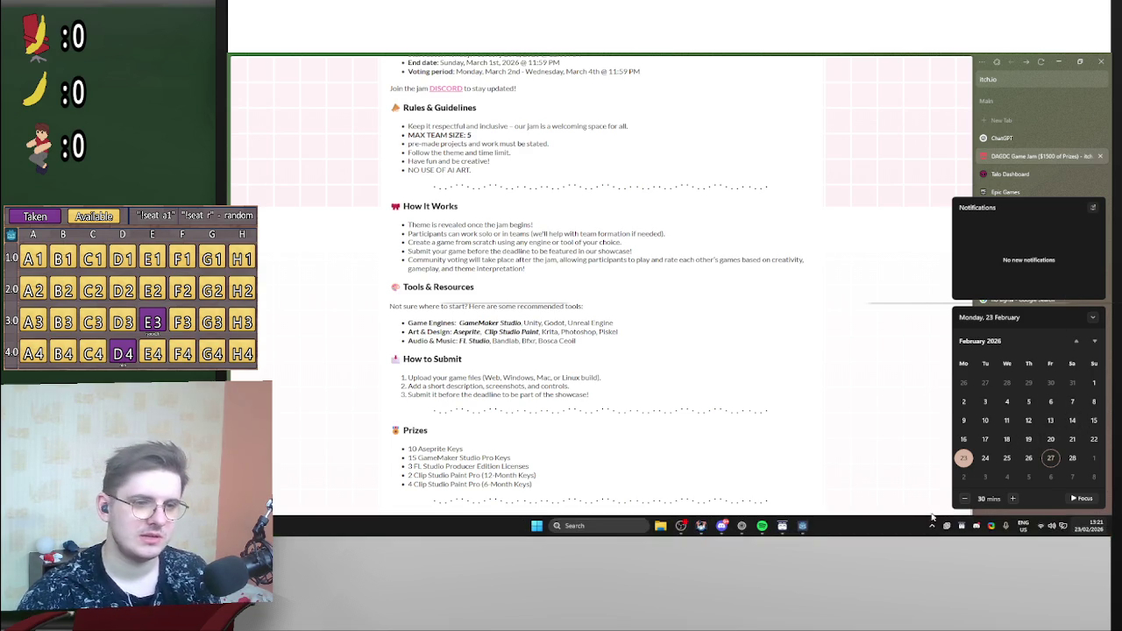
click(803, 526)
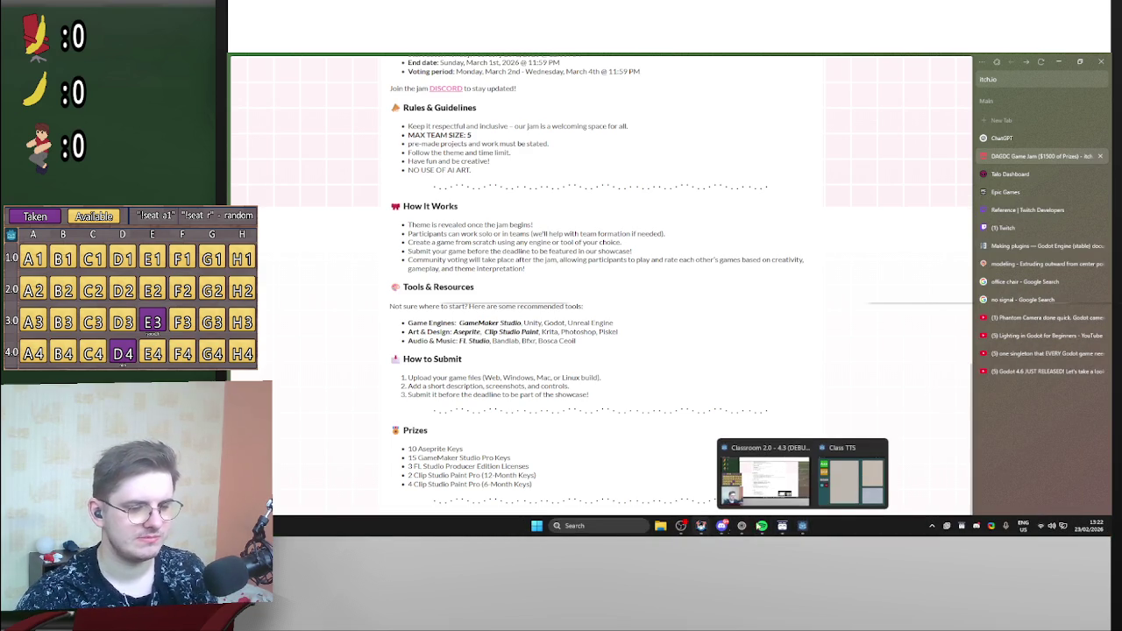
- Reword the Jam button's chat message to 'I am participating in the DAGDC Winter 2026 Game Jam'
click(782, 526)
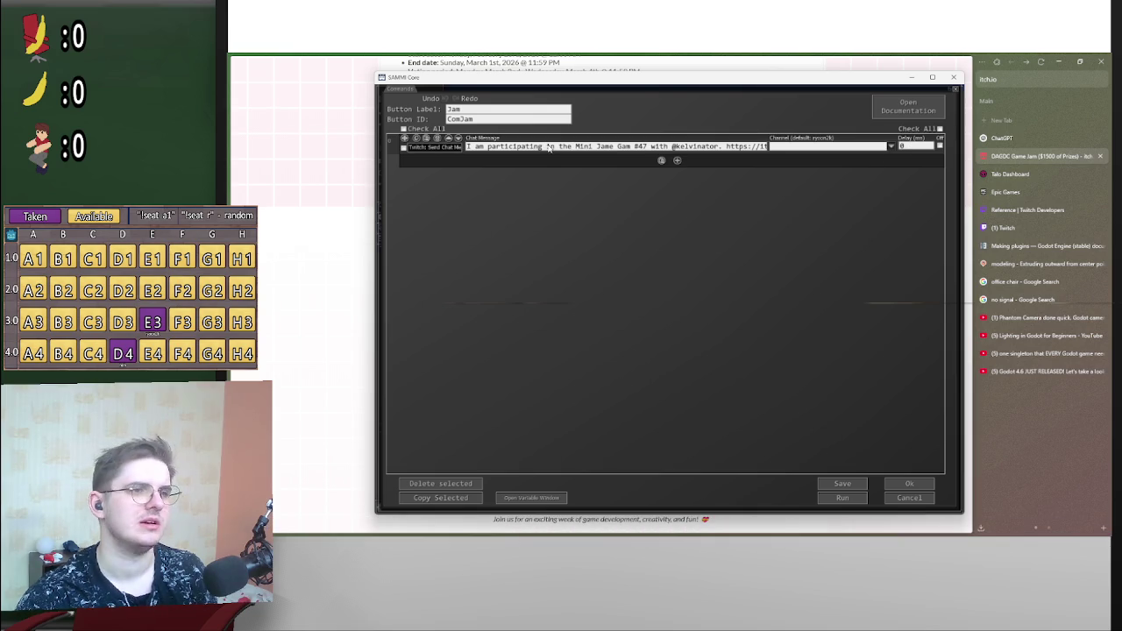
drag(594, 146, 602, 146)
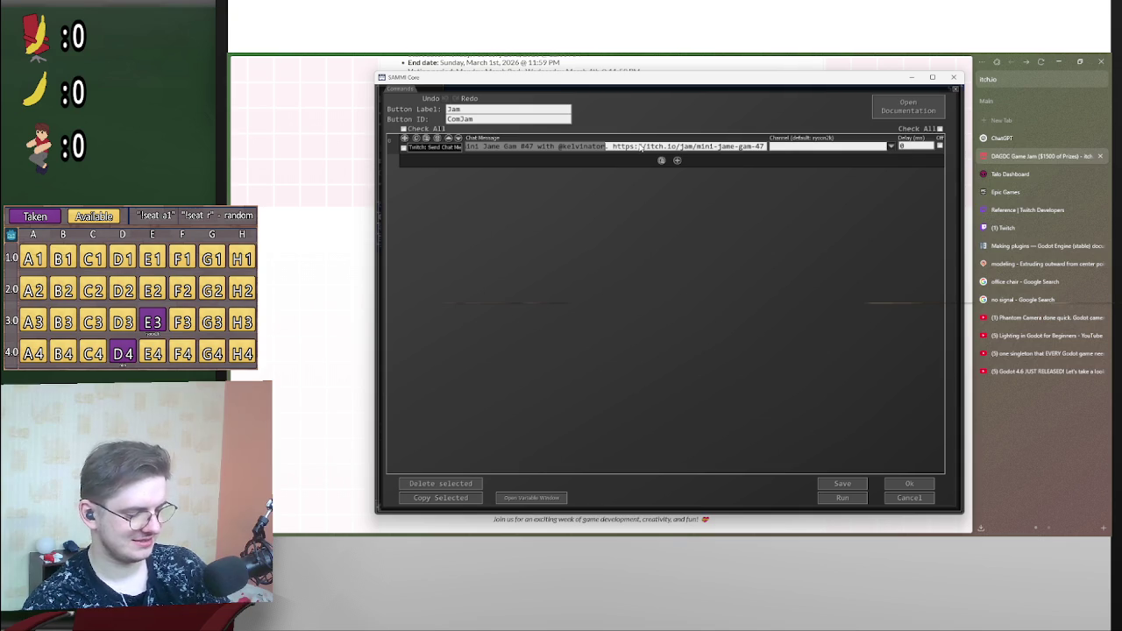
text(I am participating in theDA)
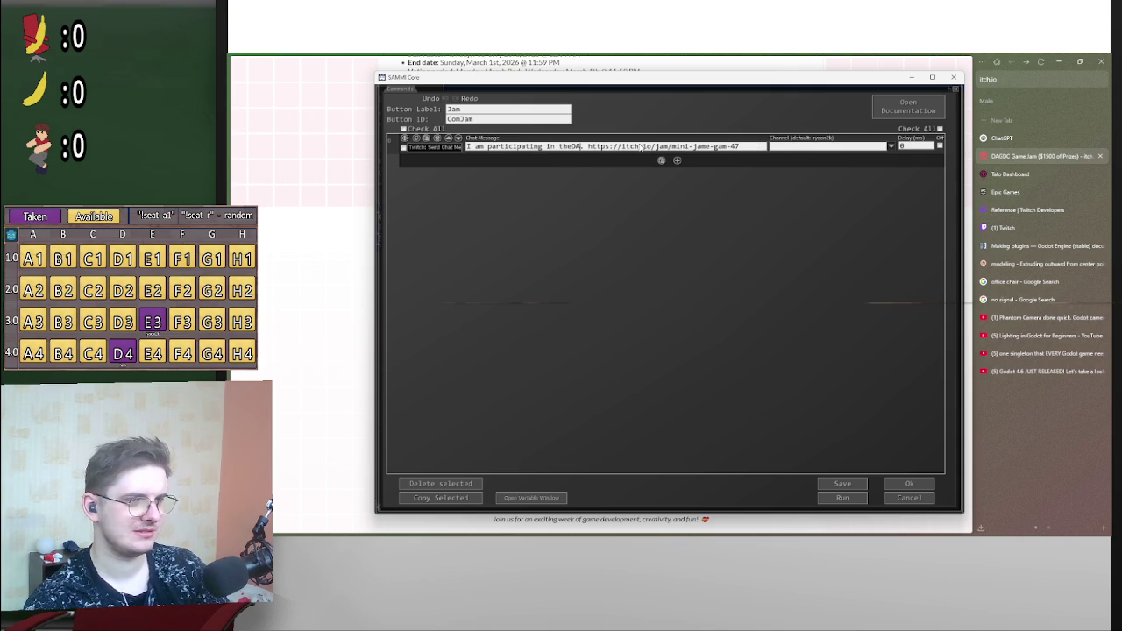
text( GDC)
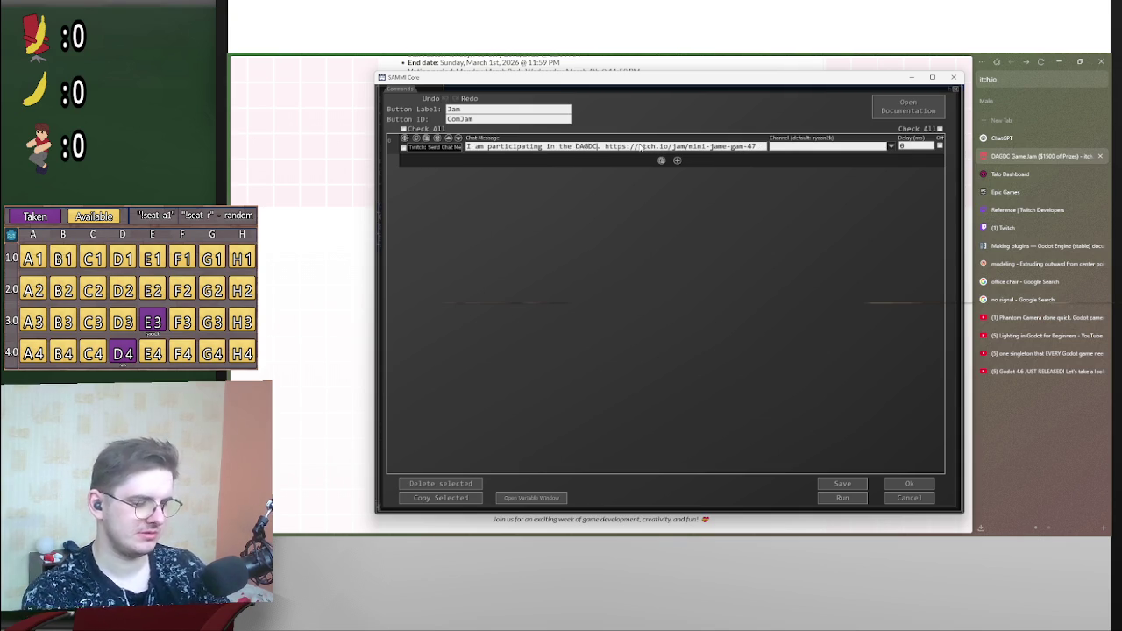
text( Winter 2026 Game Jam)
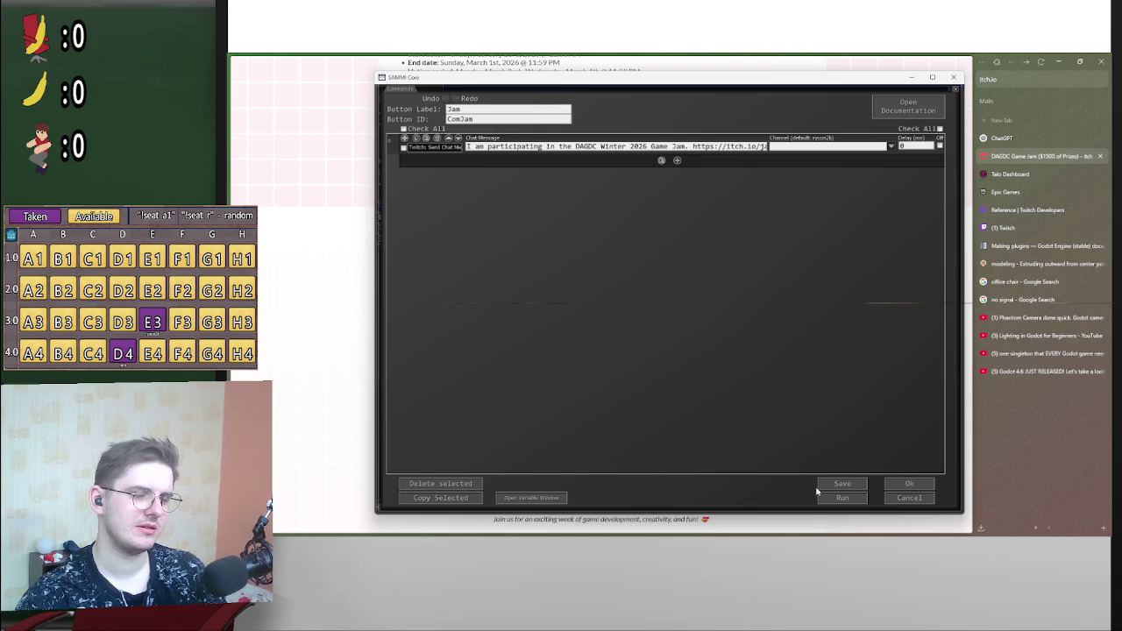
mouse_move(732, 535)
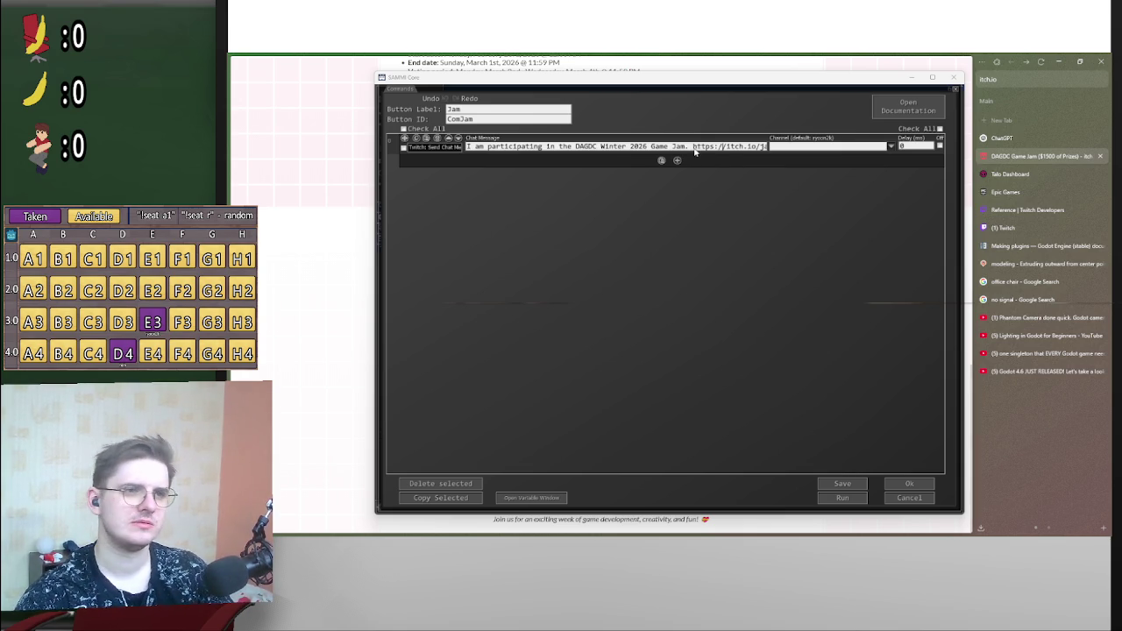
drag(693, 146, 822, 151)
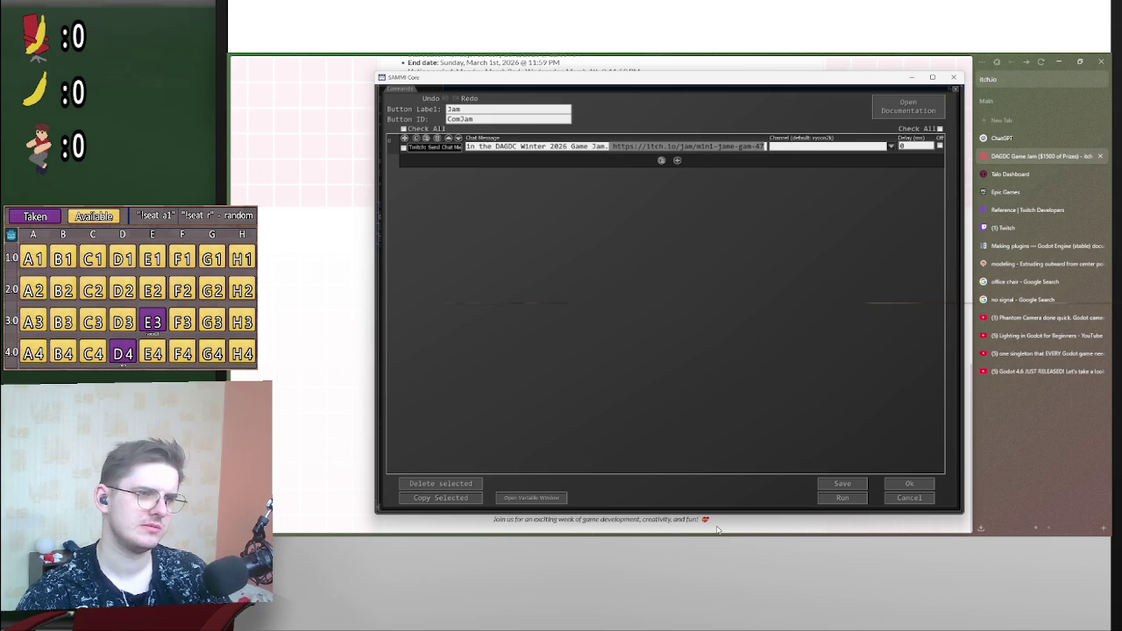
key(alt+Tab)
key(alt+Tab)
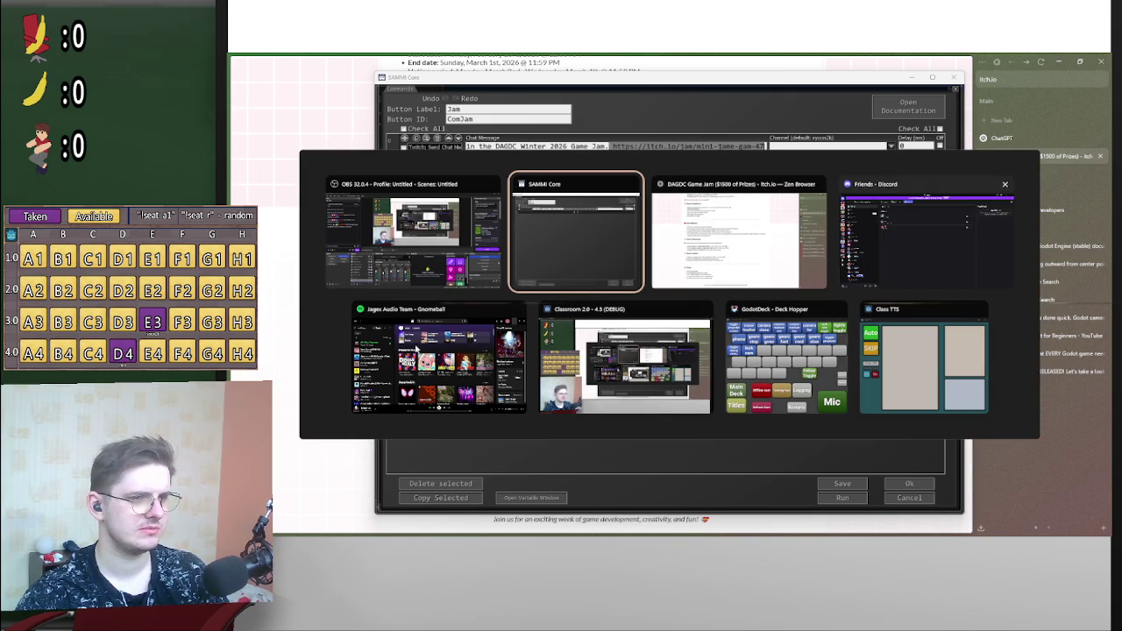
- Copy the jam page's web address from the browser and paste it into the Jam chat message
click(816, 230)
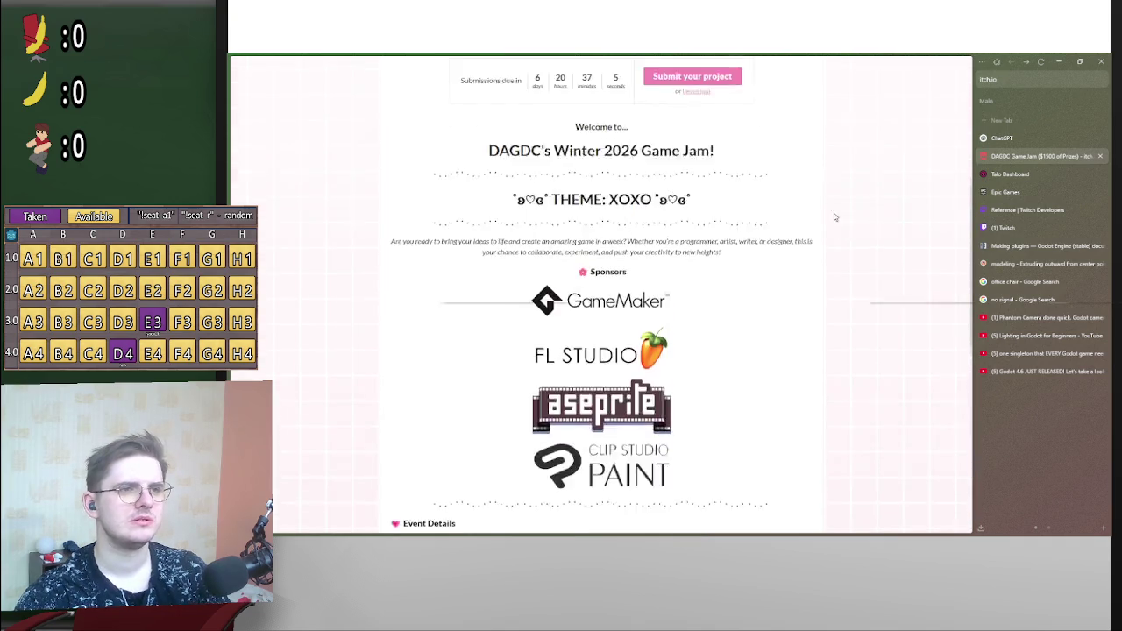
scroll(835, 217, up, 5)
click(1037, 81)
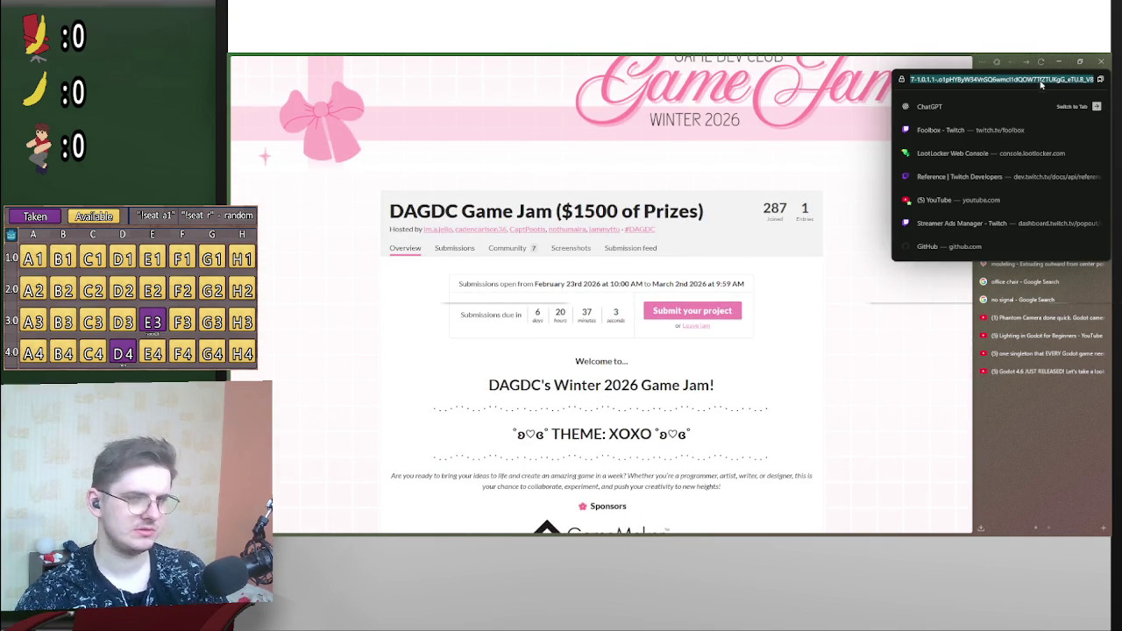
key(alt+Tab)
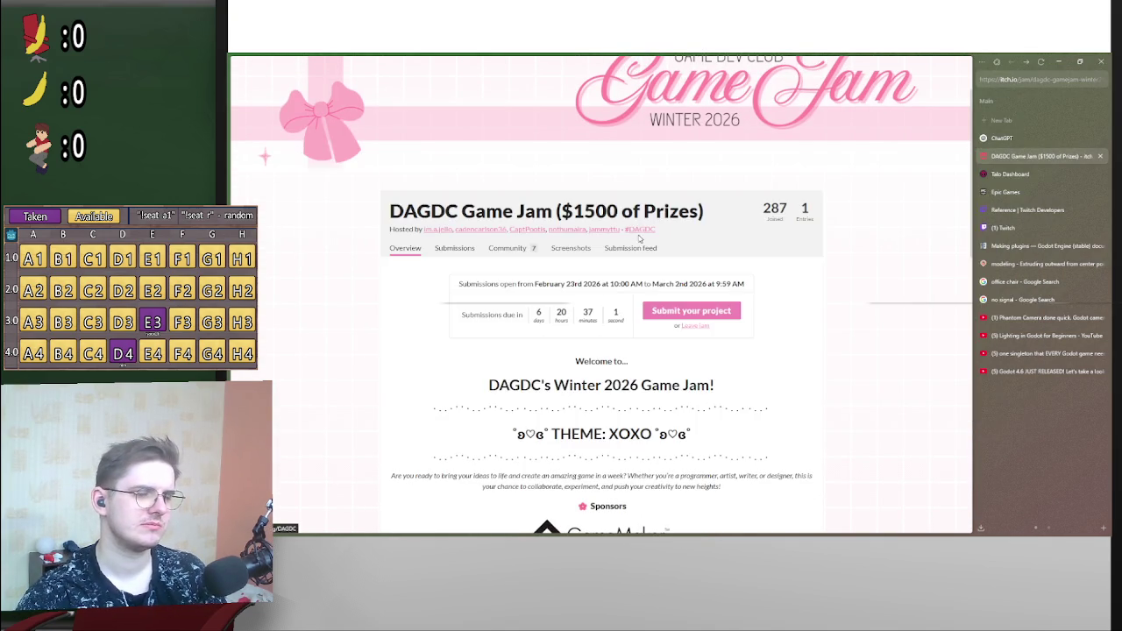
key(alt+Tab)
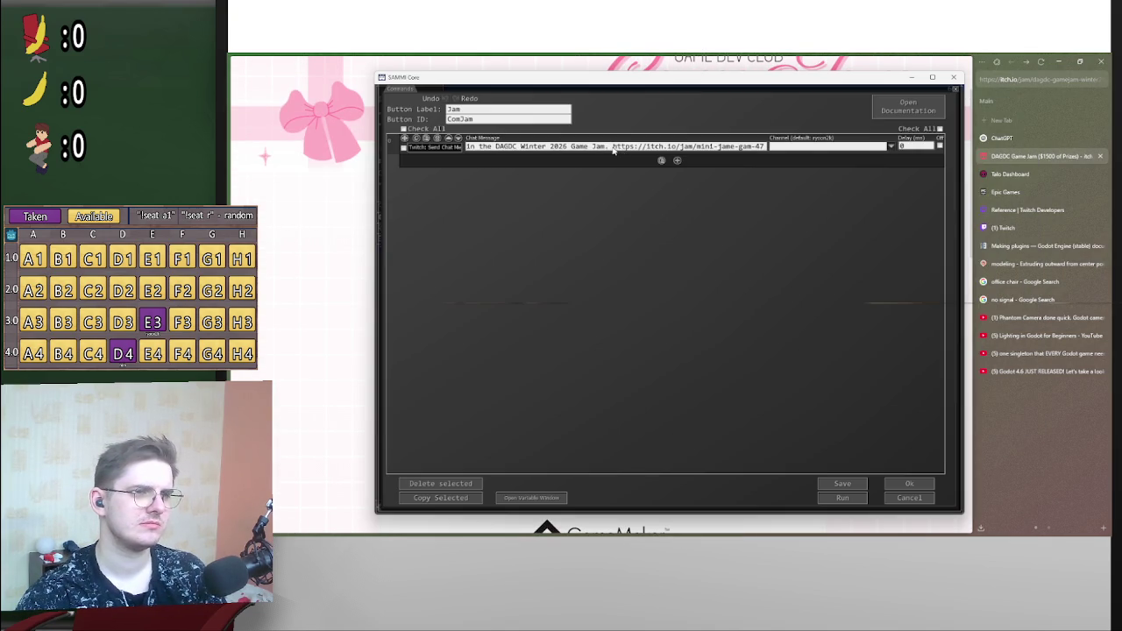
key(ctrl+v)
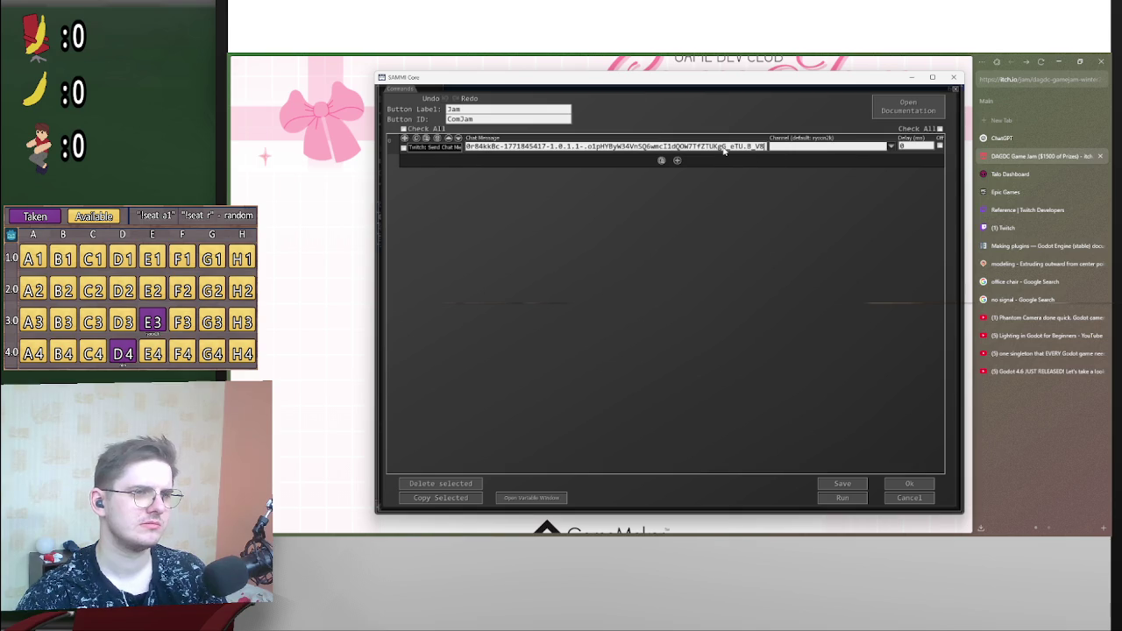
mouse_move(624, 147)
mouse_down()
mouse_move(431, 150)
mouse_move(625, 149)
mouse_move(471, 150)
mouse_move(549, 152)
mouse_up()
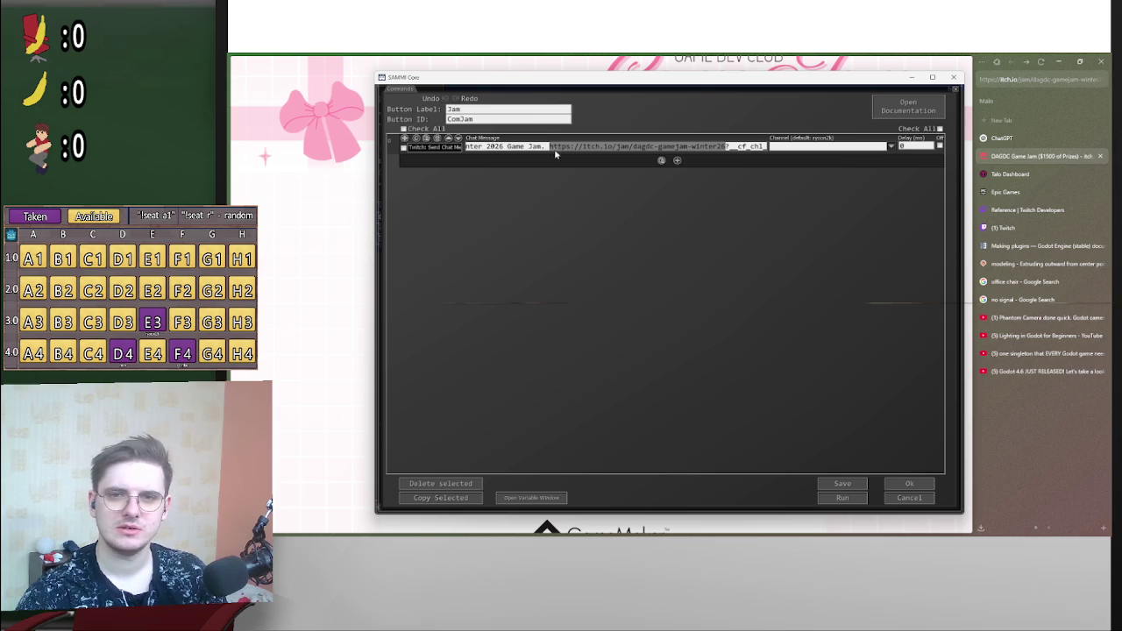
- Replace the message's old link with the itch.io/jam/dagdc-gamejam-winter26 address and save the Jam button
key(alt+Tab)
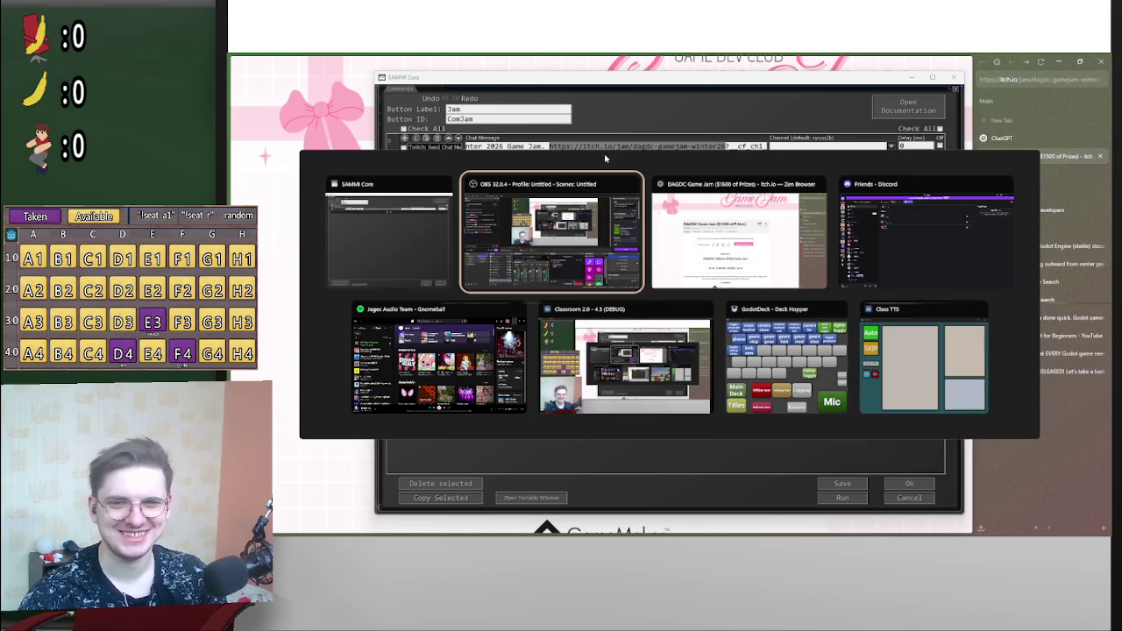
click(1031, 82)
key(ctrl+v)
key(Return)
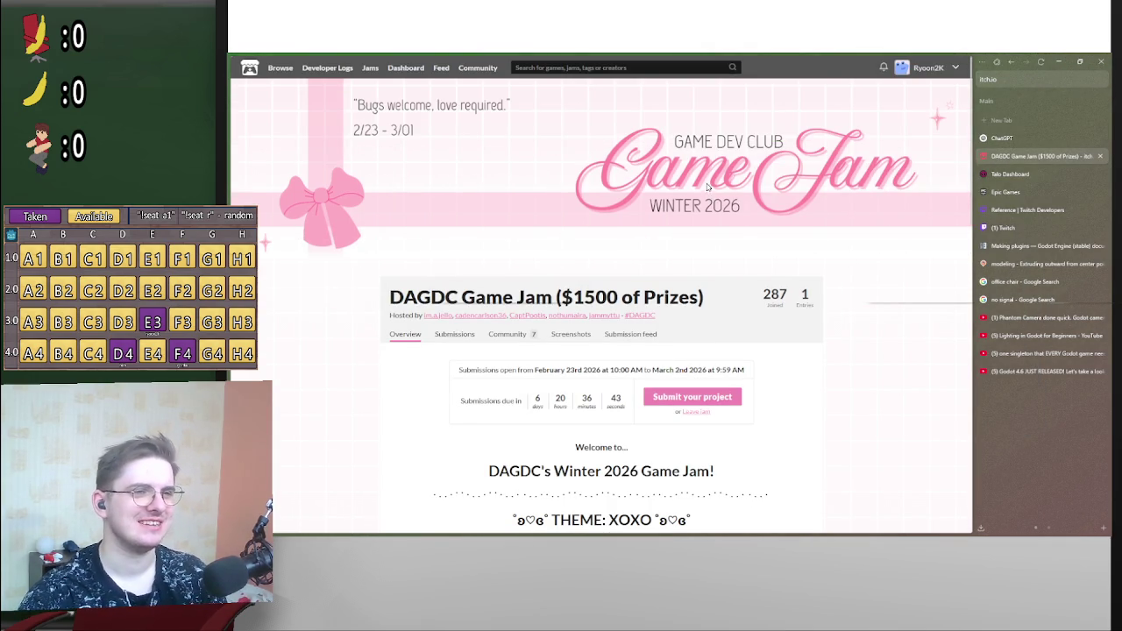
key(alt+Tab)
click(737, 204)
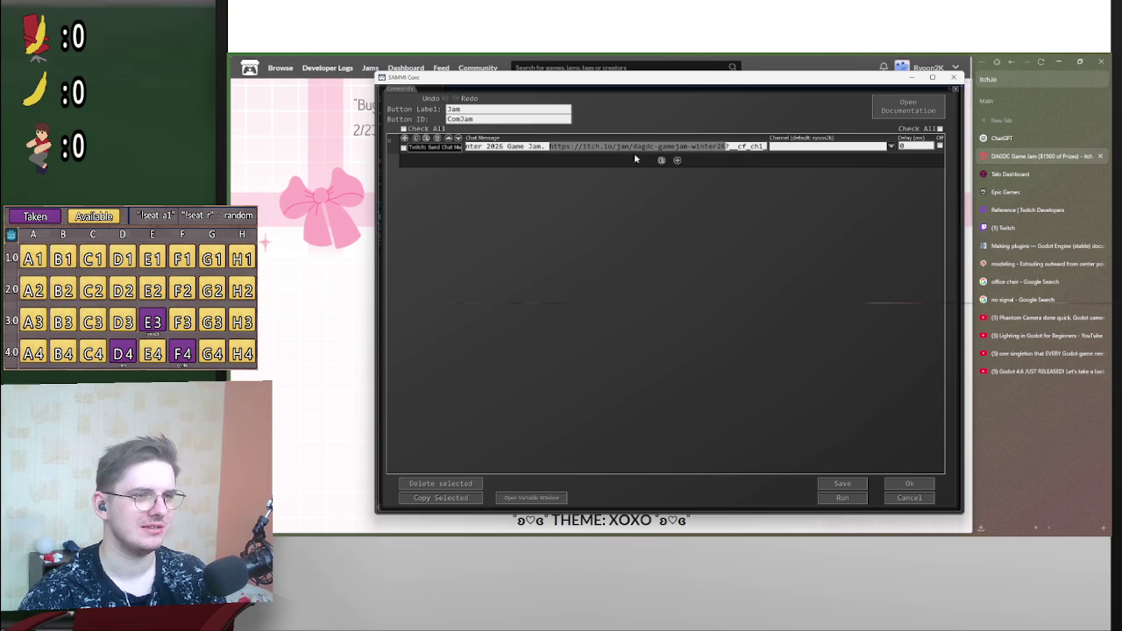
drag(730, 148, 955, 147)
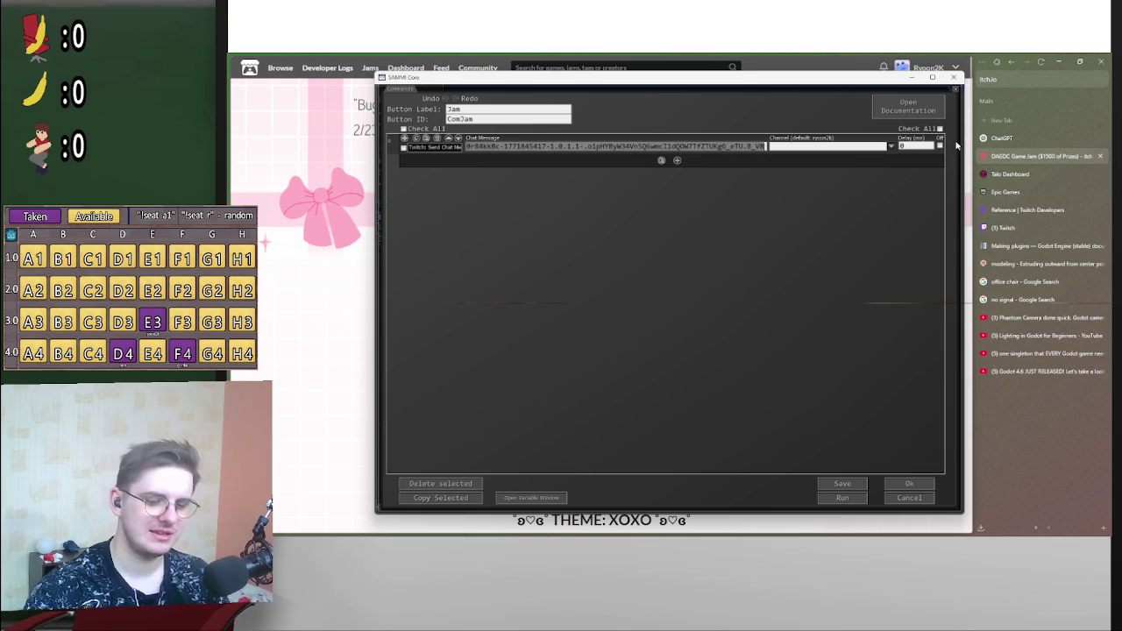
key(ctrl+v)
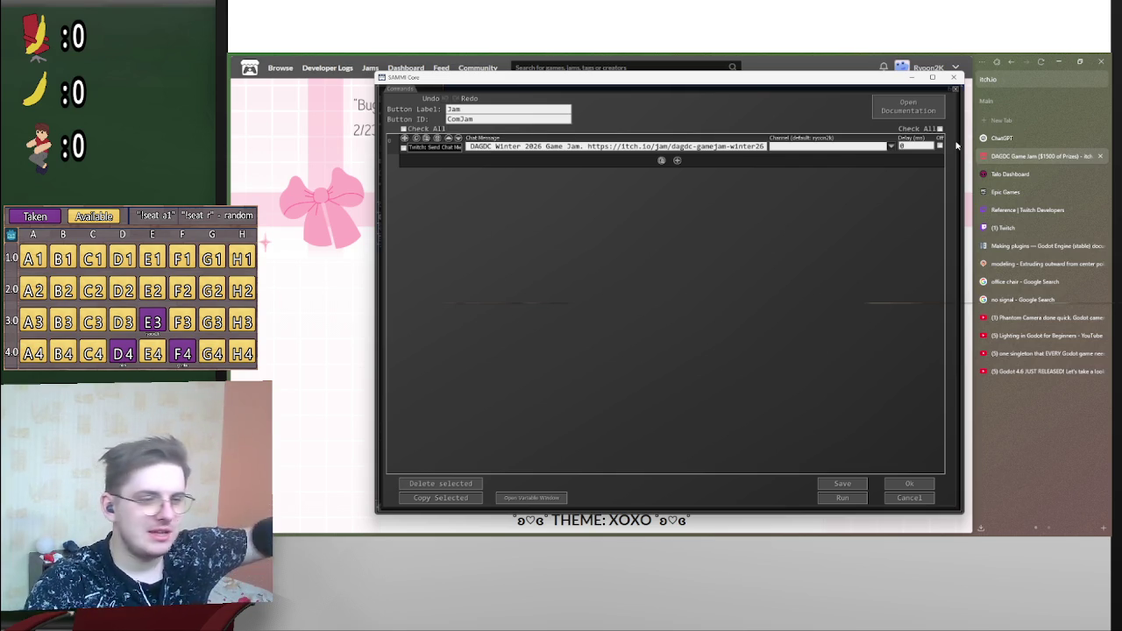
click(848, 484)
- Change the Theme button's message to 'The theme is "XOXO".', then open the Game button's command
click(909, 483)
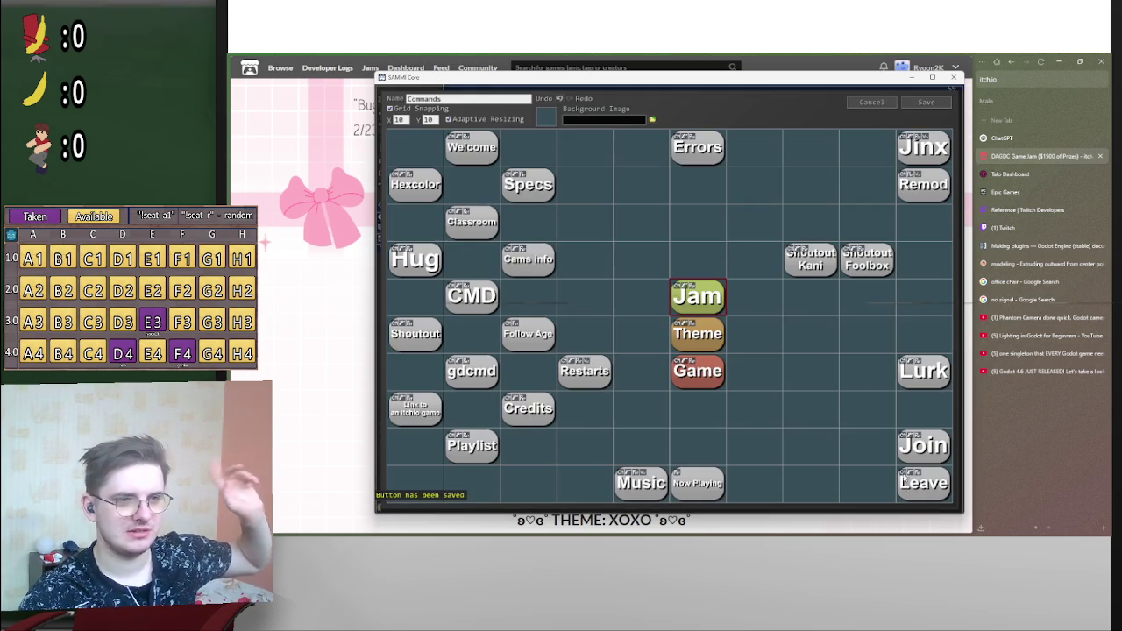
double_click(711, 345)
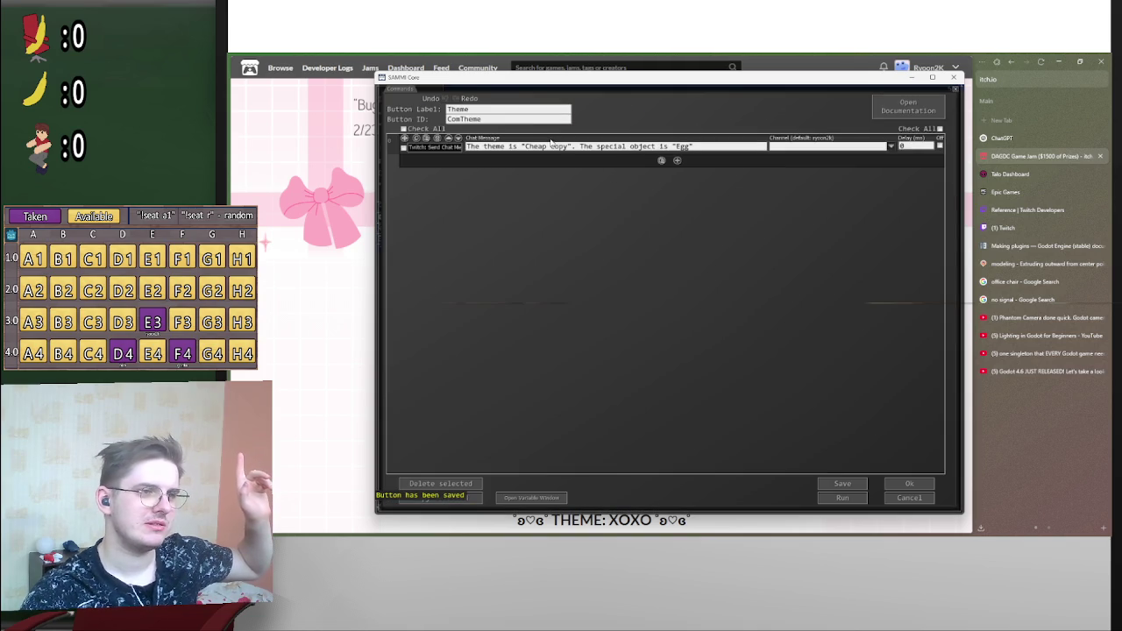
drag(567, 149, 524, 151)
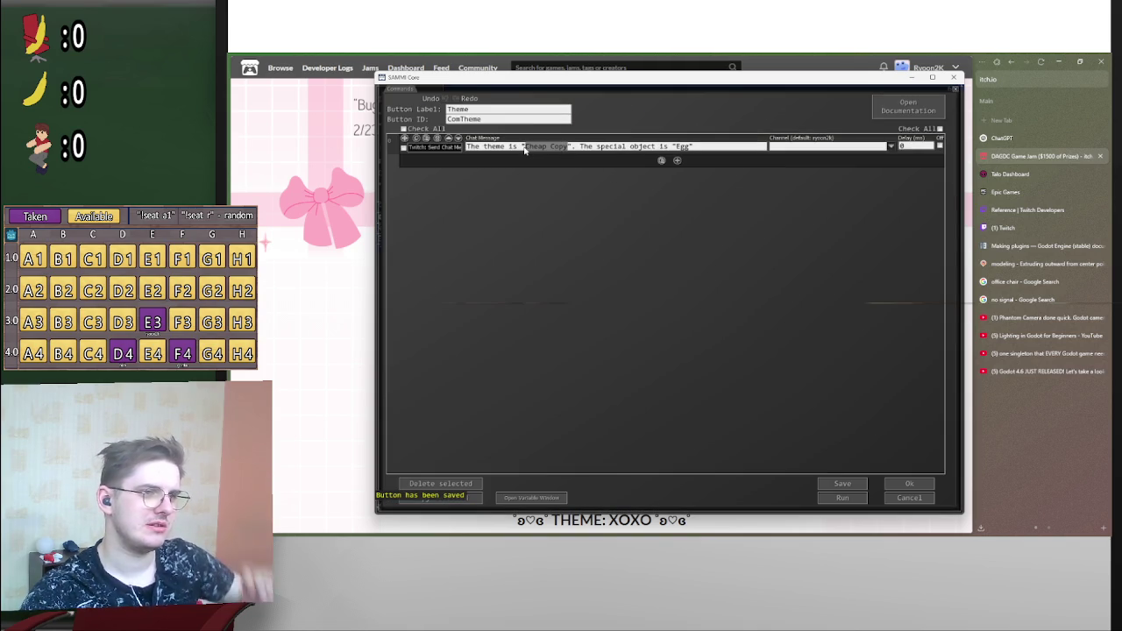
text(XOXO)
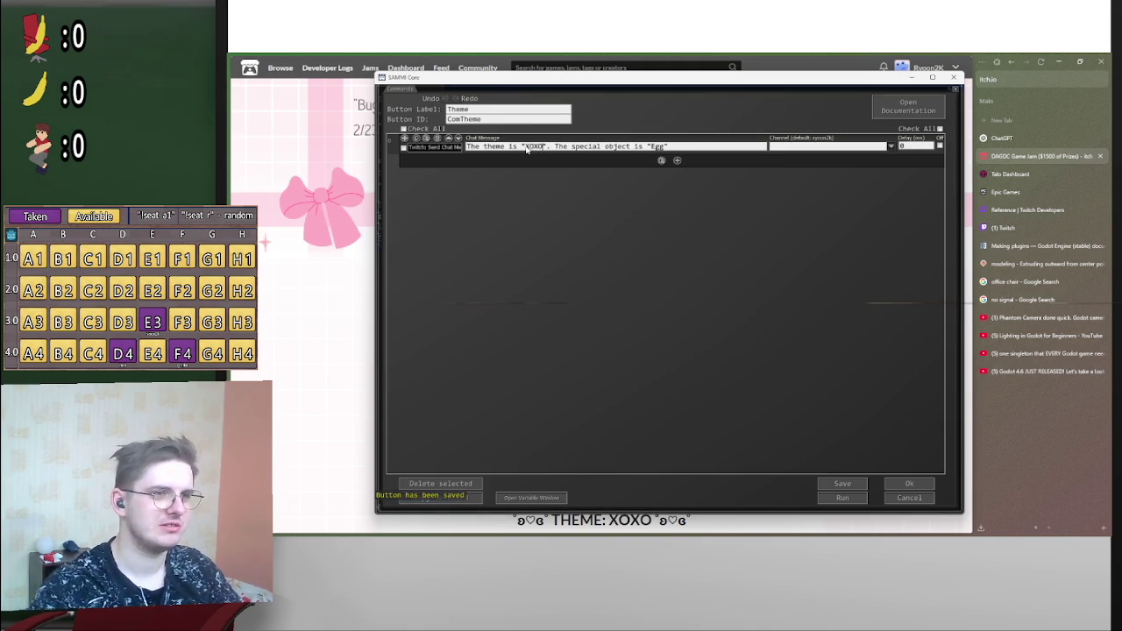
drag(555, 148, 789, 156)
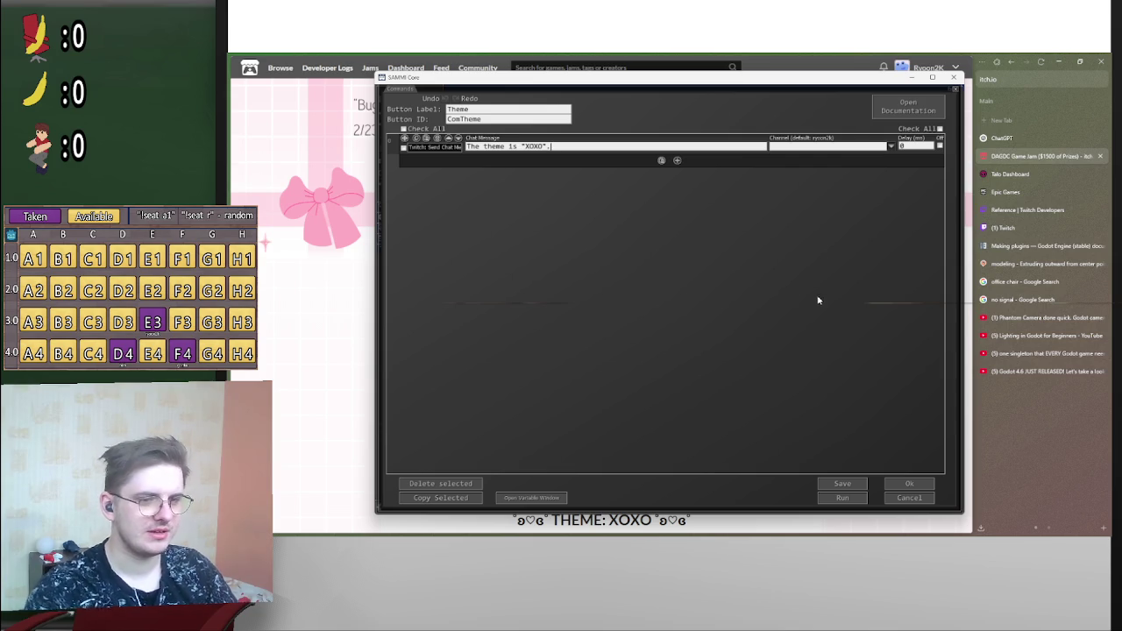
click(841, 483)
click(899, 484)
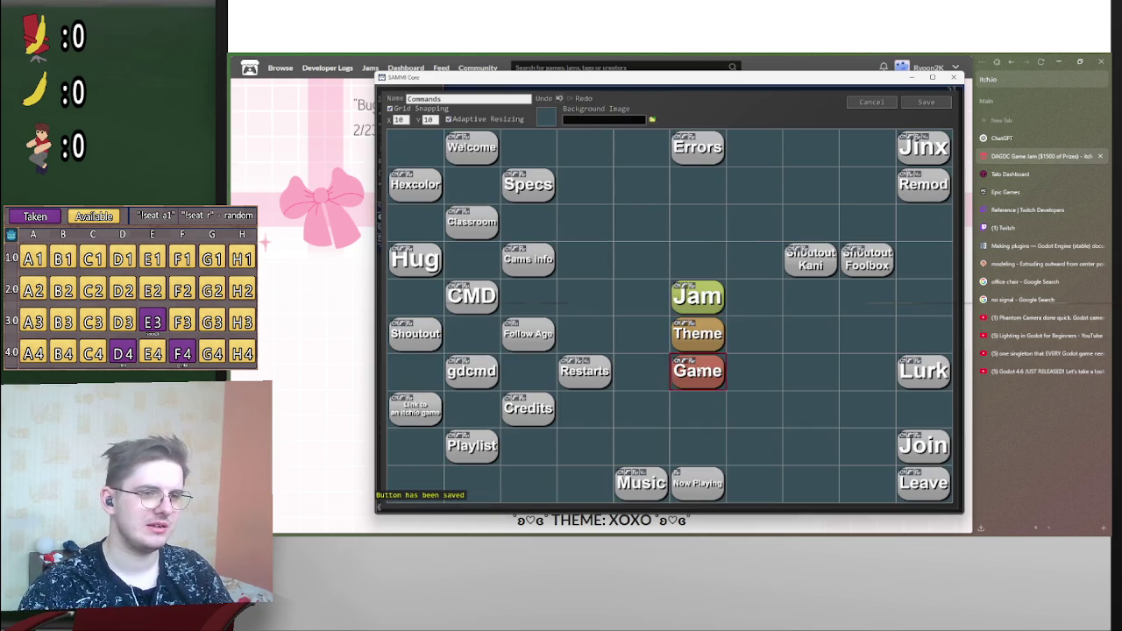
double_click(715, 367)
click(699, 147)
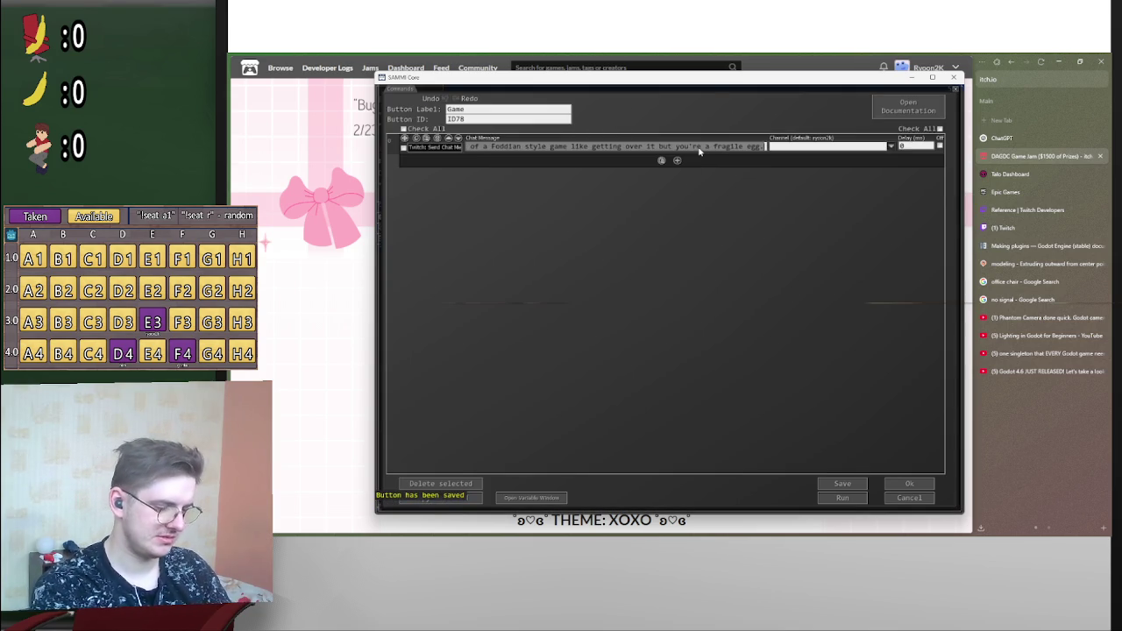
- Replace the Game button's whole description with 'Still planning it' and close its editor
key(ctrl+a)
text(Still planning it)
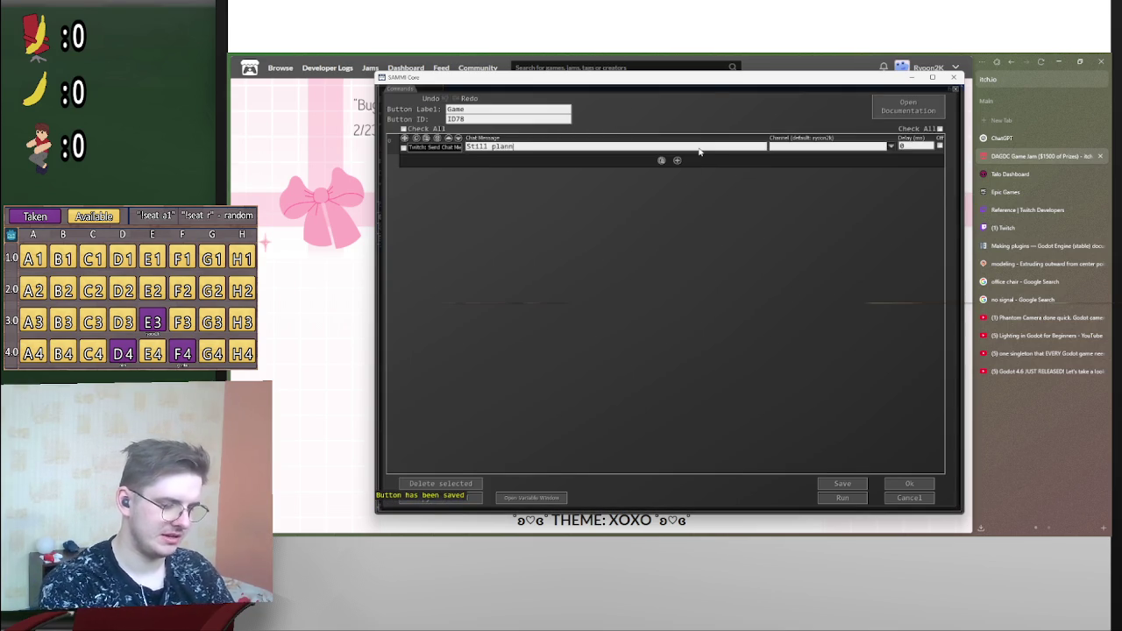
click(887, 485)
text(1234)
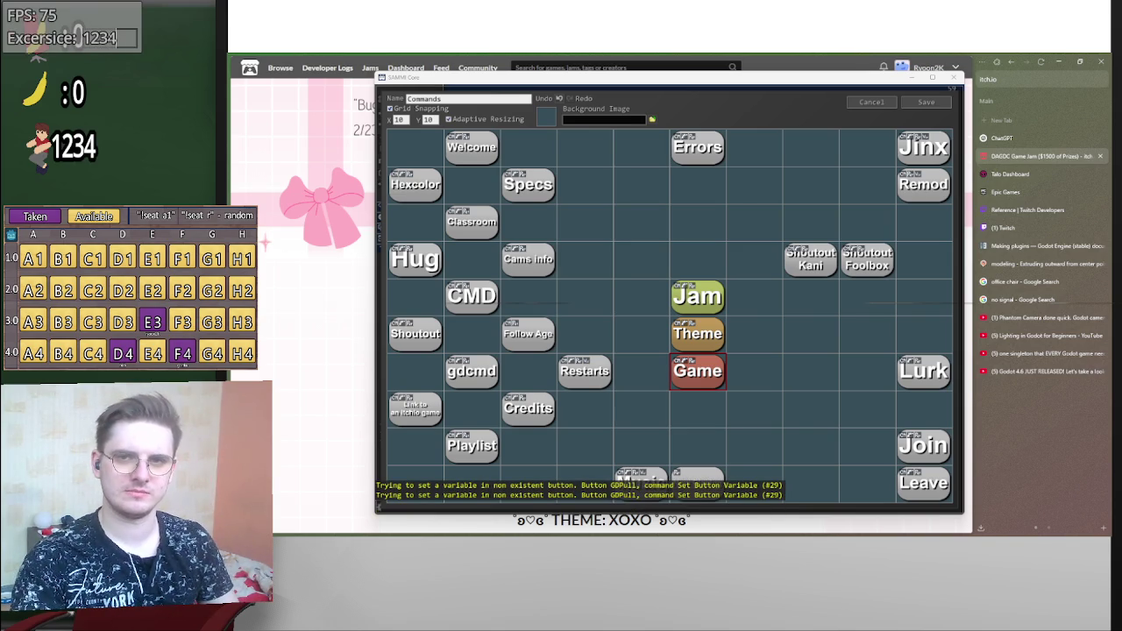
- Change the overlay's exercise label to 'Pushups: 20' and save the Commands deck
key(BackSpace)
key(BackSpace)
key(BackSpace)
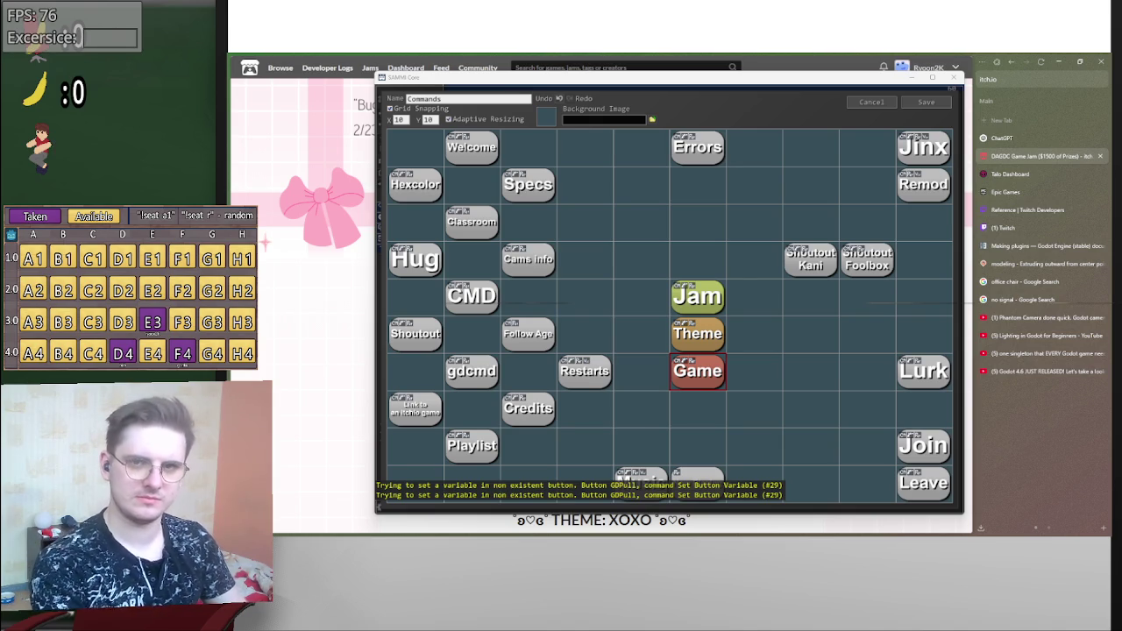
text(Push)
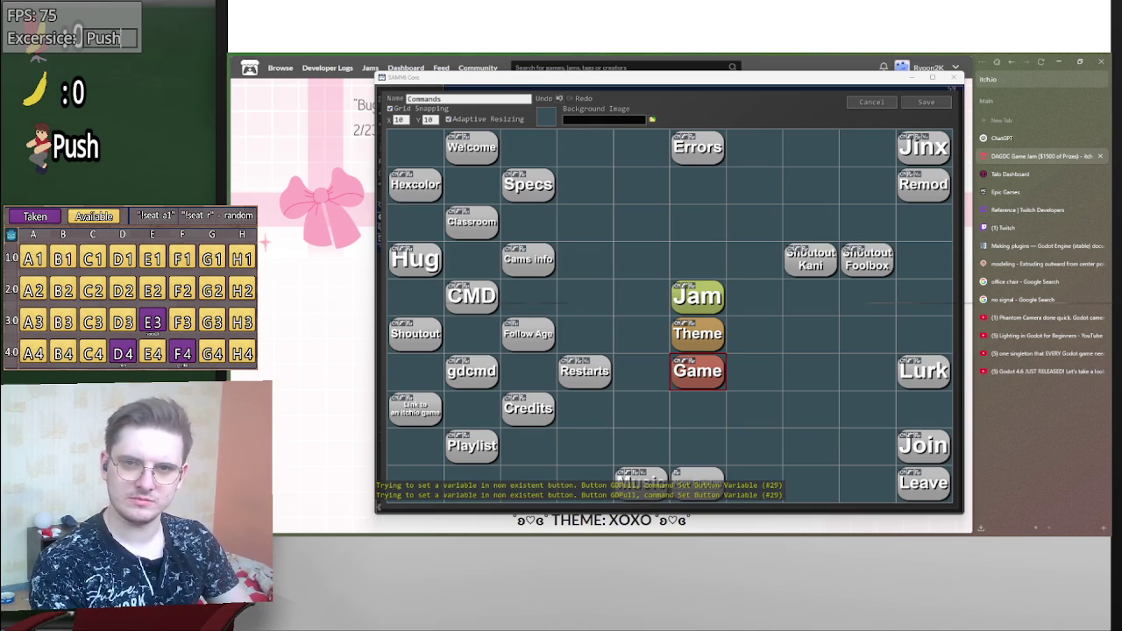
text(ups: 20)
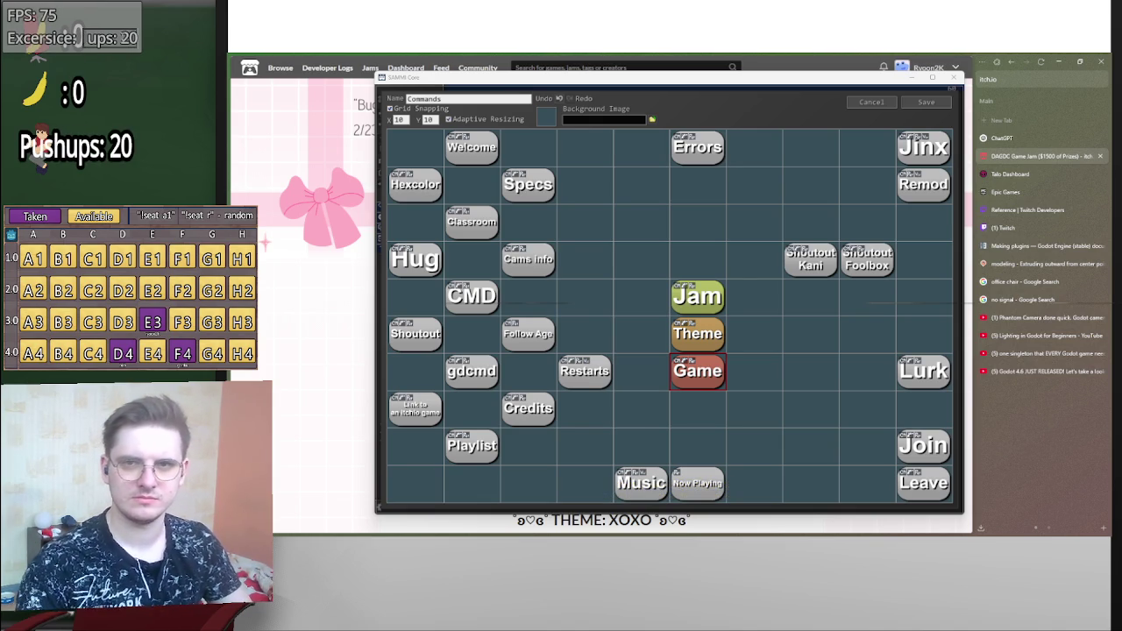
key(Home)
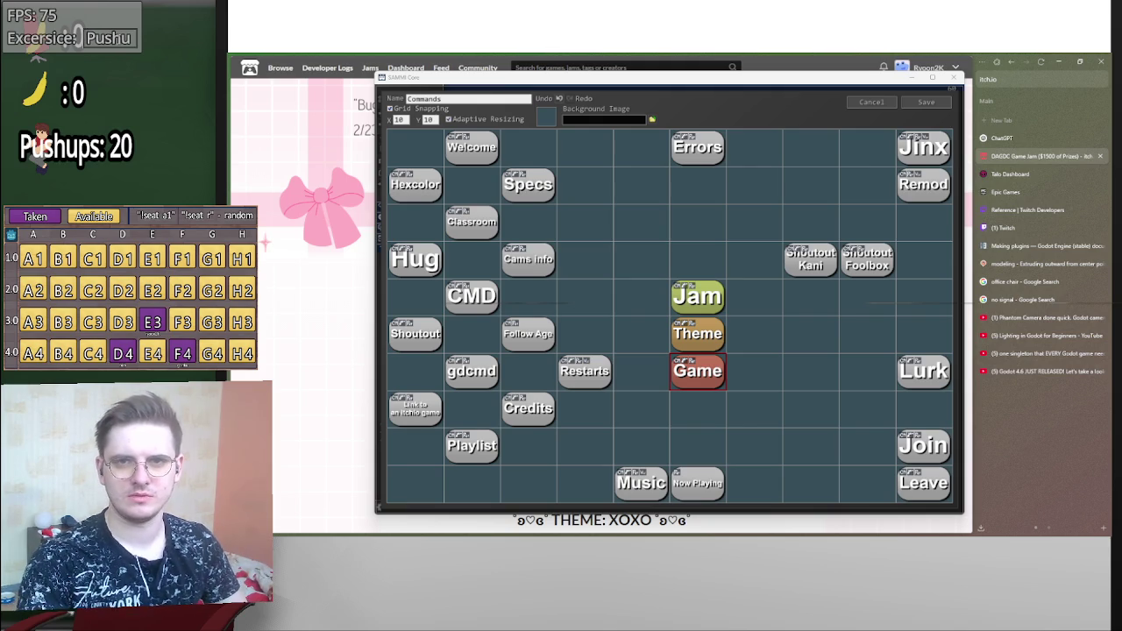
key(shift+Right)
key(shift+Right)
key(shift+Right)
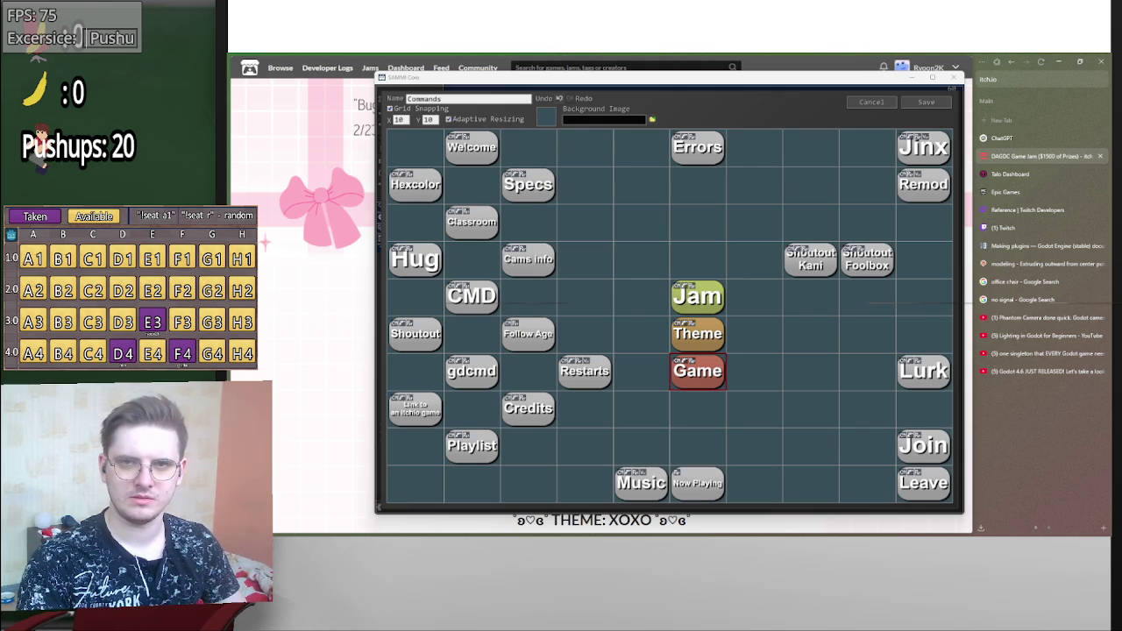
key(shift+Right)
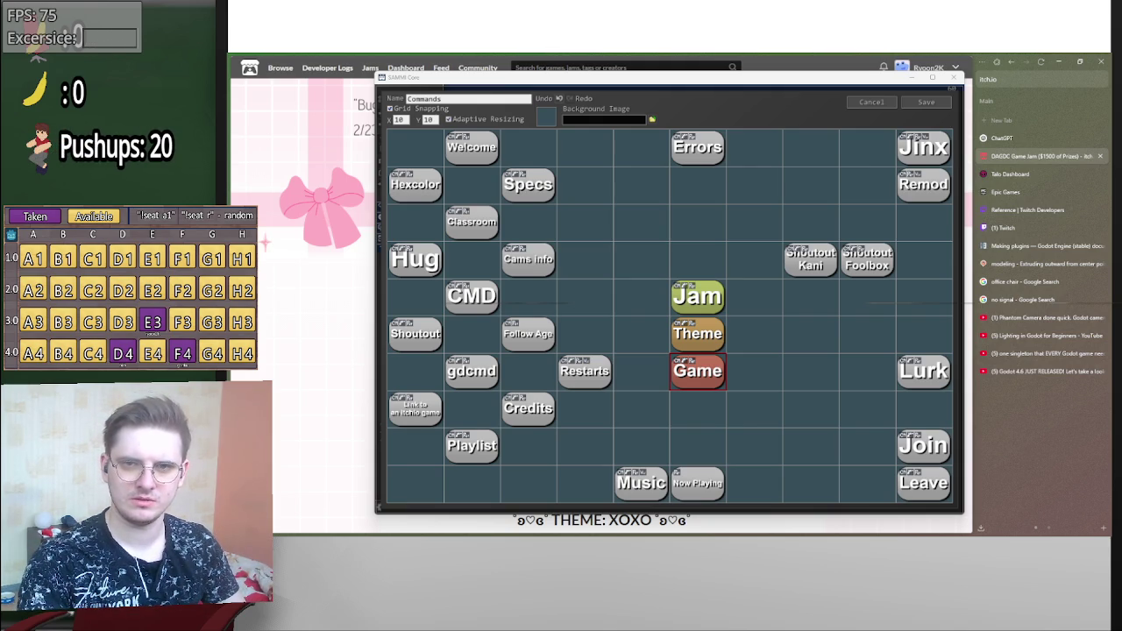
key(End)
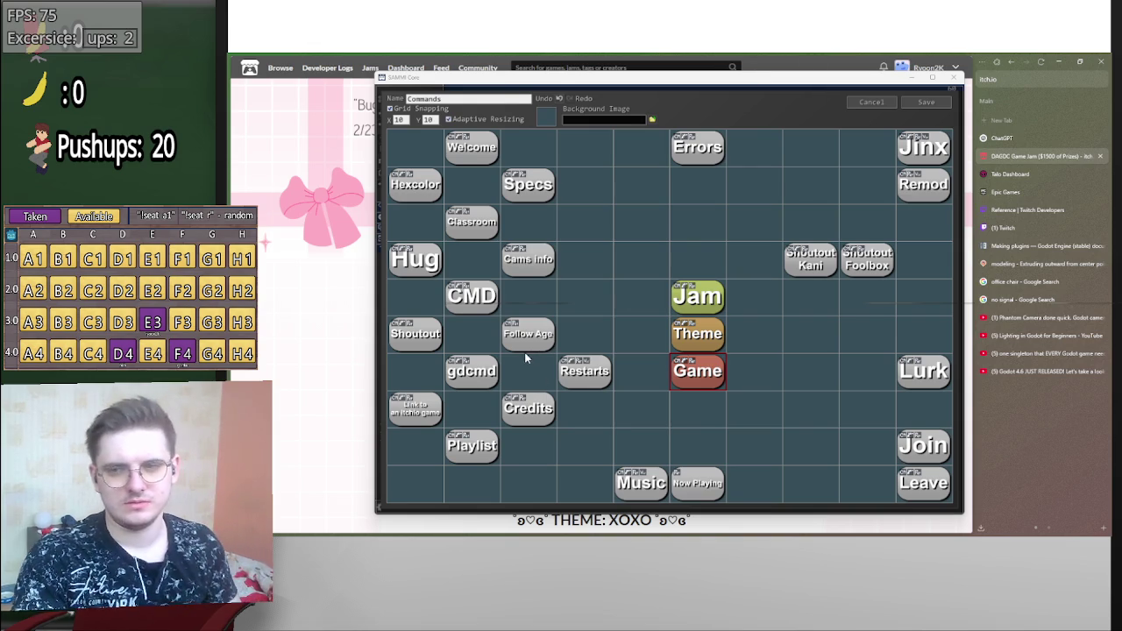
key(alt+Tab)
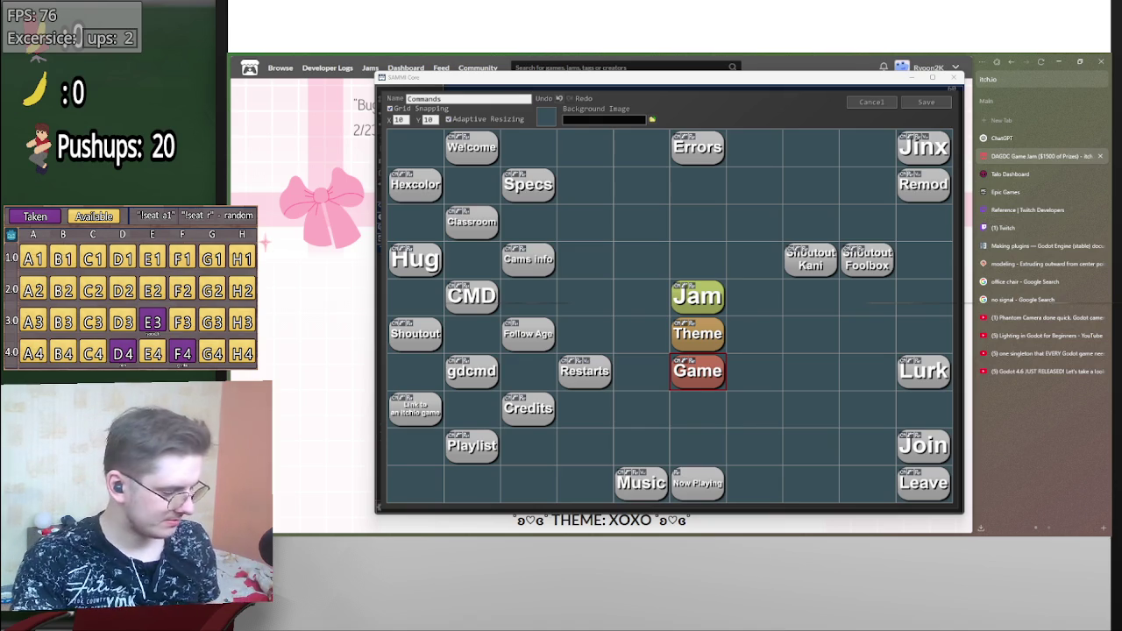
click(924, 103)
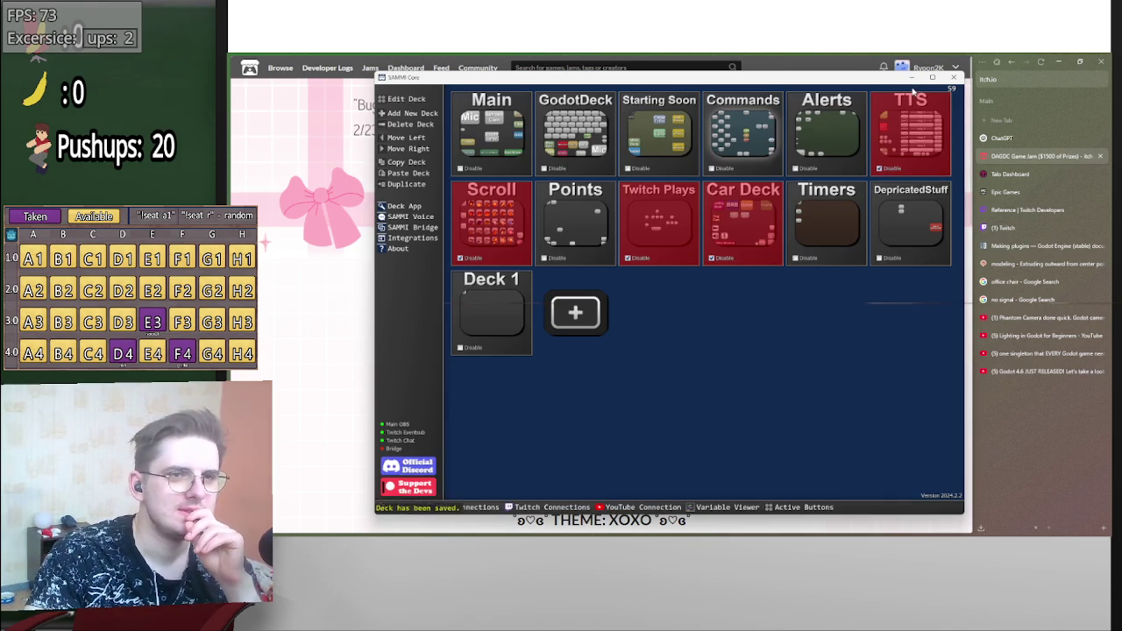
- Minimize SAMMI, glance at Discord's friends window, then return to the jam page and open a new tab
click(913, 79)
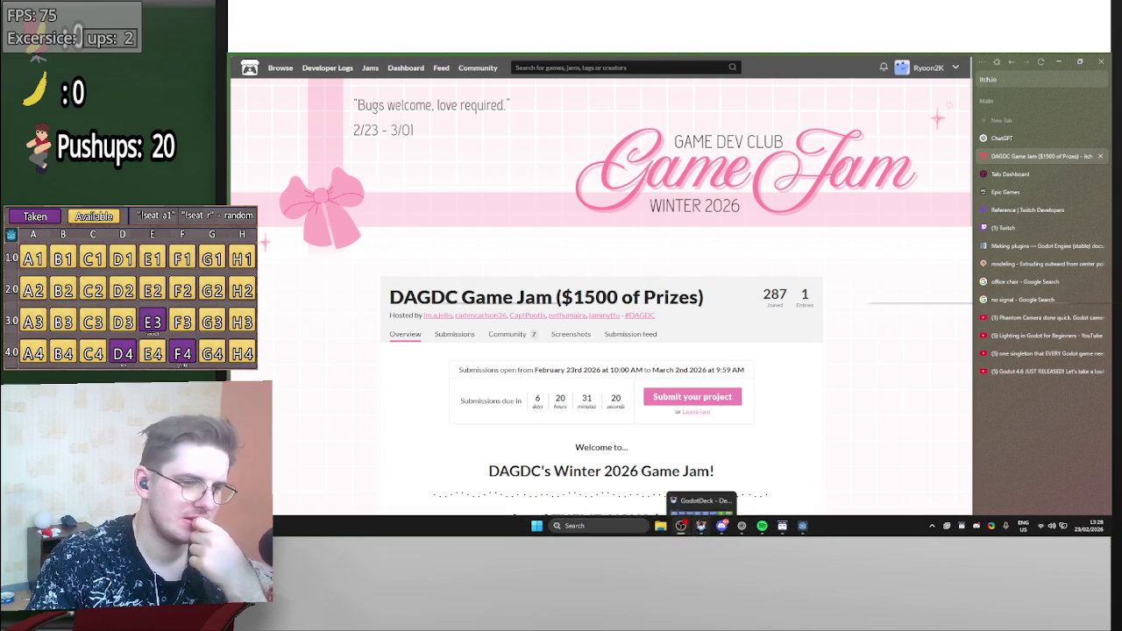
mouse_move(722, 528)
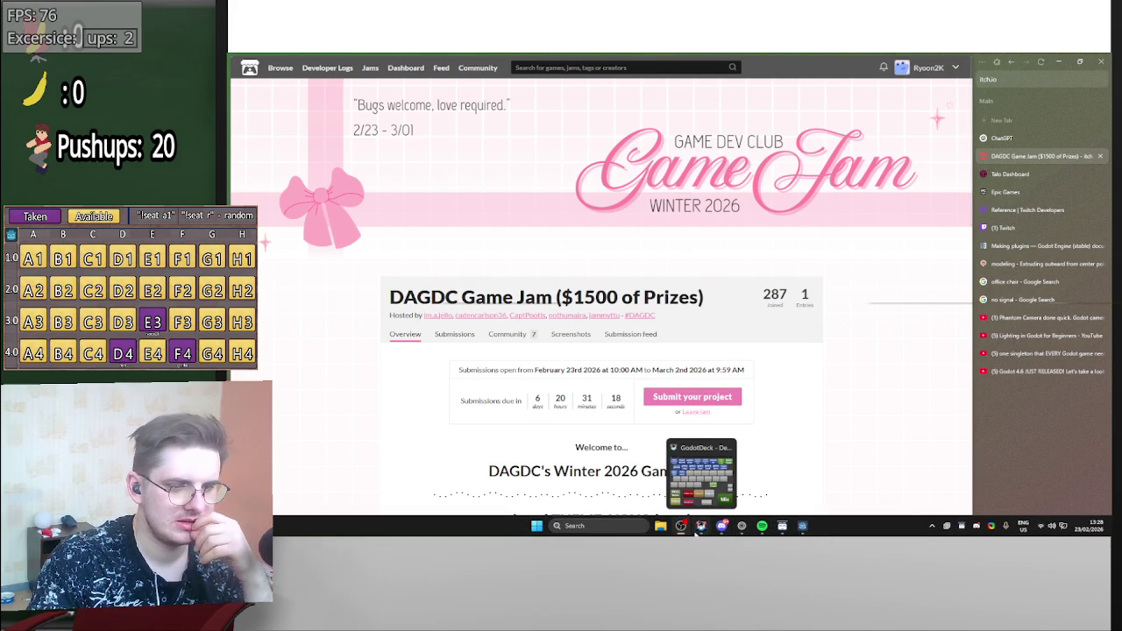
click(721, 525)
key(alt+Tab)
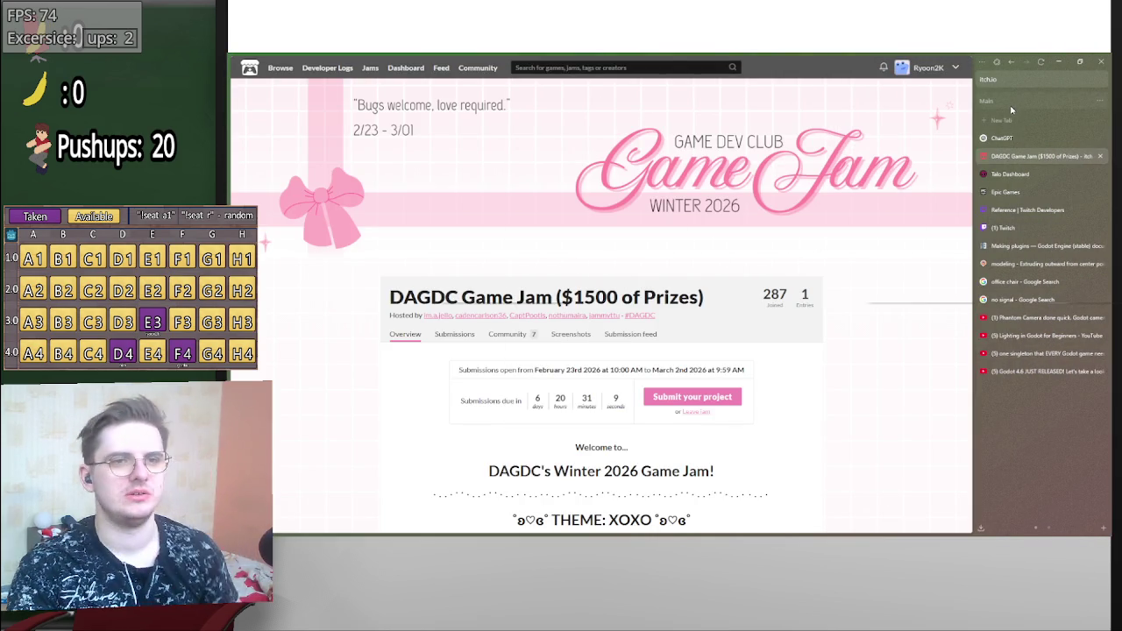
click(1006, 120)
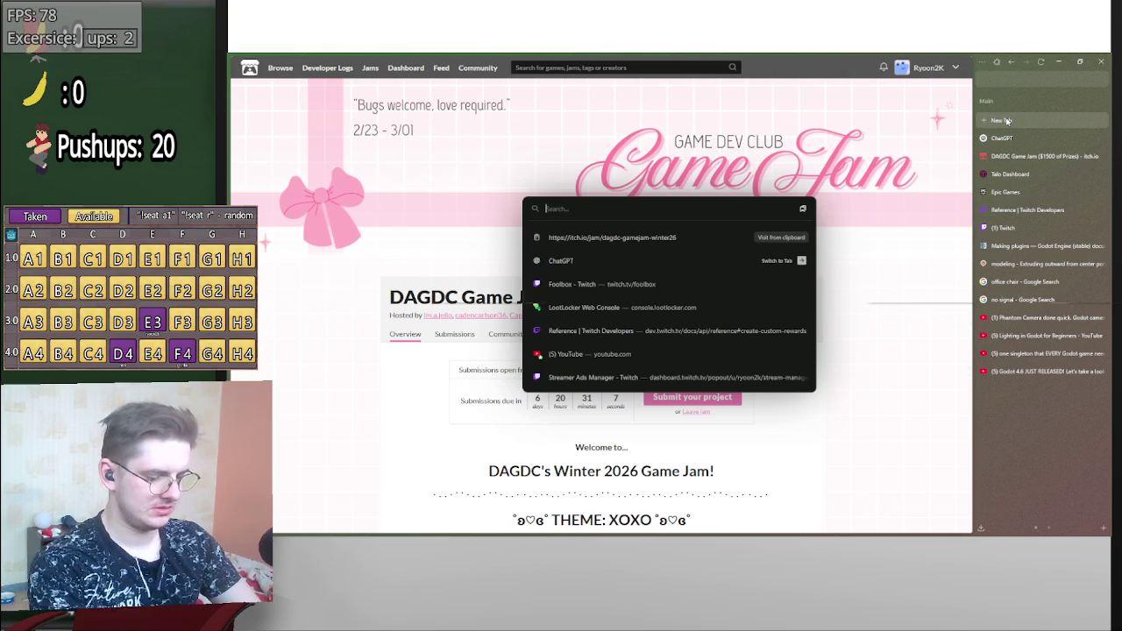
- Go to tldraw in the new tab to get a blank whiteboard
text(tldraw)
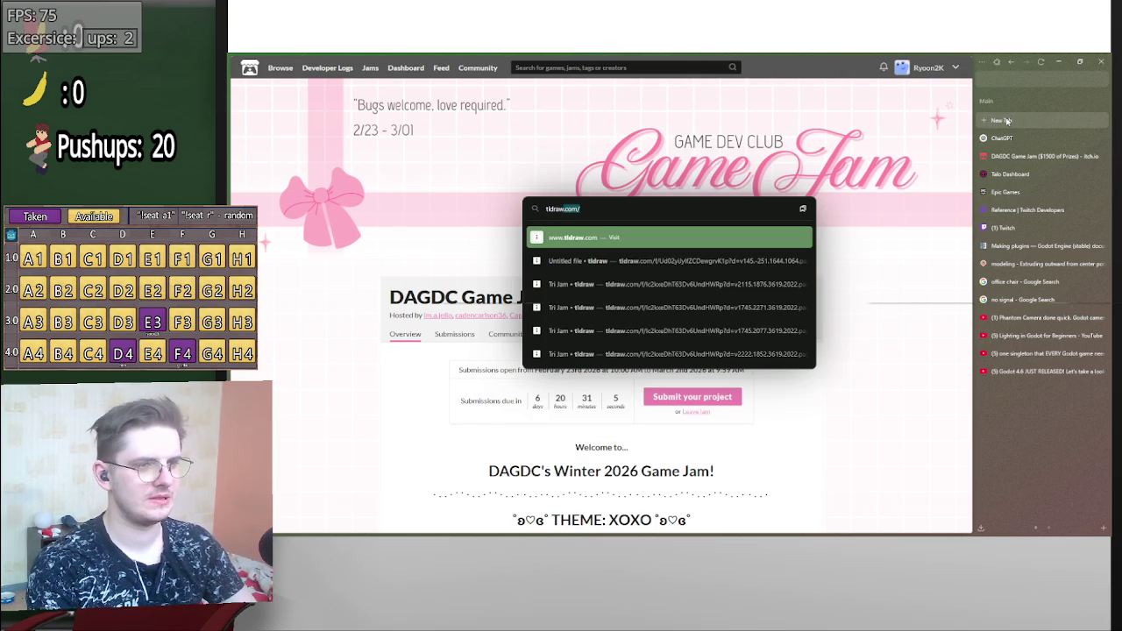
key(Return)
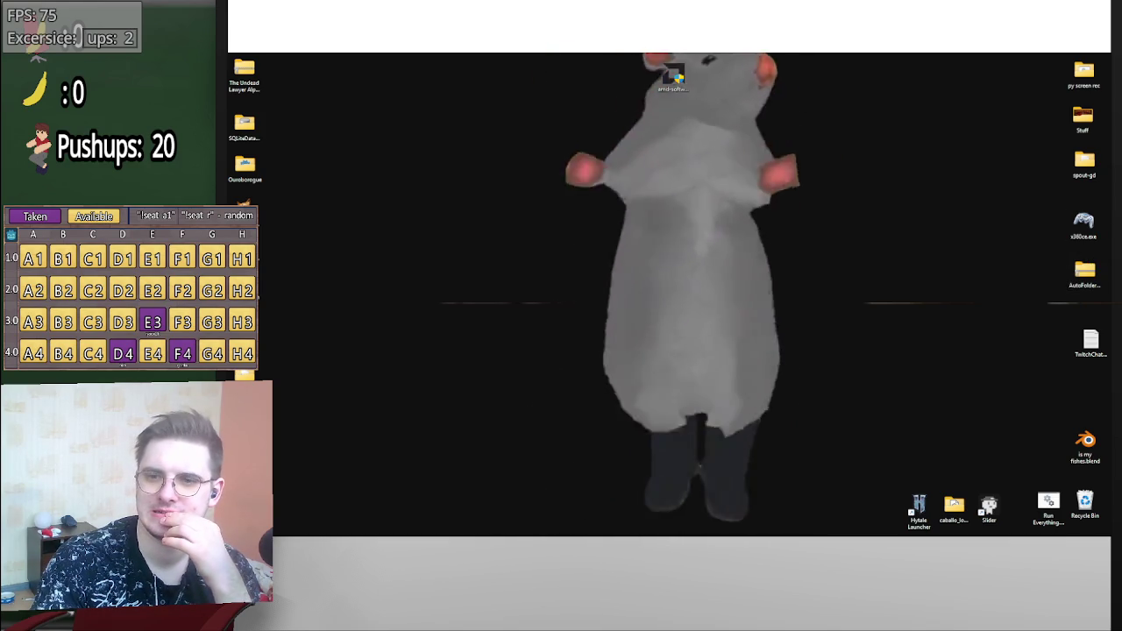
key(alt+Tab)
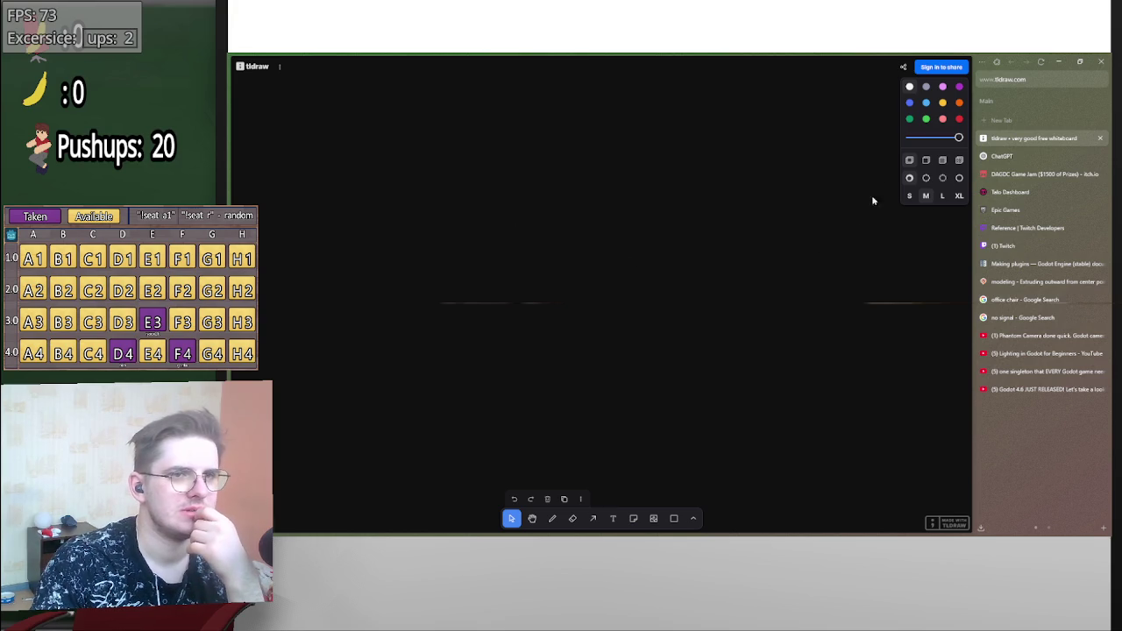
- Hide the browser's tab sidebar so the board takes the full window width
right_click(1037, 455)
mouse_move(1002, 396)
click(1074, 397)
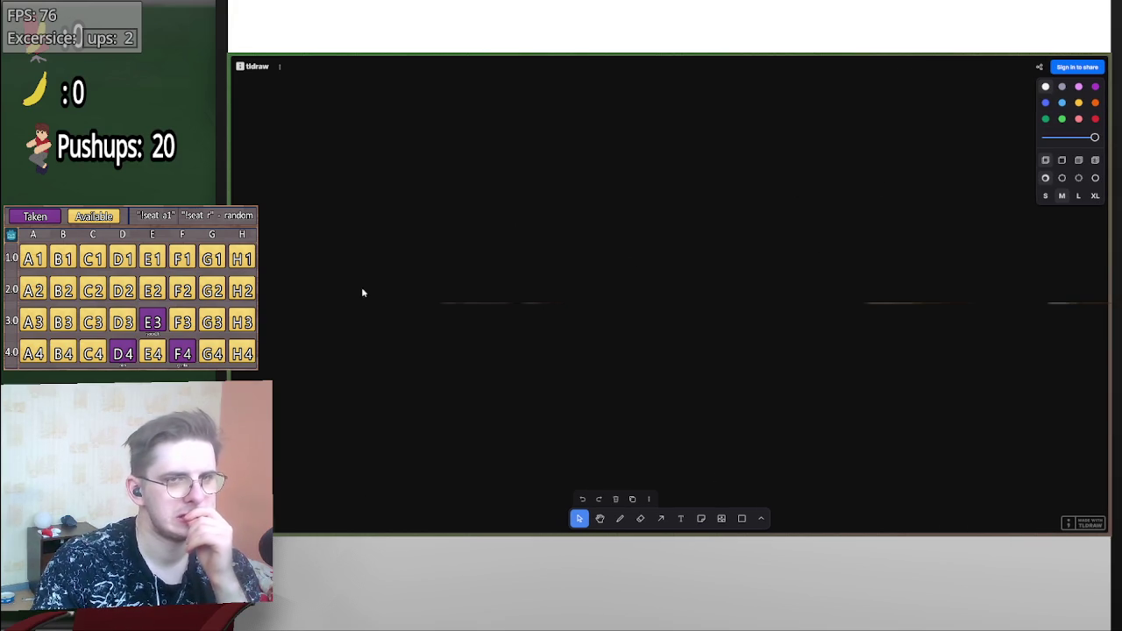
- Look through the main and canvas menus, then draw and undo a few freehand test strokes
click(279, 67)
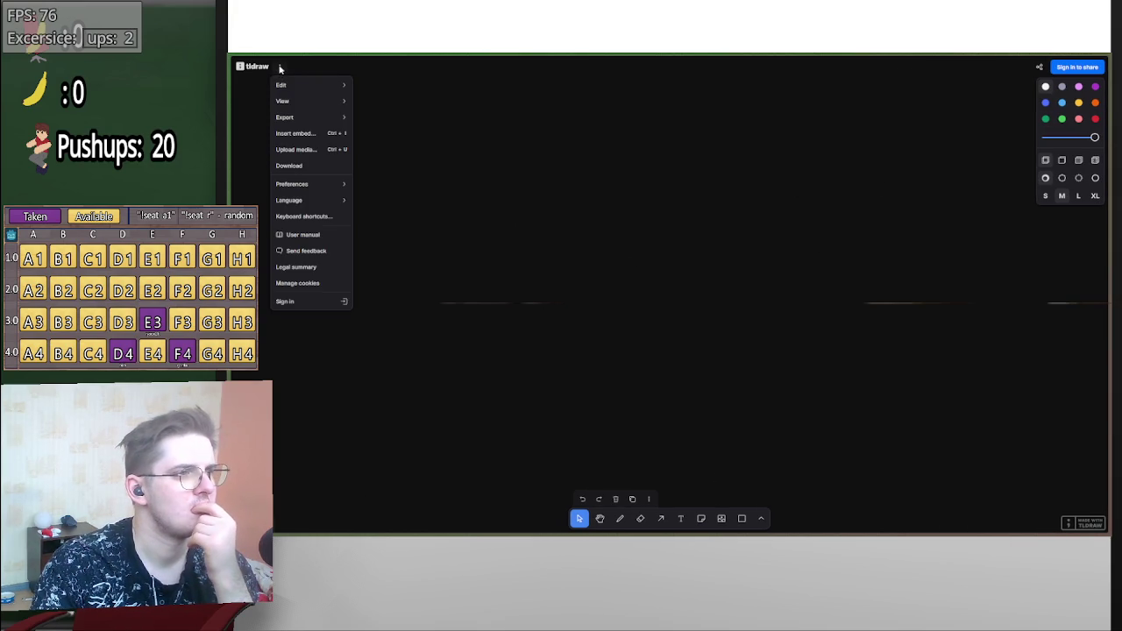
click(279, 67)
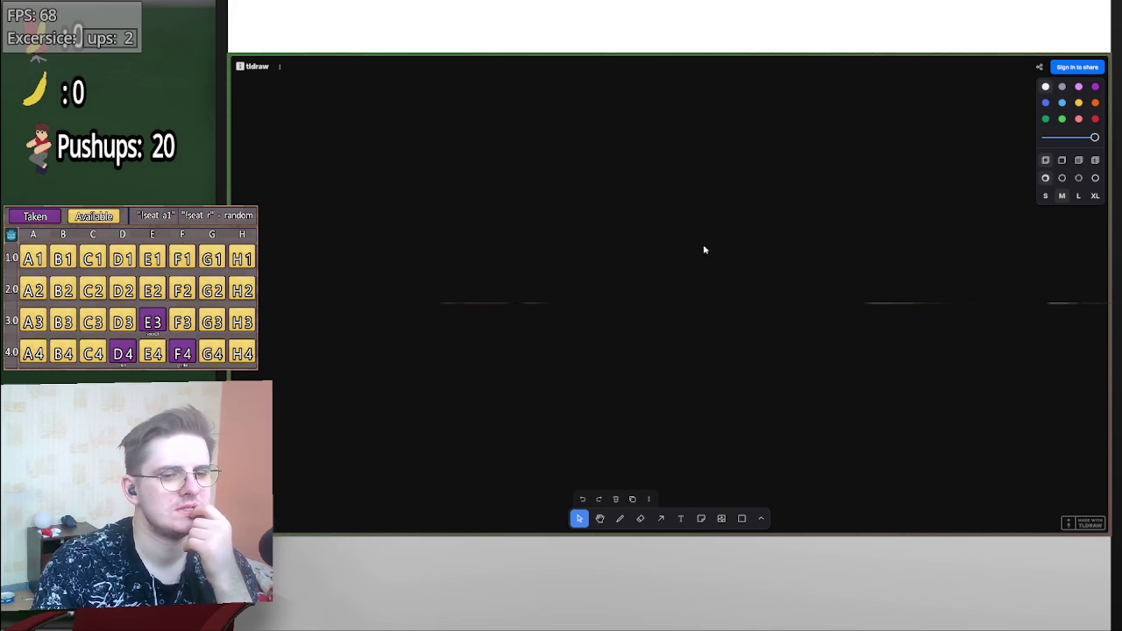
right_click(797, 280)
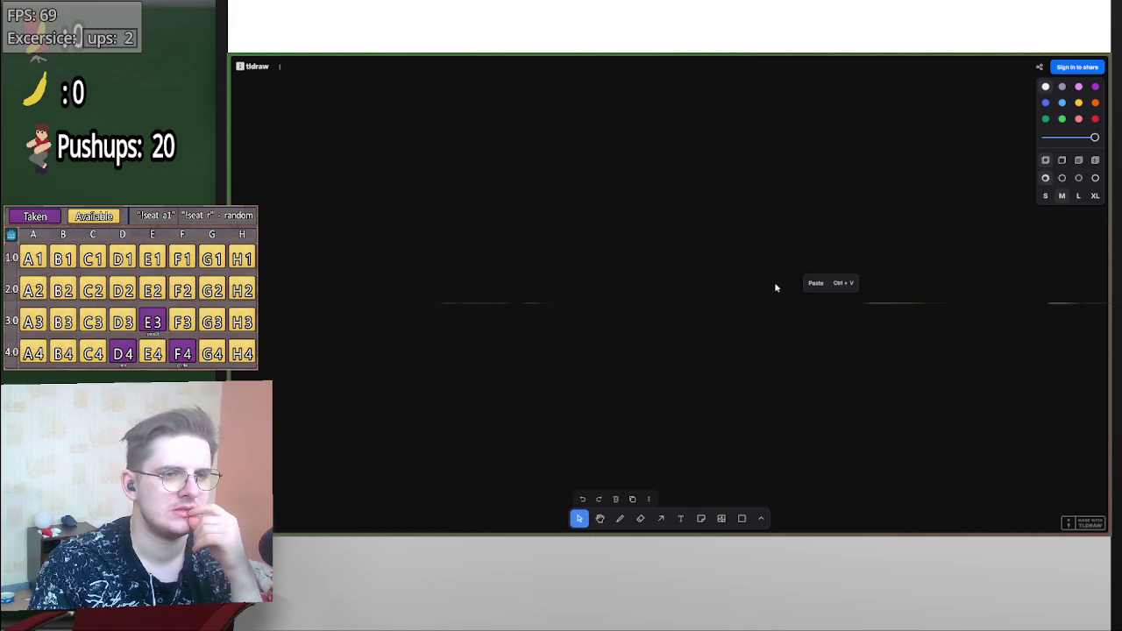
click(775, 287)
click(620, 518)
drag(701, 188, 775, 252)
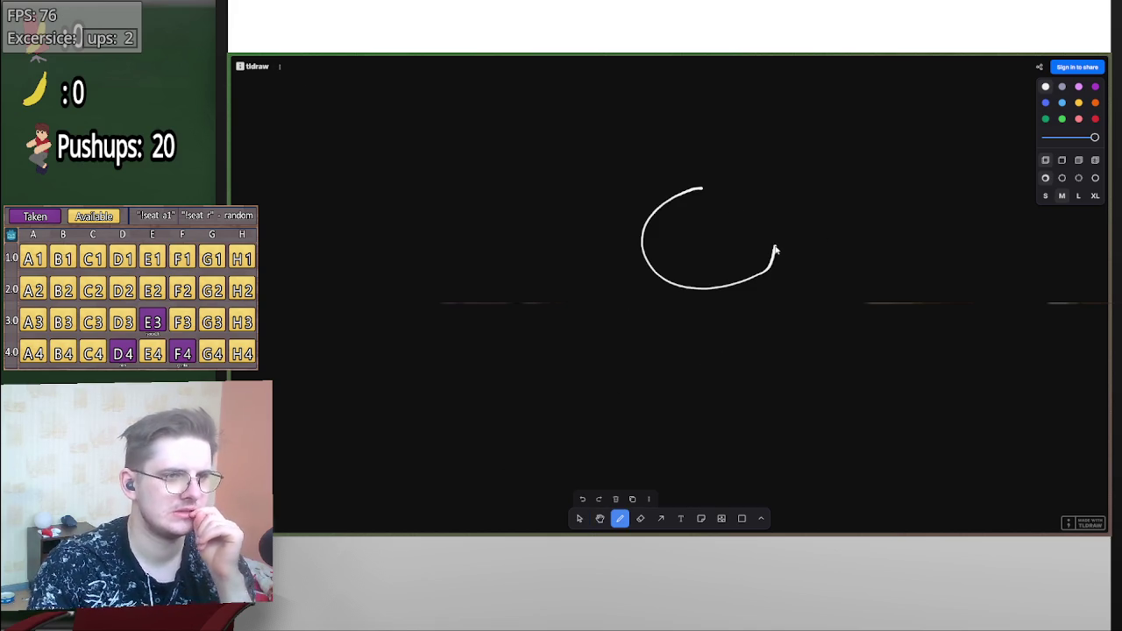
key(ctrl+z)
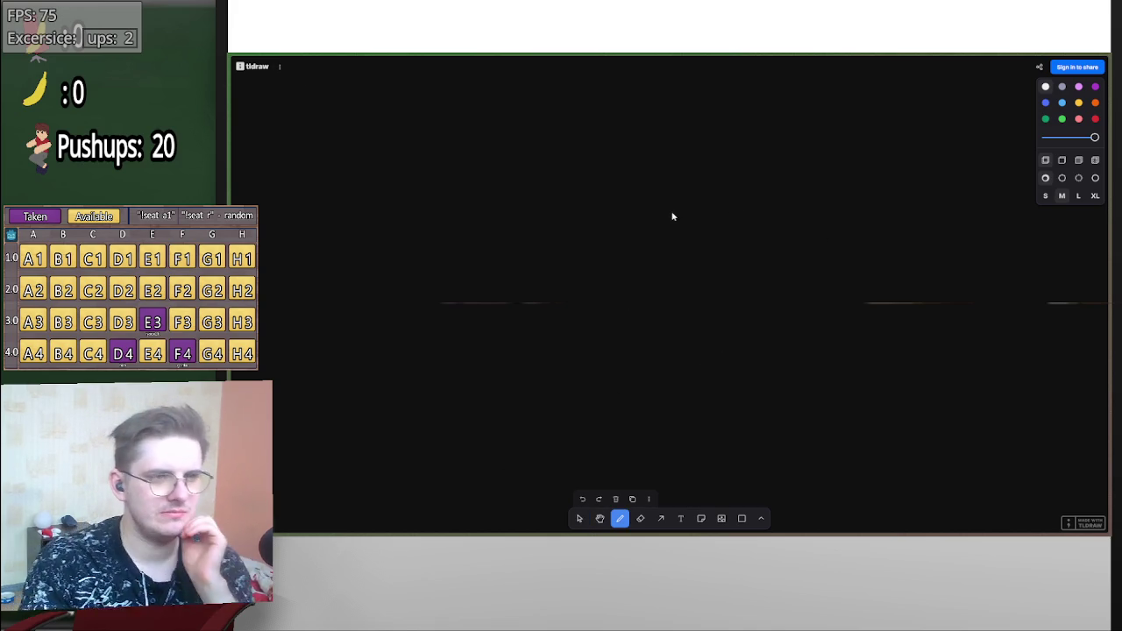
drag(577, 179, 800, 229)
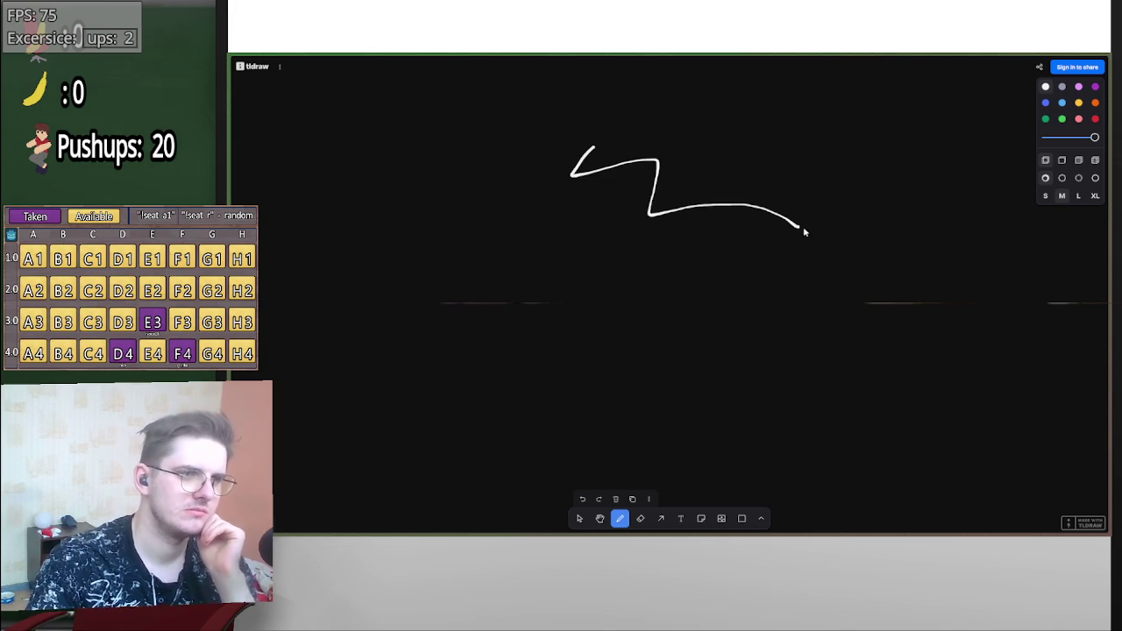
key(ctrl+z)
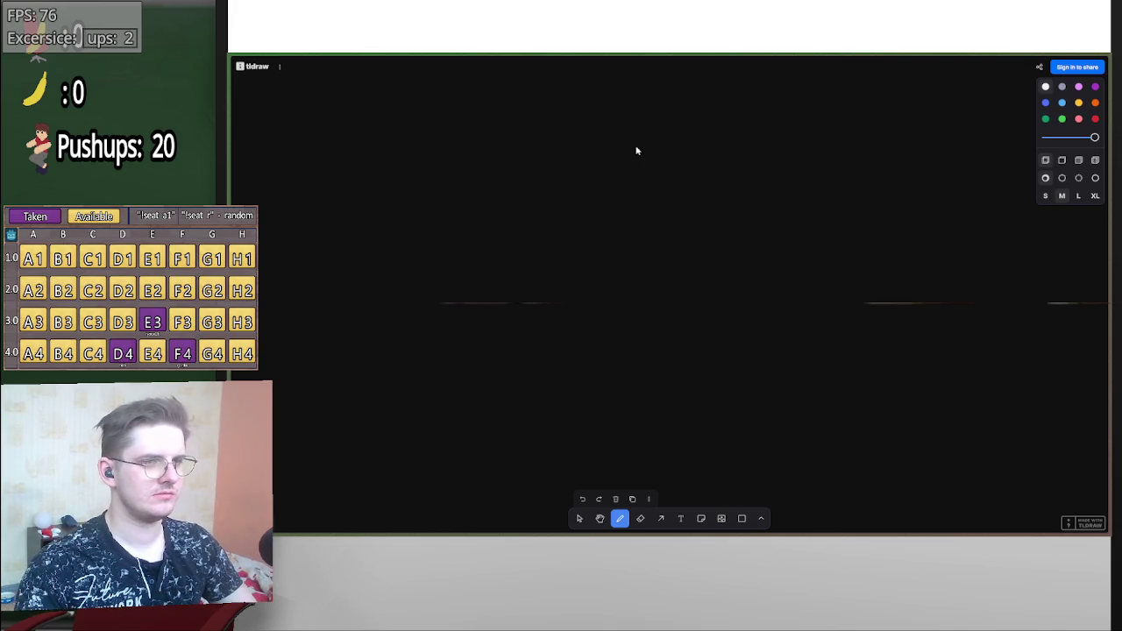
mouse_move(468, 91)
mouse_down()
mouse_move(469, 165)
mouse_move(469, 93)
mouse_move(491, 107)
mouse_move(467, 131)
mouse_up()
key(ctrl+z)
key(ctrl+z)
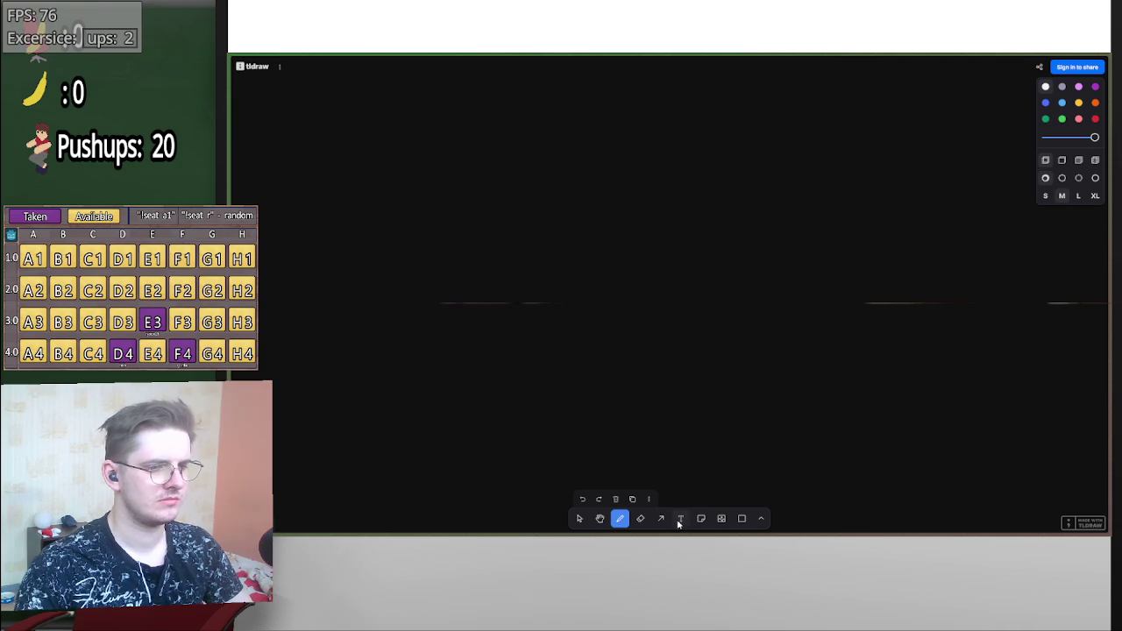
- Add an extra-large 'DAGDC Game Jam' text label near the top centre
click(679, 519)
click(464, 93)
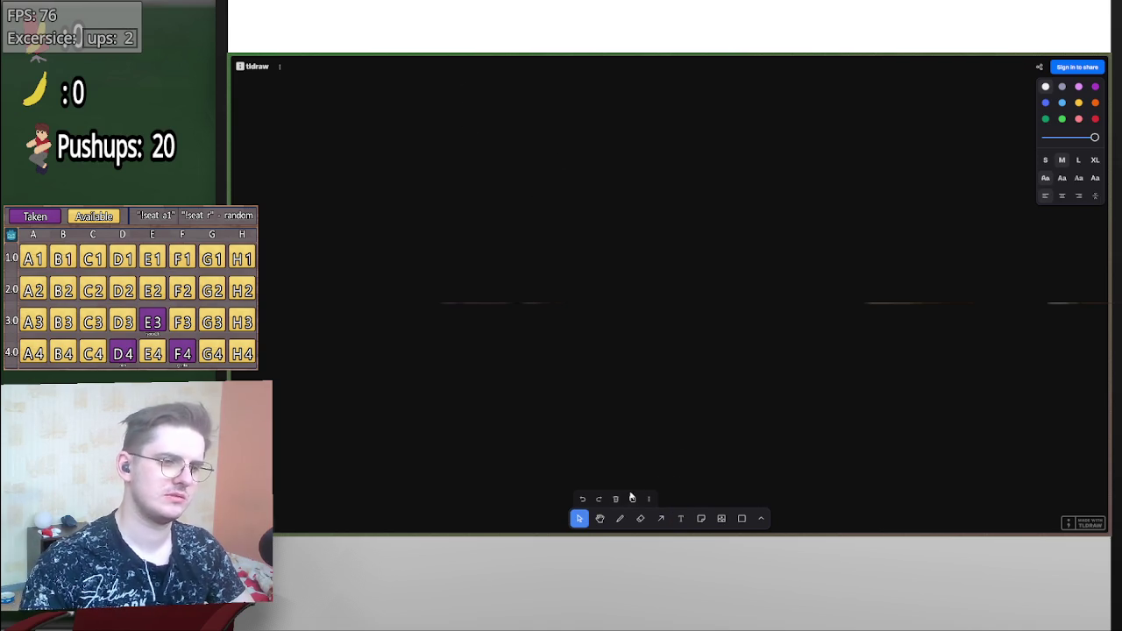
click(1095, 160)
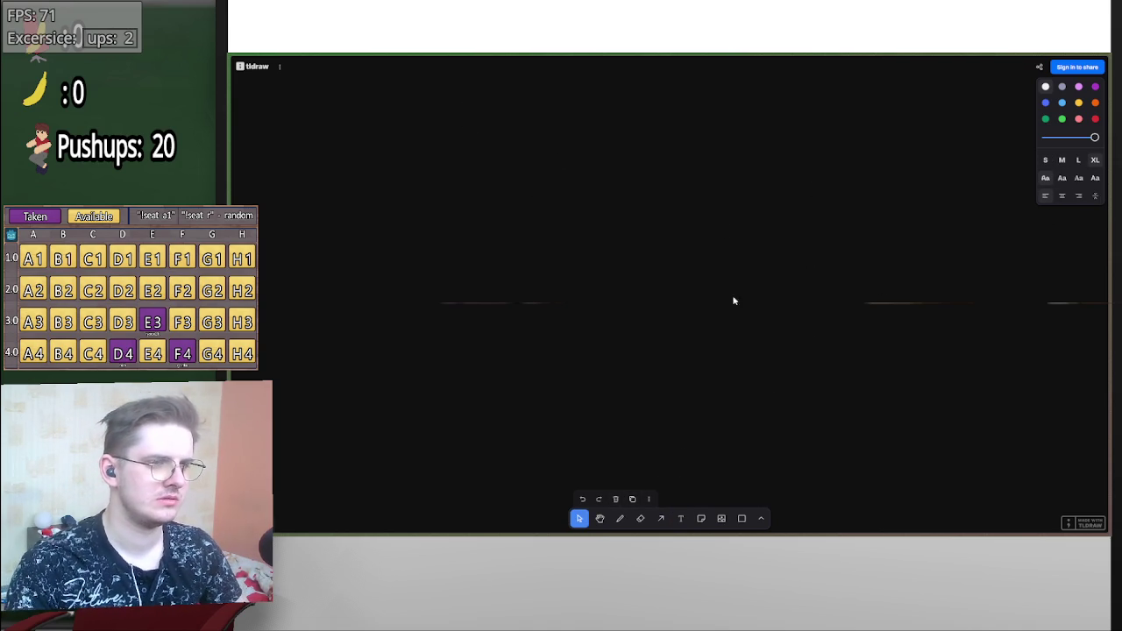
click(681, 519)
click(570, 140)
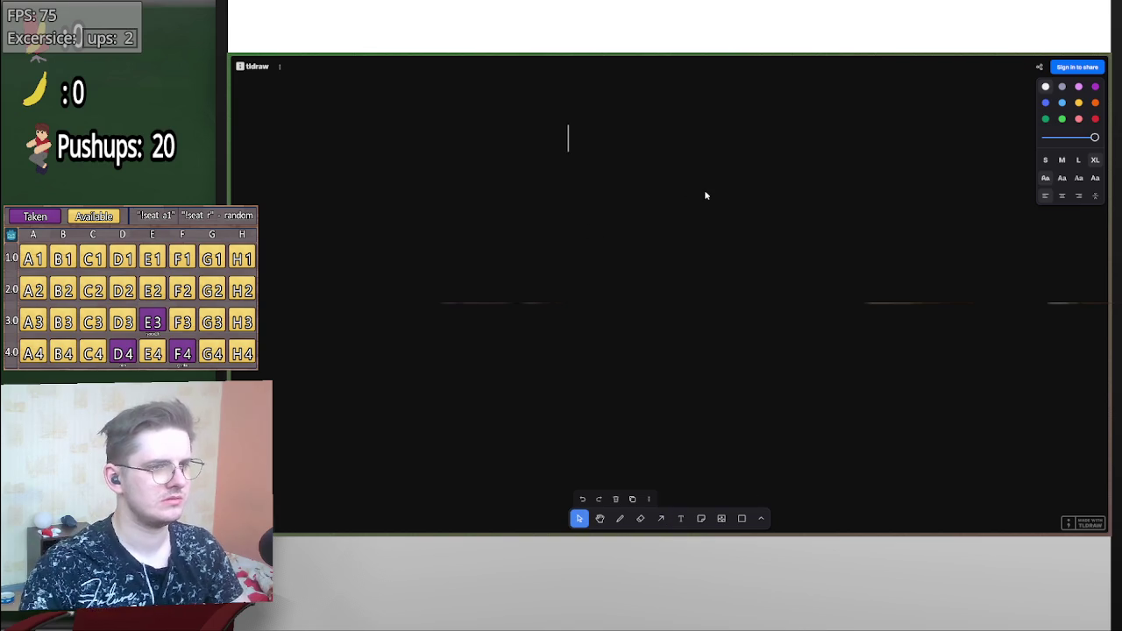
text(DAGDC Game )
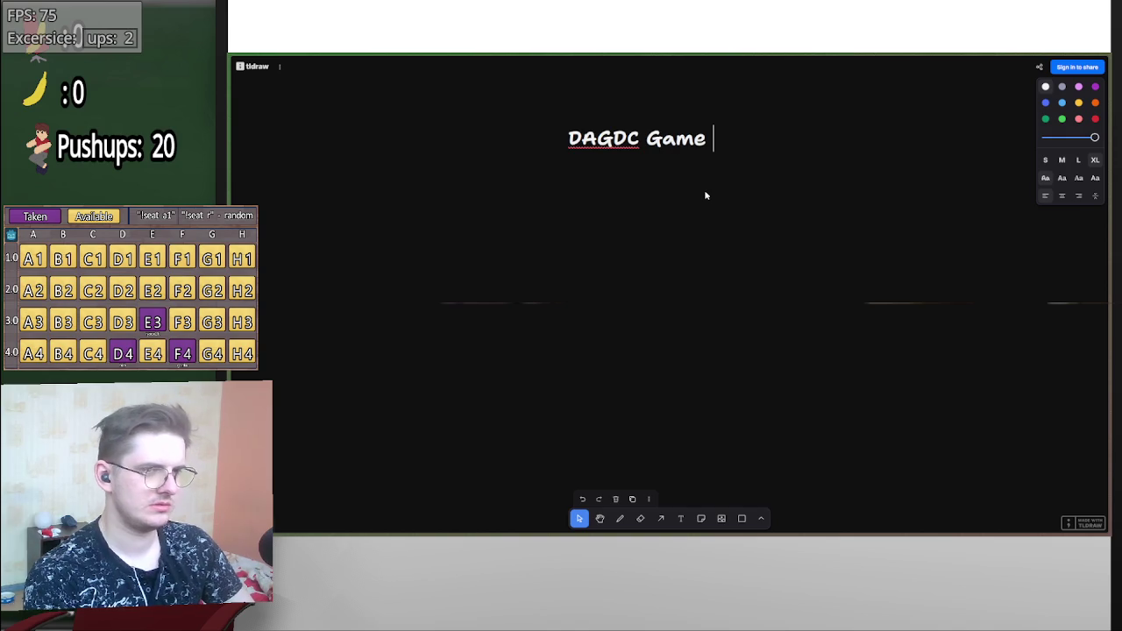
text(Jam)
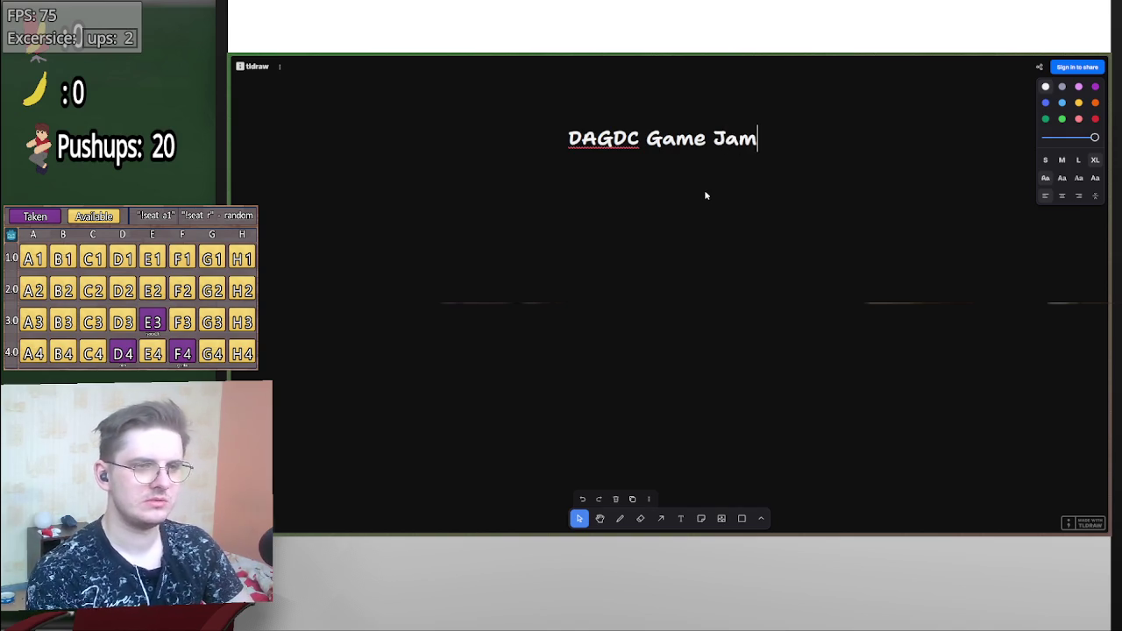
- Insert 'Winter' so the first line reads DAGDC Winter Game Jam, then start a second line
key(ctrl+Left)
key(ctrl+Left)
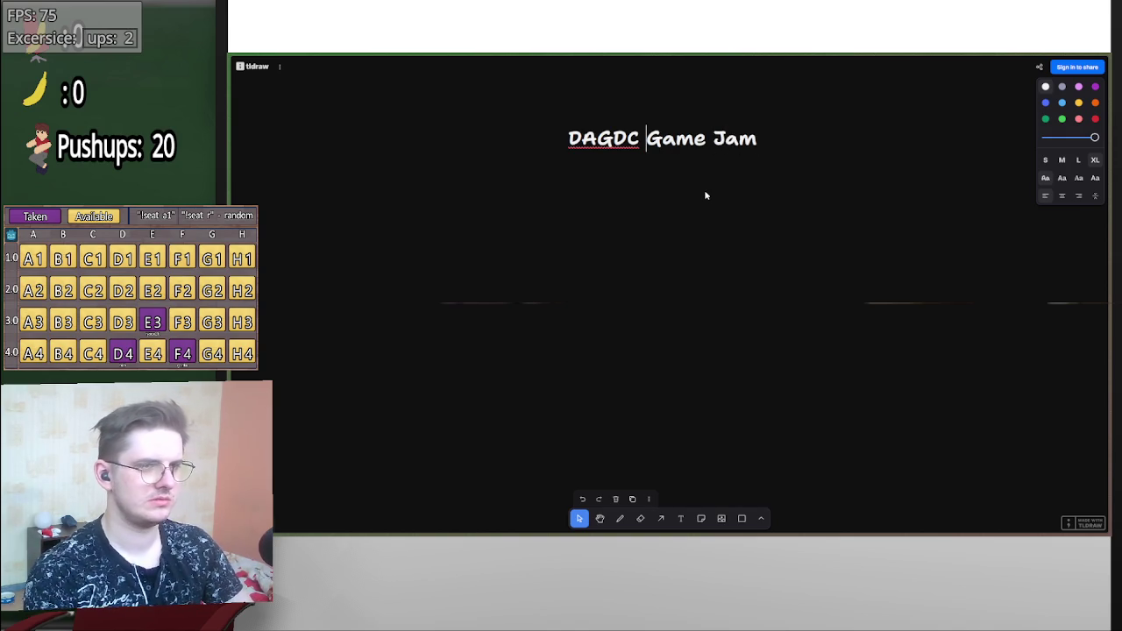
text(Winter)
key(ctrl+Right)
key(ctrl+Right)
text(:)
key(Return)
key(BackSpace)
key(BackSpace)
key(Return)
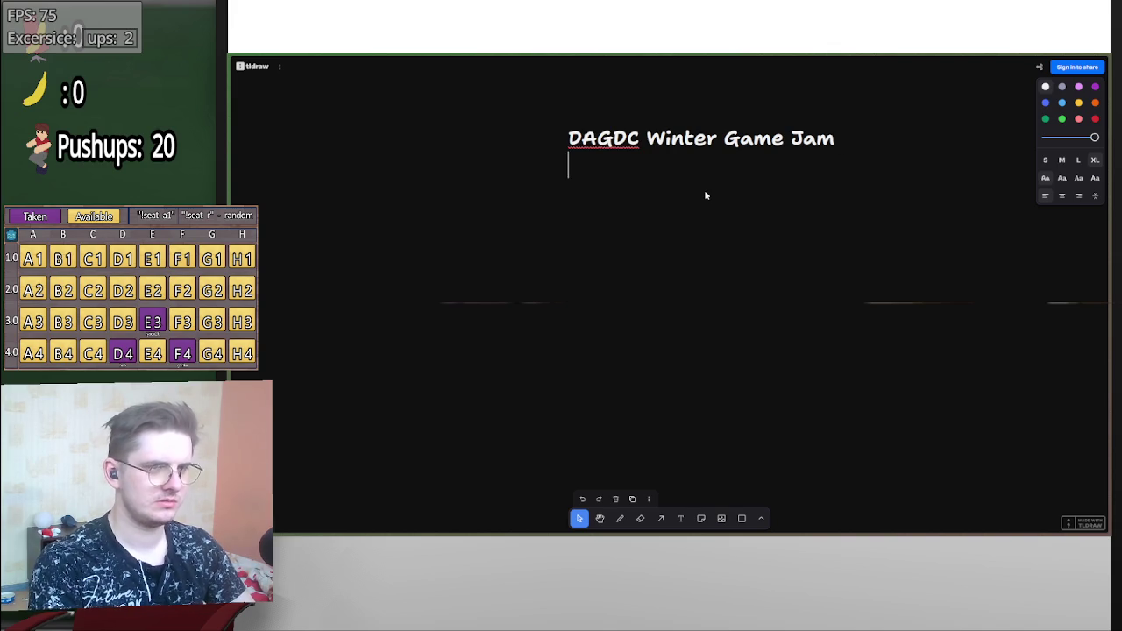
key(BackSpace)
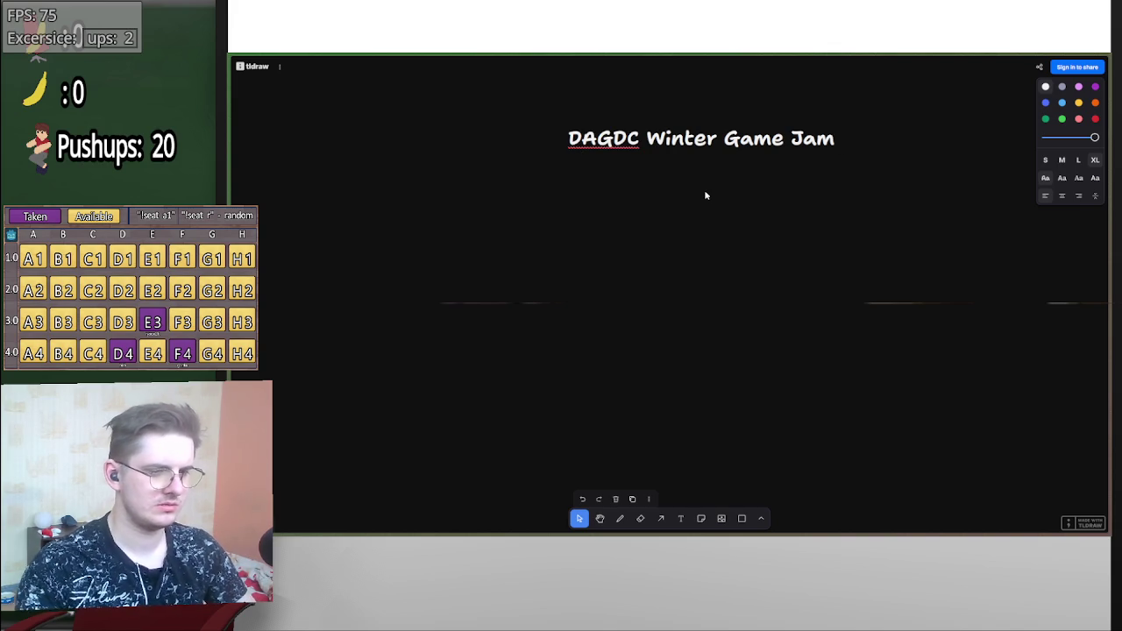
- Centre-align the title and type Theme: 'XOXO' on the second line
click(1062, 196)
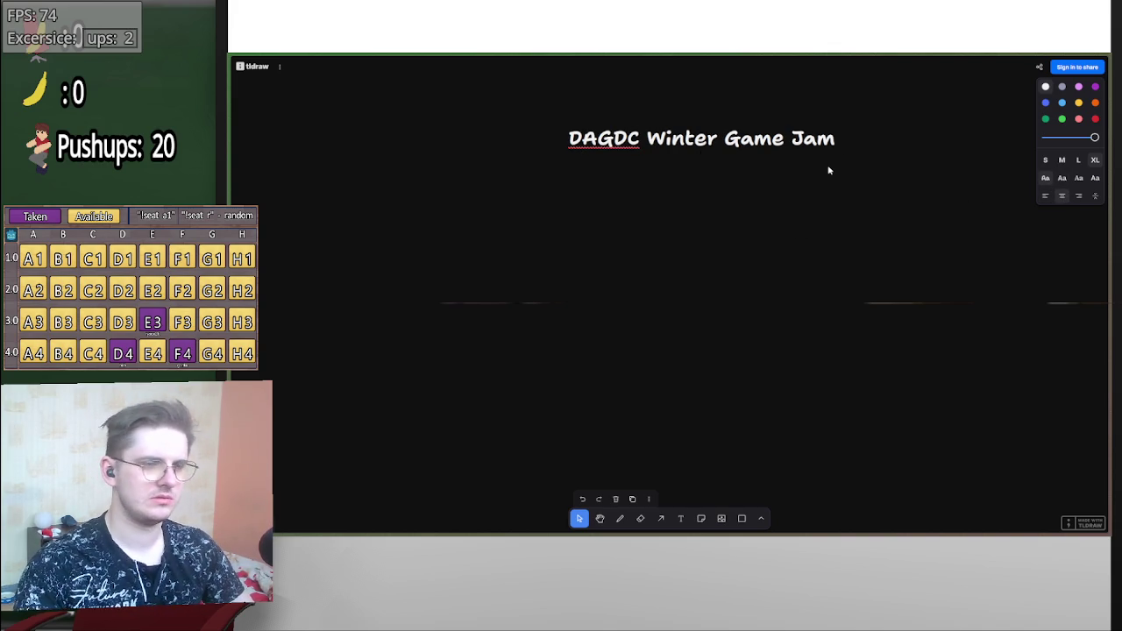
text(Theme: 'XOXO)
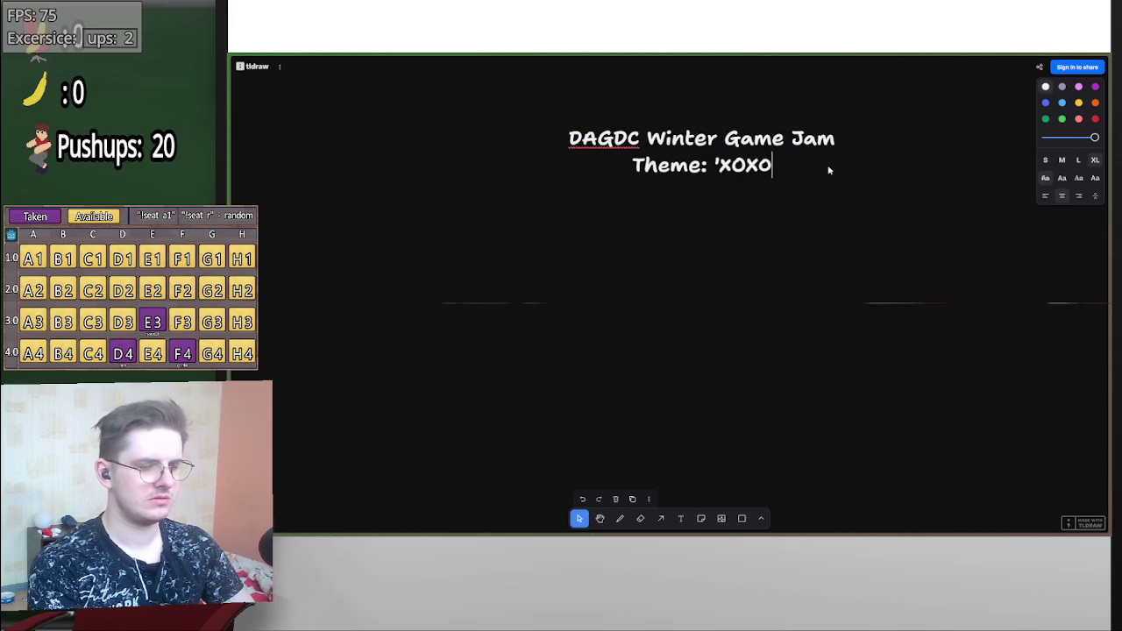
text(')
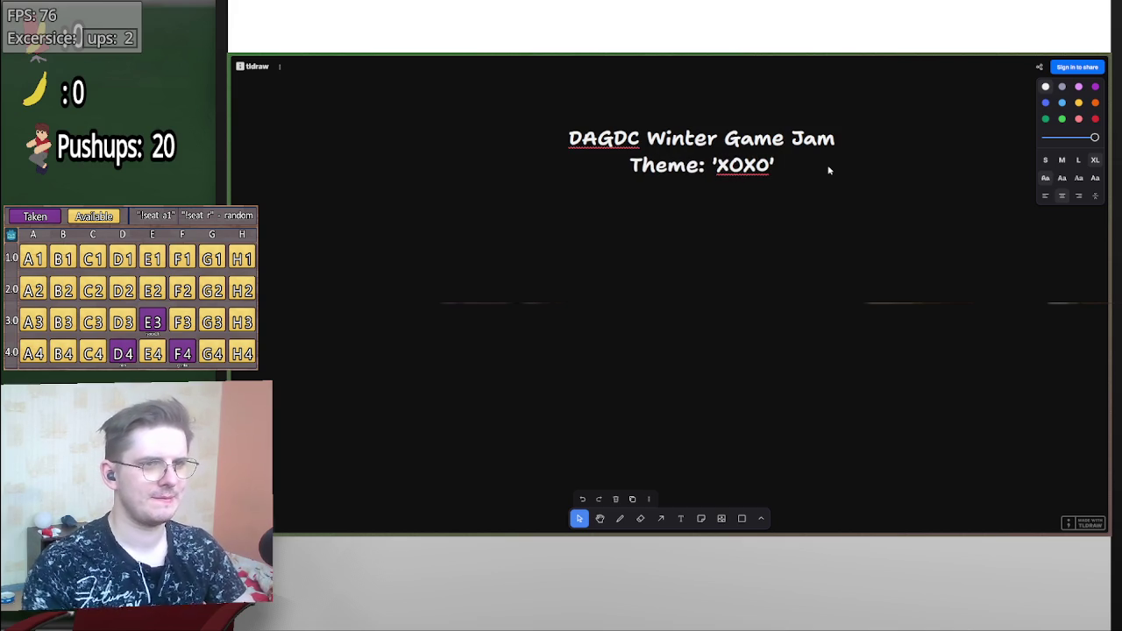
click(889, 218)
scroll(869, 260, down, 2)
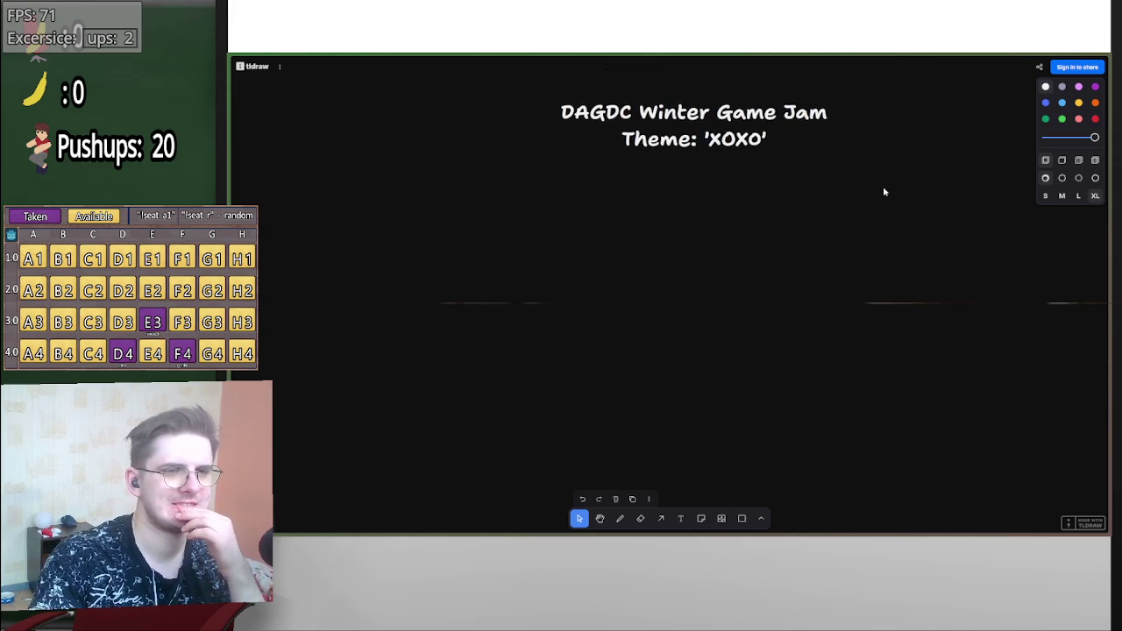
- Draw a straight horizontal underline beneath the two-line title with the Draw tool
scroll(884, 191, up, 2)
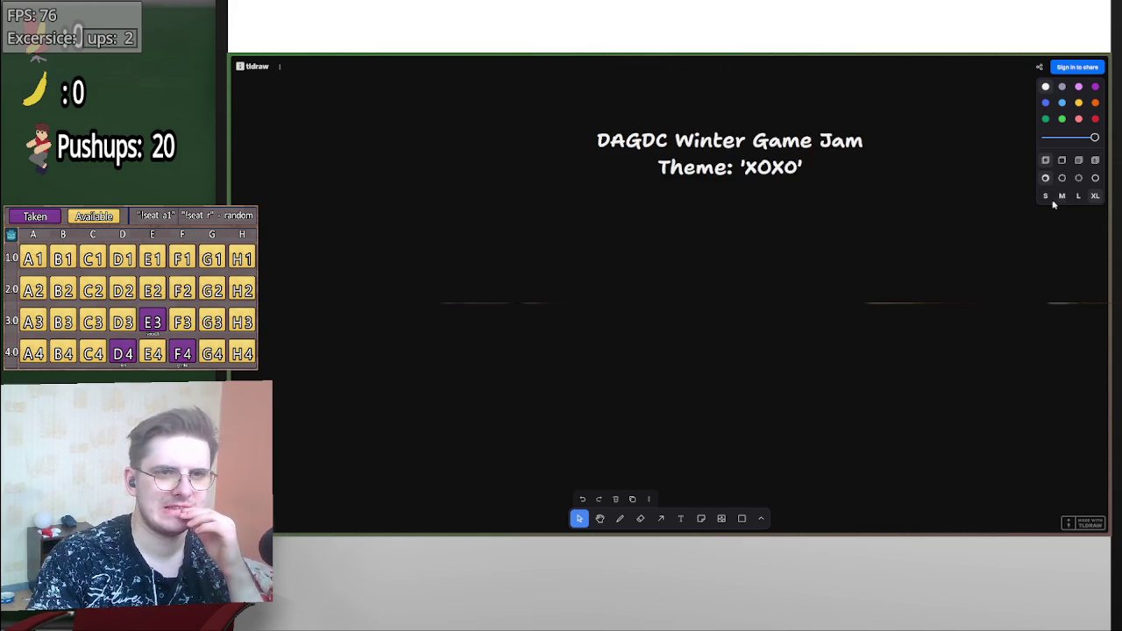
click(621, 519)
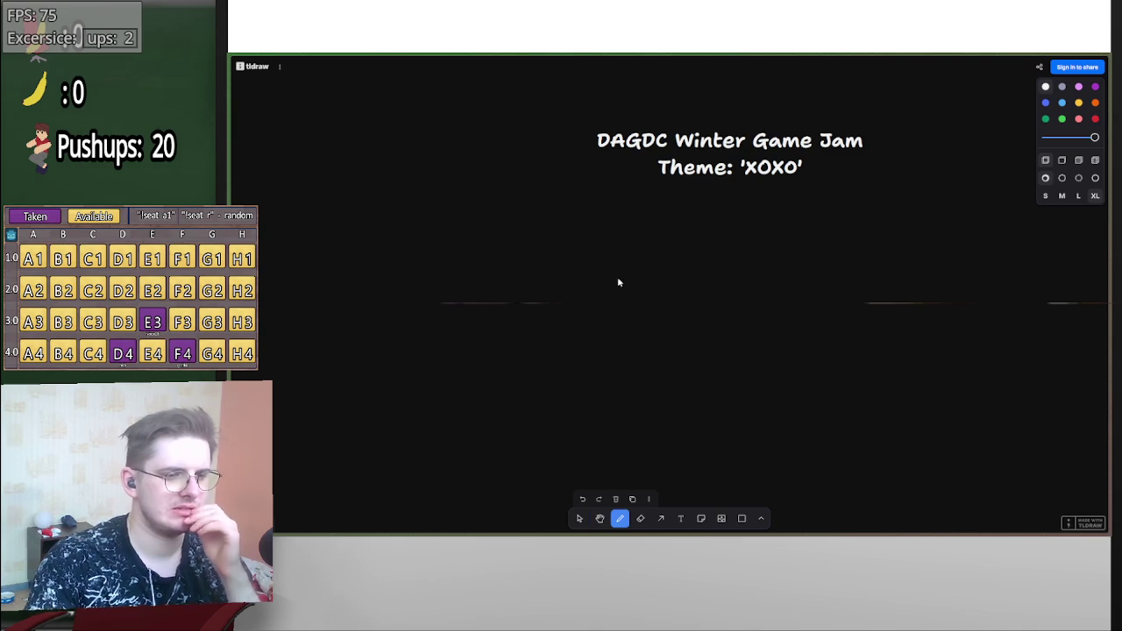
mouse_move(596, 194)
mouse_down()
mouse_move(890, 190)
mouse_move(887, 205)
mouse_move(709, 190)
mouse_up()
key(ctrl+z)
shift+click(878, 191)
key(ctrl+z)
drag(877, 187, 618, 188)
key(ctrl+z)
drag(878, 188, 594, 189)
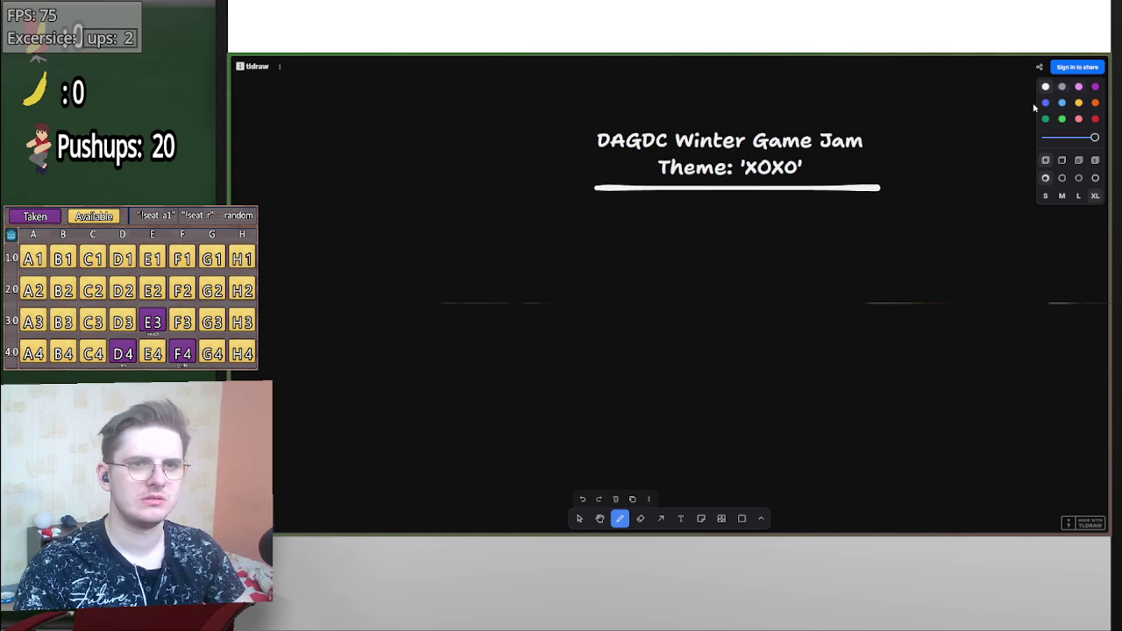
- Select the title and underline together and move them slightly lower and left
click(580, 518)
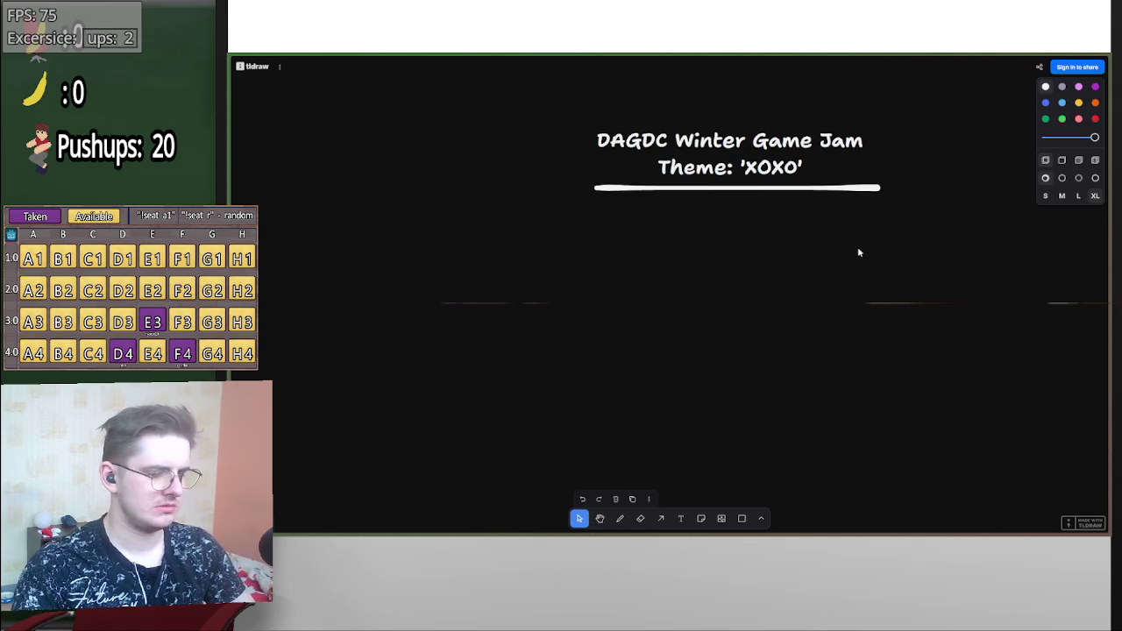
mouse_move(901, 221)
mouse_down()
mouse_move(546, 71)
mouse_move(939, 258)
mouse_up()
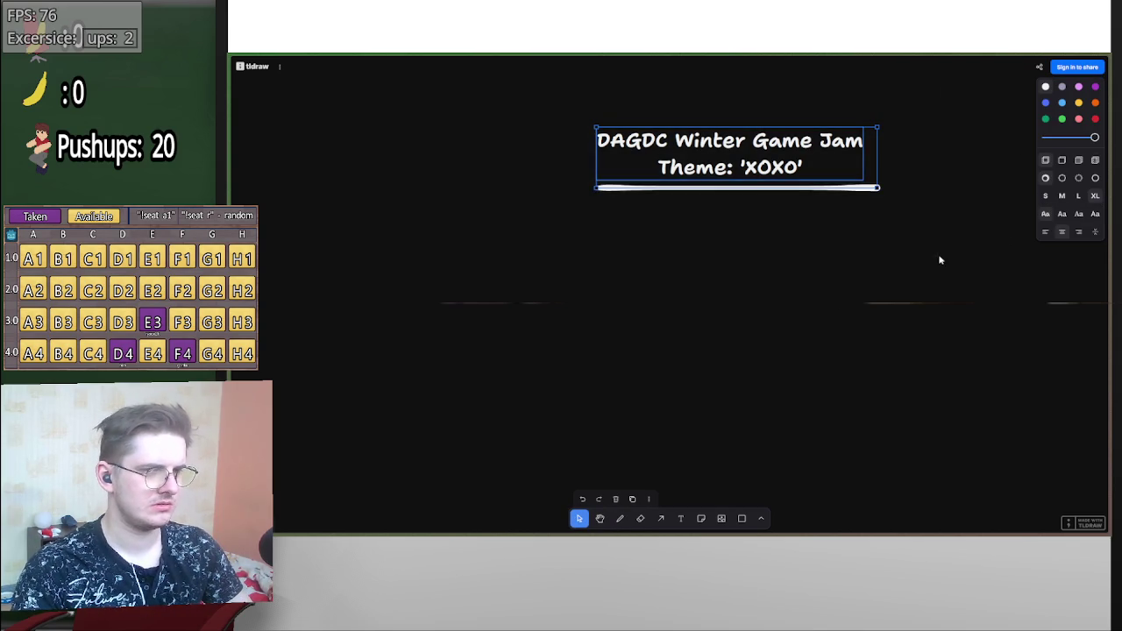
click(863, 209)
mouse_move(822, 171)
mouse_down()
mouse_move(930, 205)
mouse_move(904, 246)
mouse_move(882, 238)
mouse_up()
mouse_move(1106, 197)
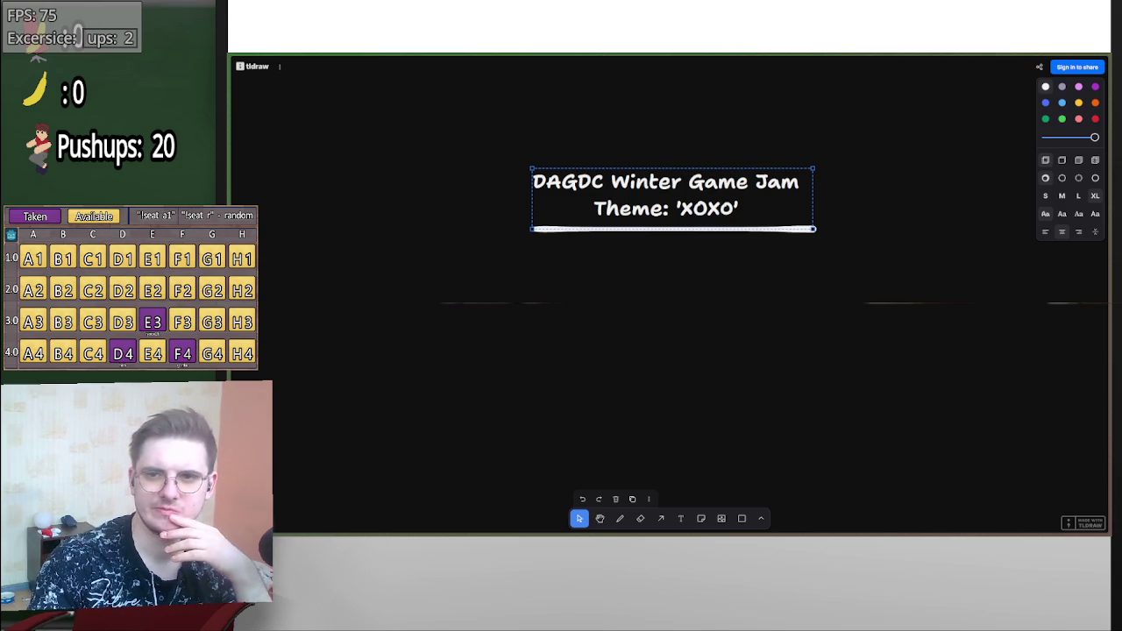
- Deselect the title, pick the Draw tool, then switch over to the Discord chat
scroll(858, 193, down, 3)
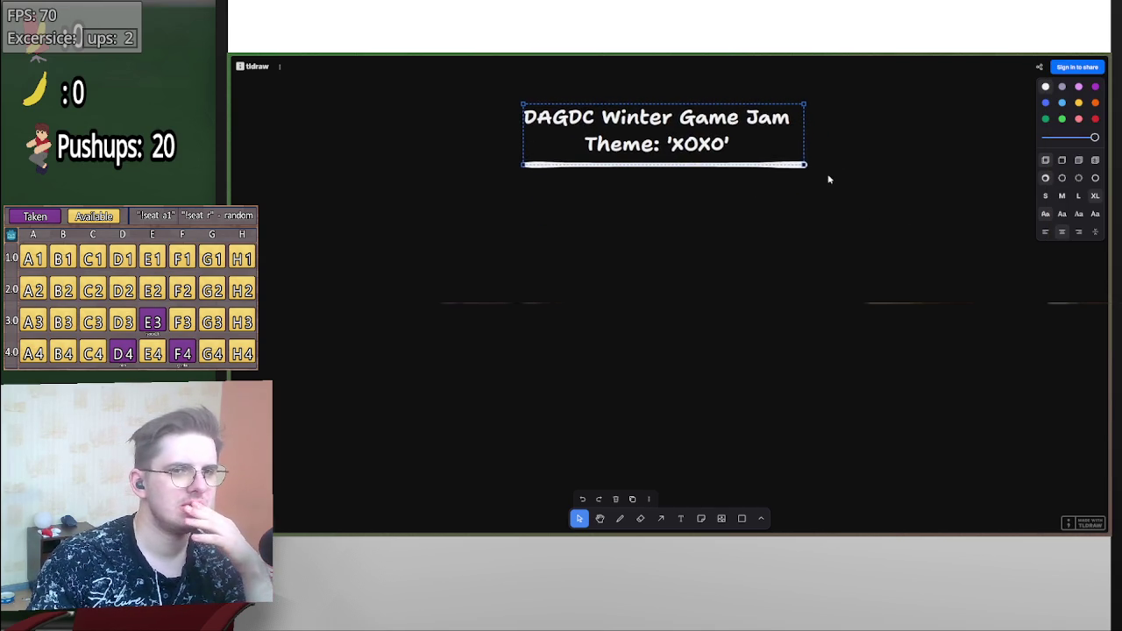
scroll(846, 184, left, 2)
click(887, 194)
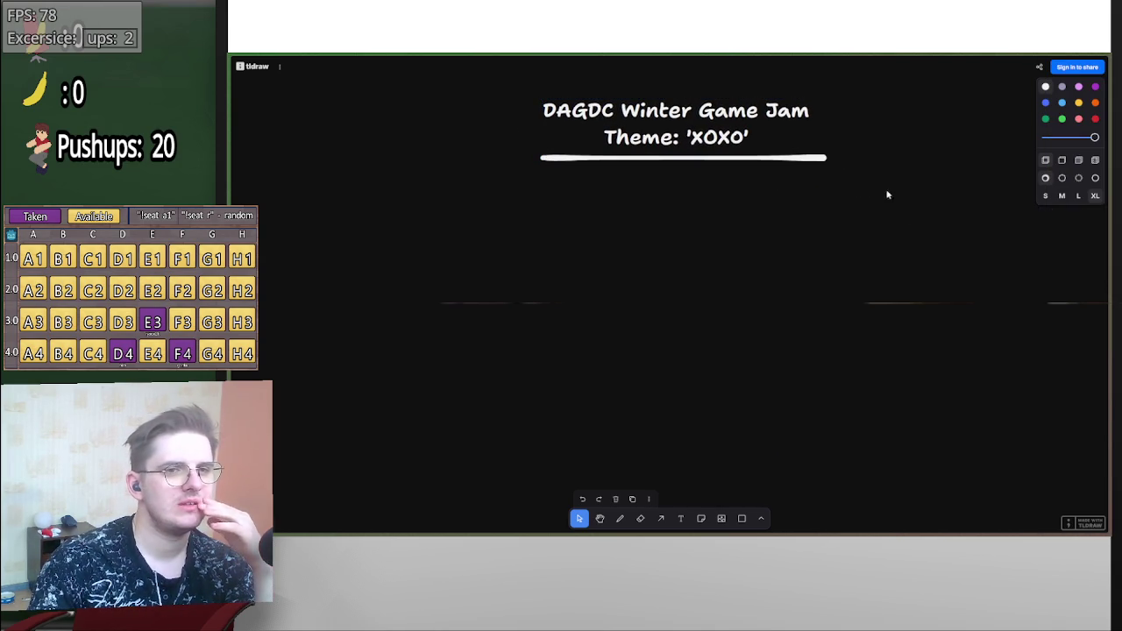
click(619, 518)
scroll(734, 373, left, 3)
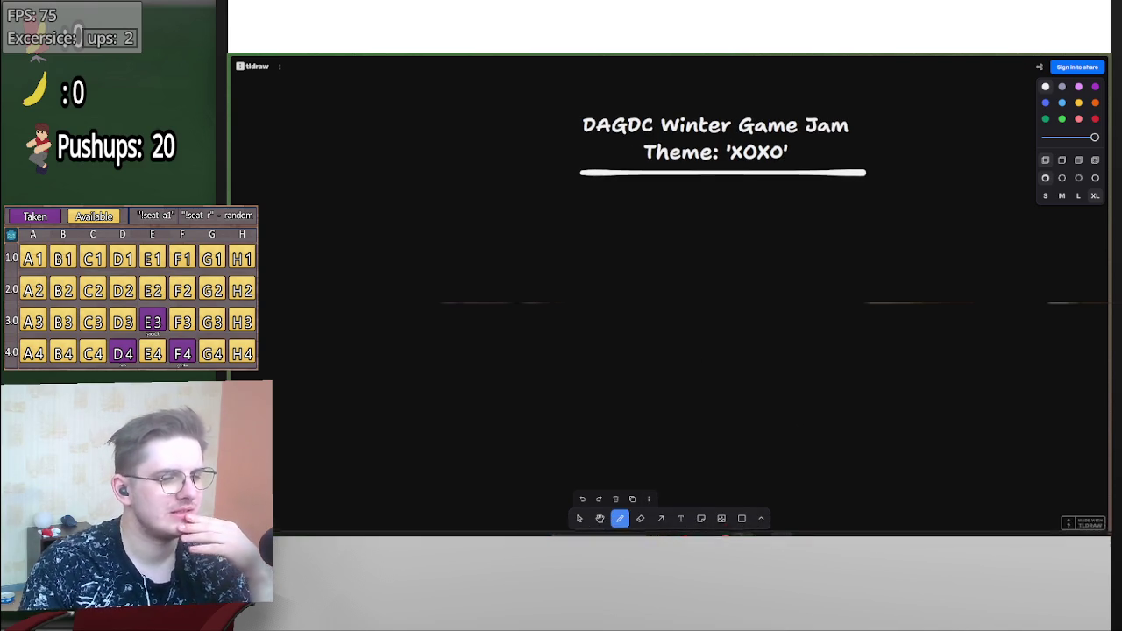
mouse_move(732, 526)
mouse_move(1110, 289)
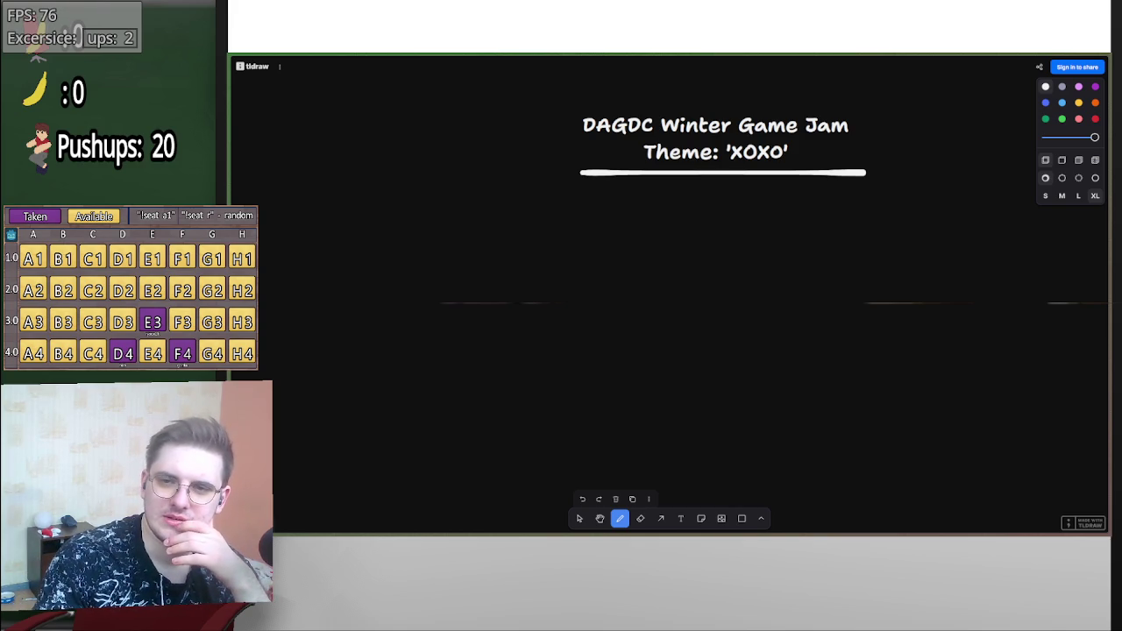
key(alt+Tab)
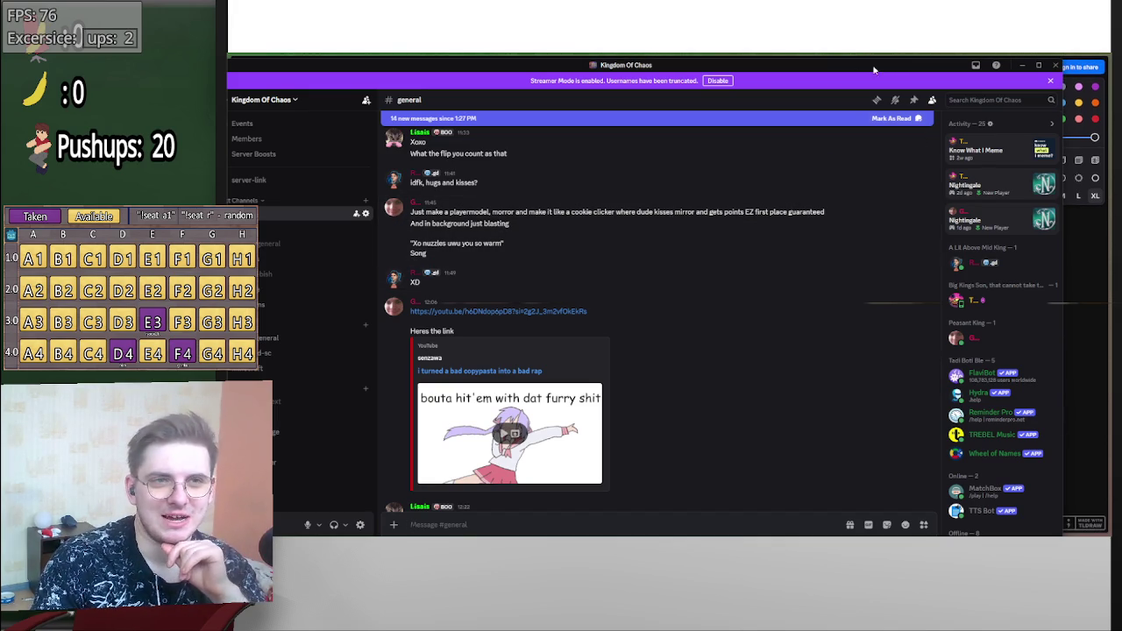
- Switch from Discord back to the tldraw board with the jam heading
key(alt+Tab)
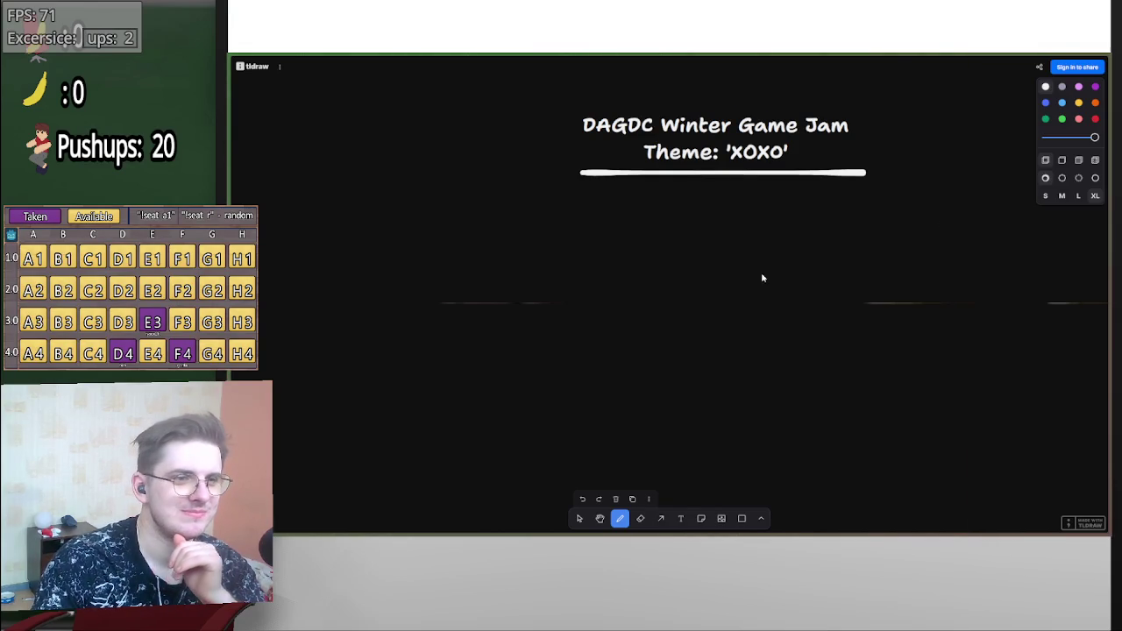
- Erase the handwritten 'Incr' strokes left of the title and switch to the Text tool
scroll(762, 275, left, 3)
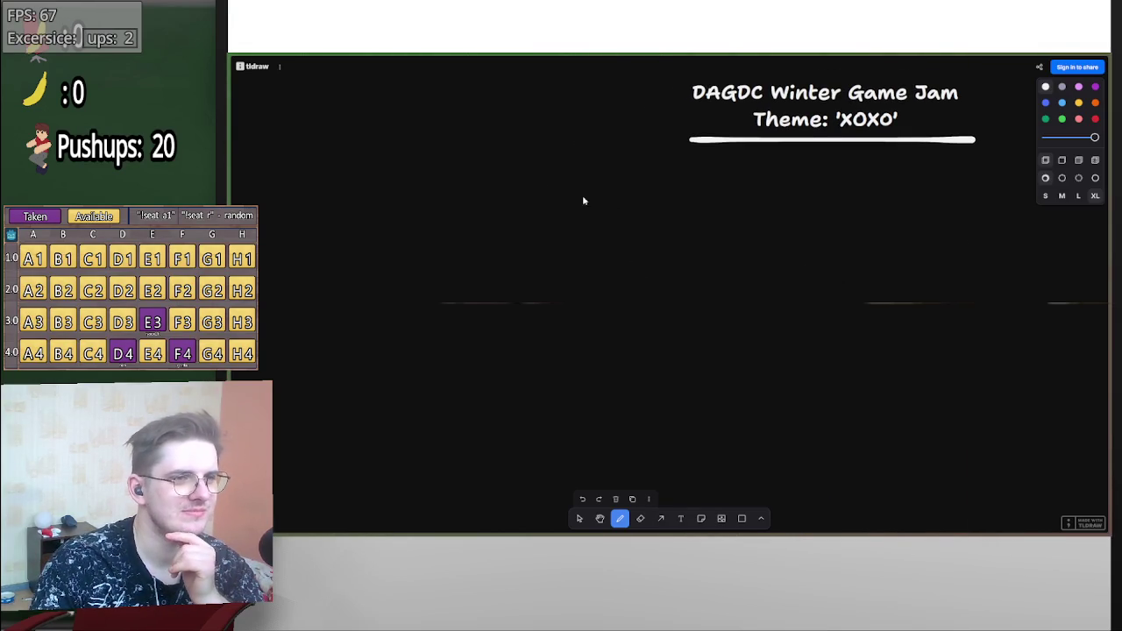
scroll(561, 261, left, 1)
scroll(561, 261, left, 1)
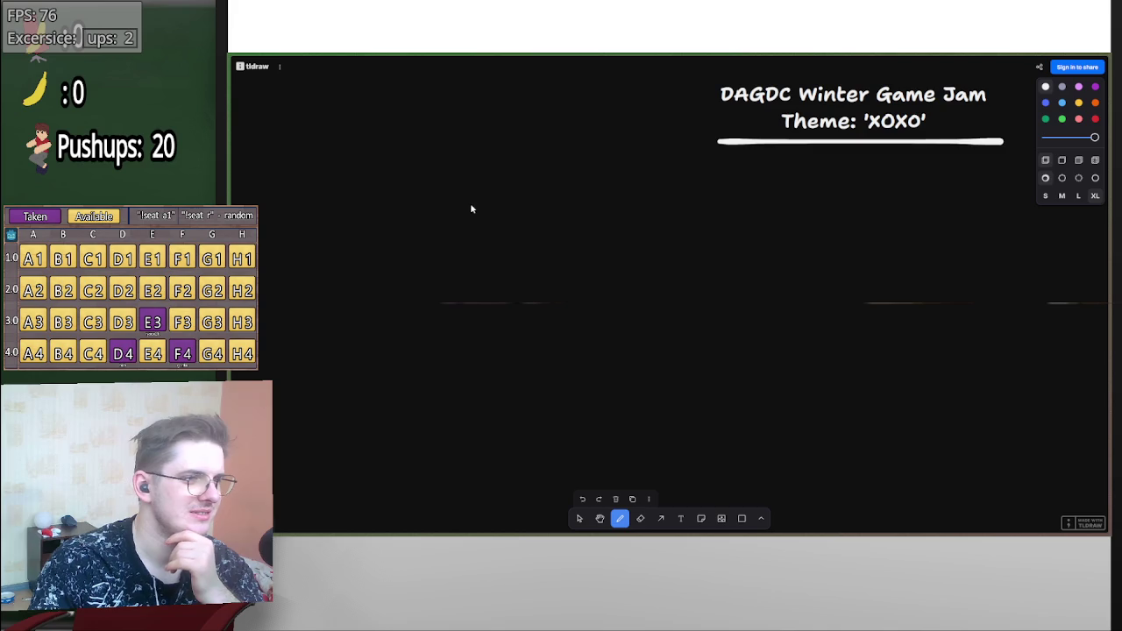
drag(471, 209, 469, 255)
click(582, 498)
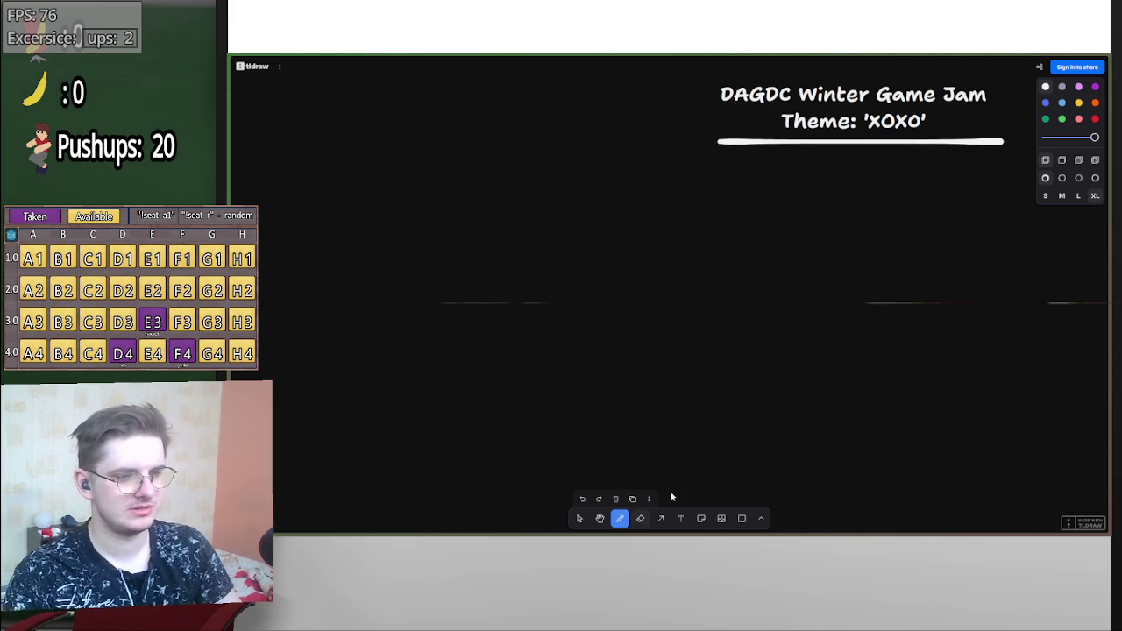
mouse_move(501, 219)
mouse_down()
mouse_move(491, 261)
mouse_move(614, 255)
mouse_up()
key(ctrl+z)
key(ctrl+z)
key(ctrl+z)
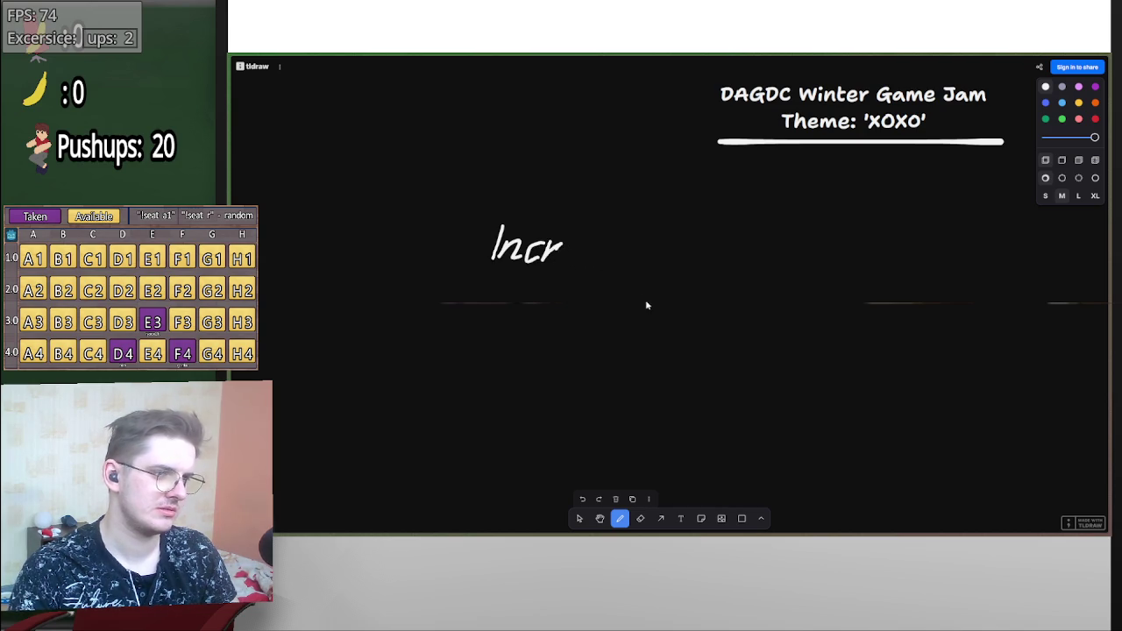
click(681, 518)
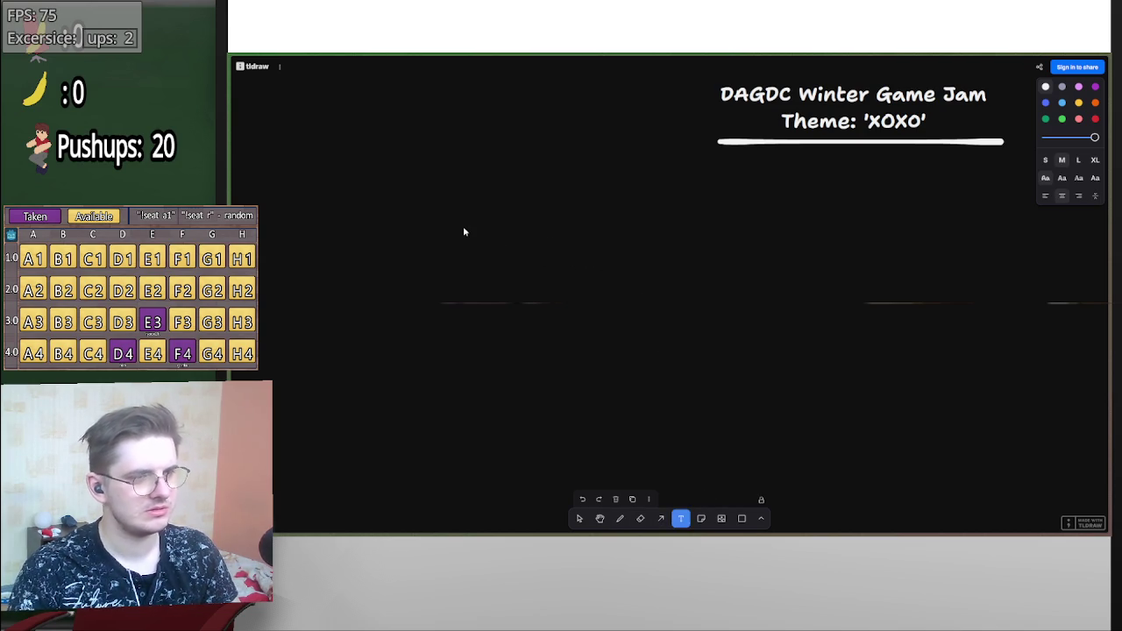
- Type the note 'Incremental game' with a second line: a clicker game where someone kisses a mirror, crediting the chat member
click(463, 227)
text(In)
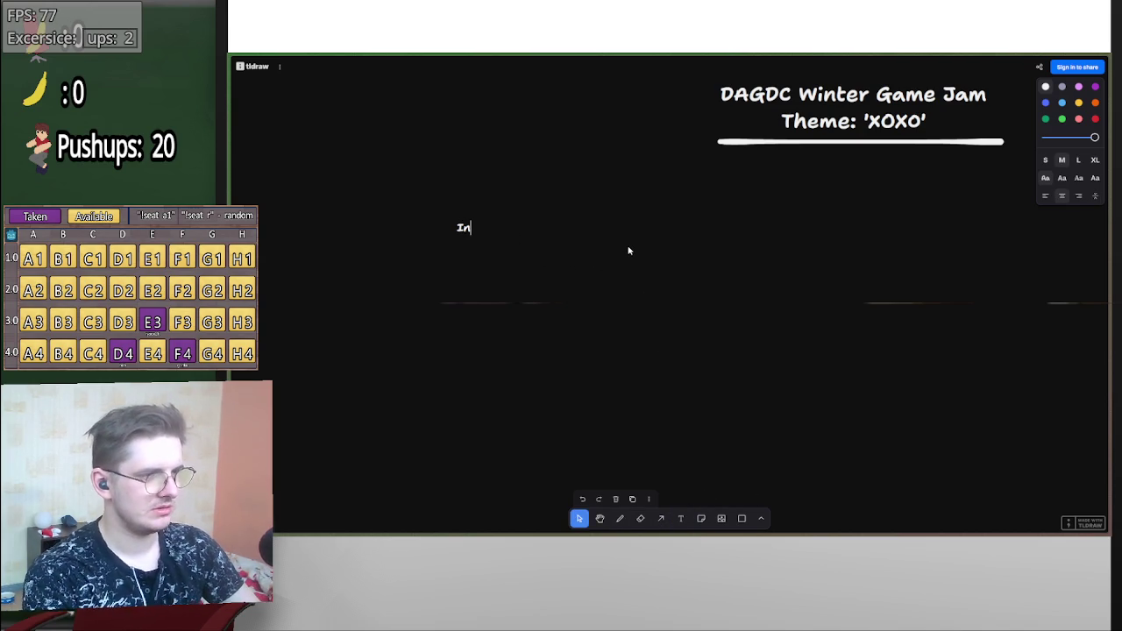
text(cremental)
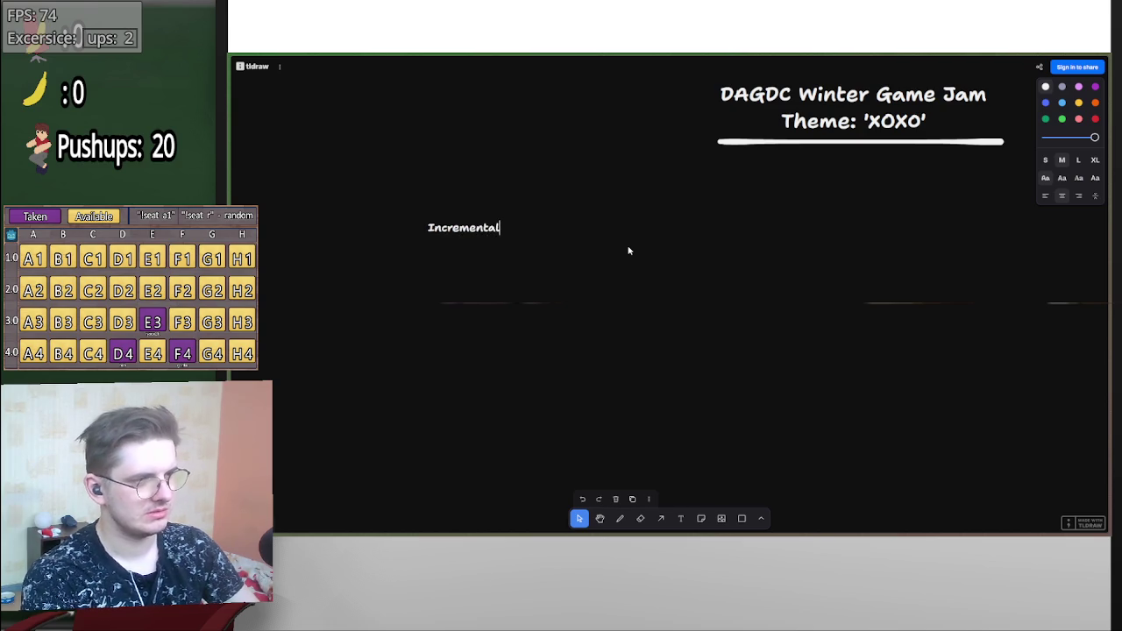
text( game)
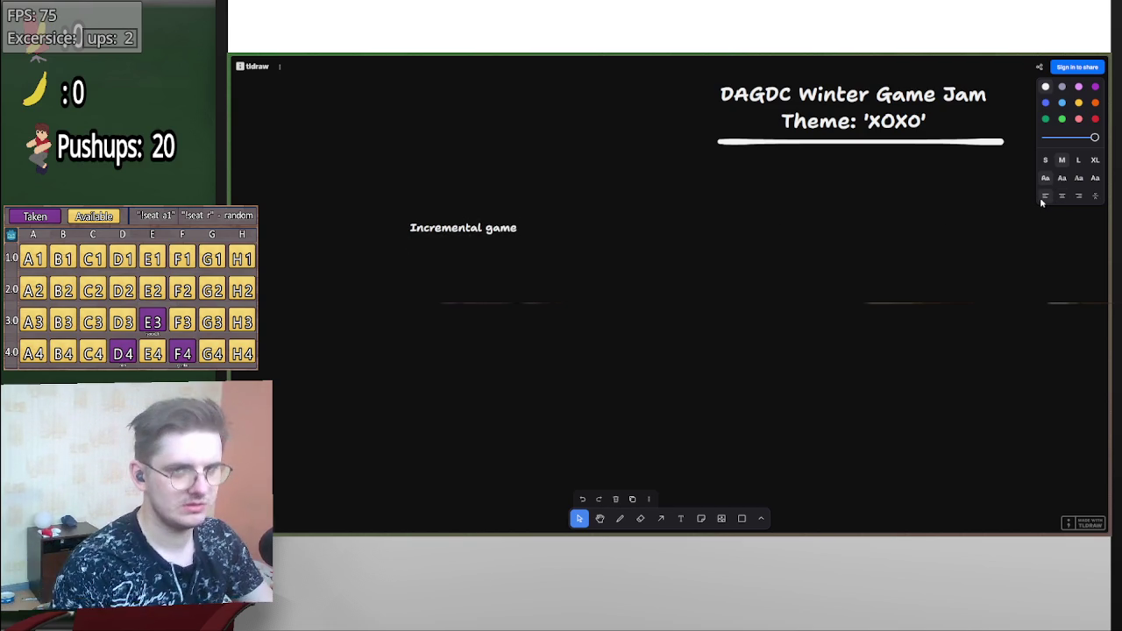
key(Return)
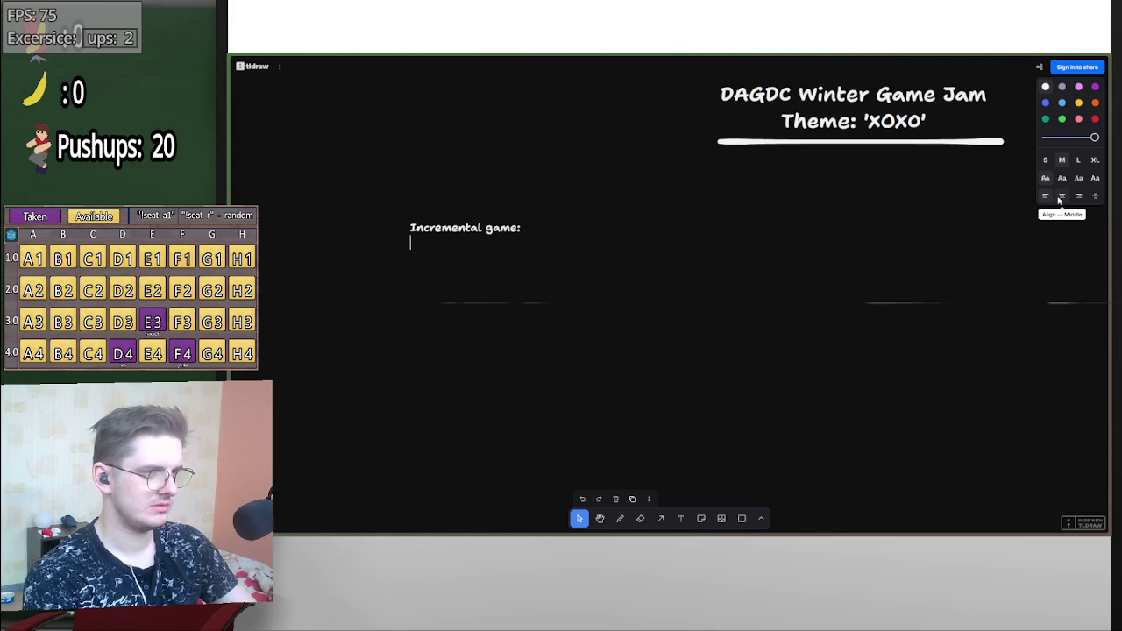
text(A clicker game where someone )
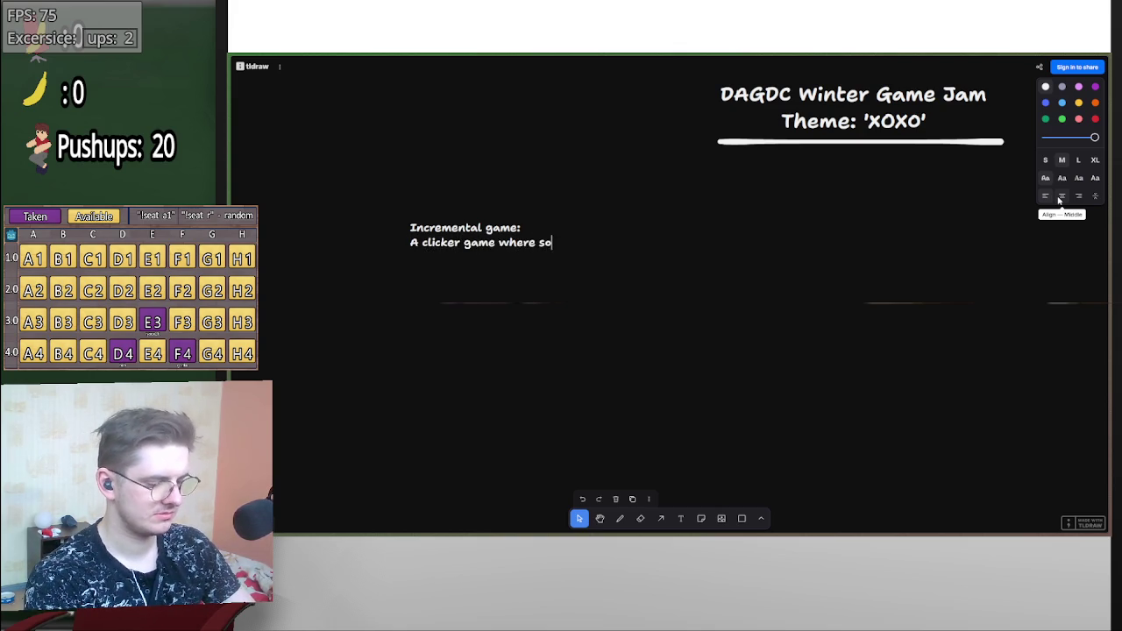
text(ki)
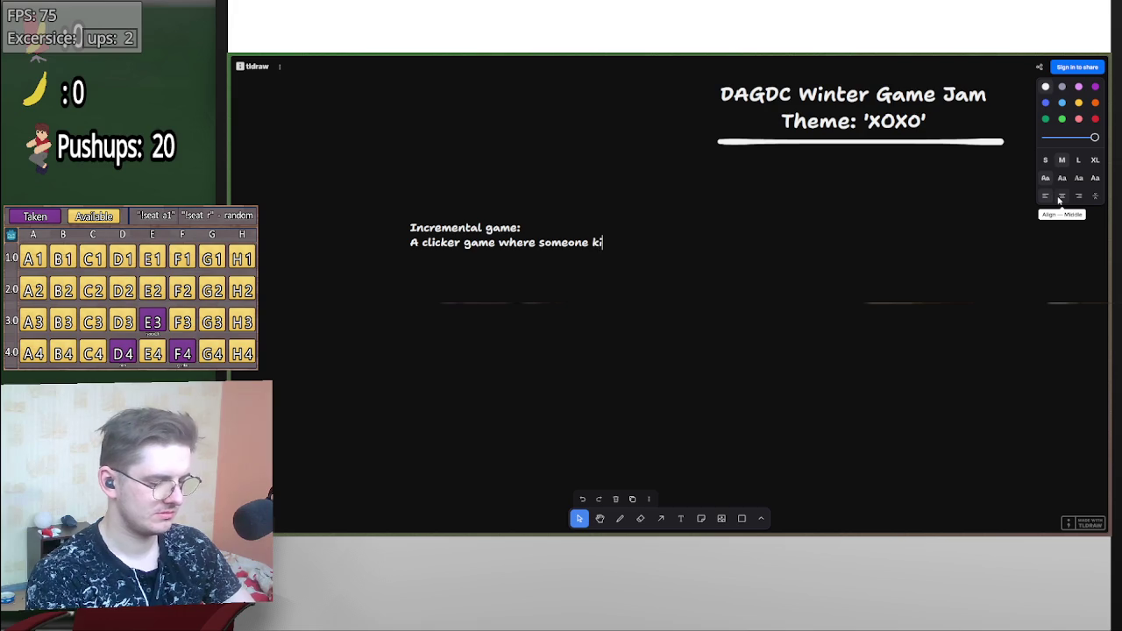
text(sses a mirror )
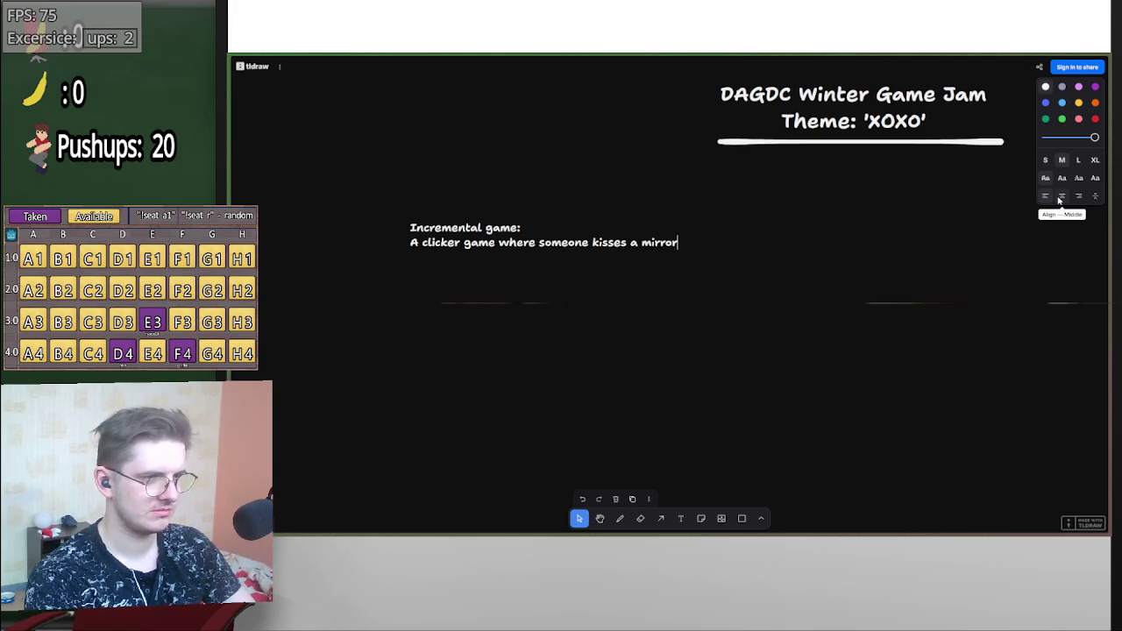
text(- )
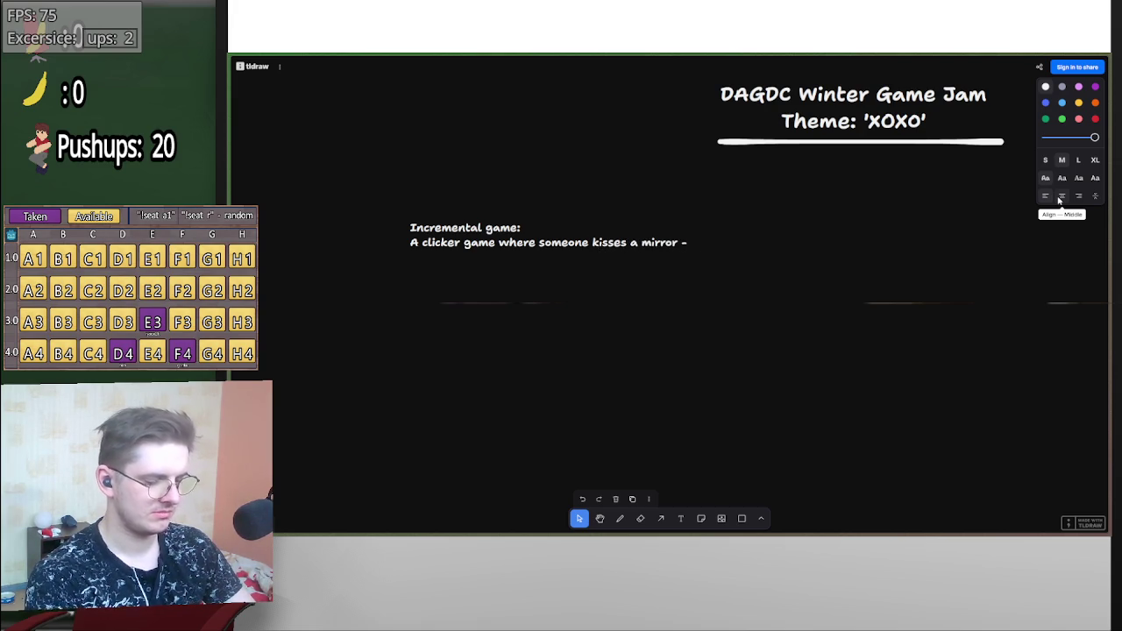
text(Idea from )
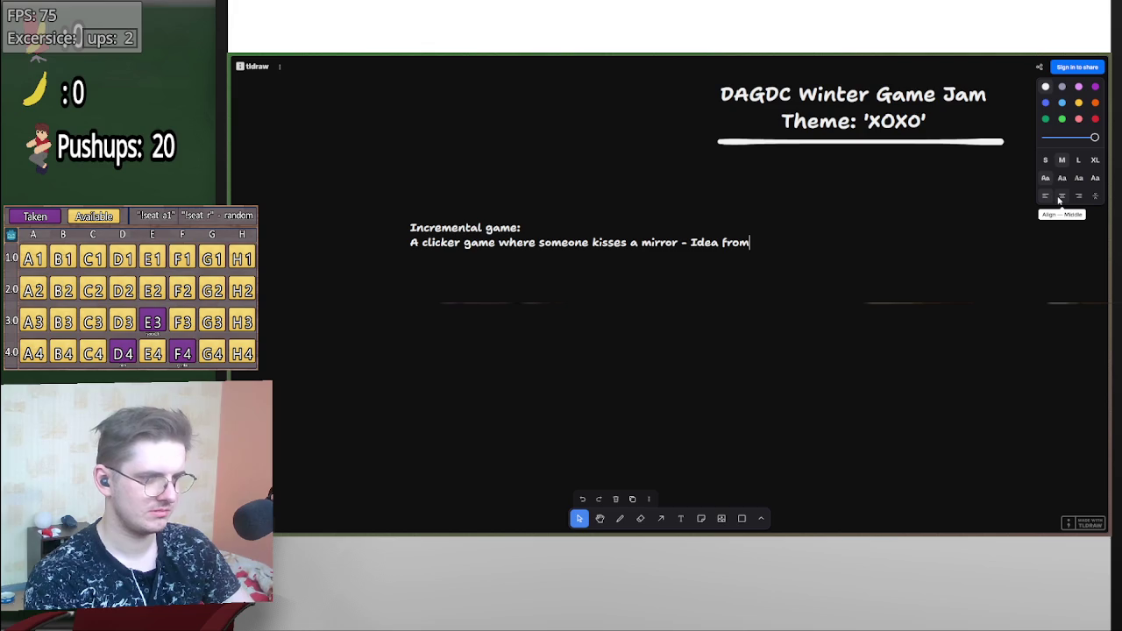
text(@1riks)
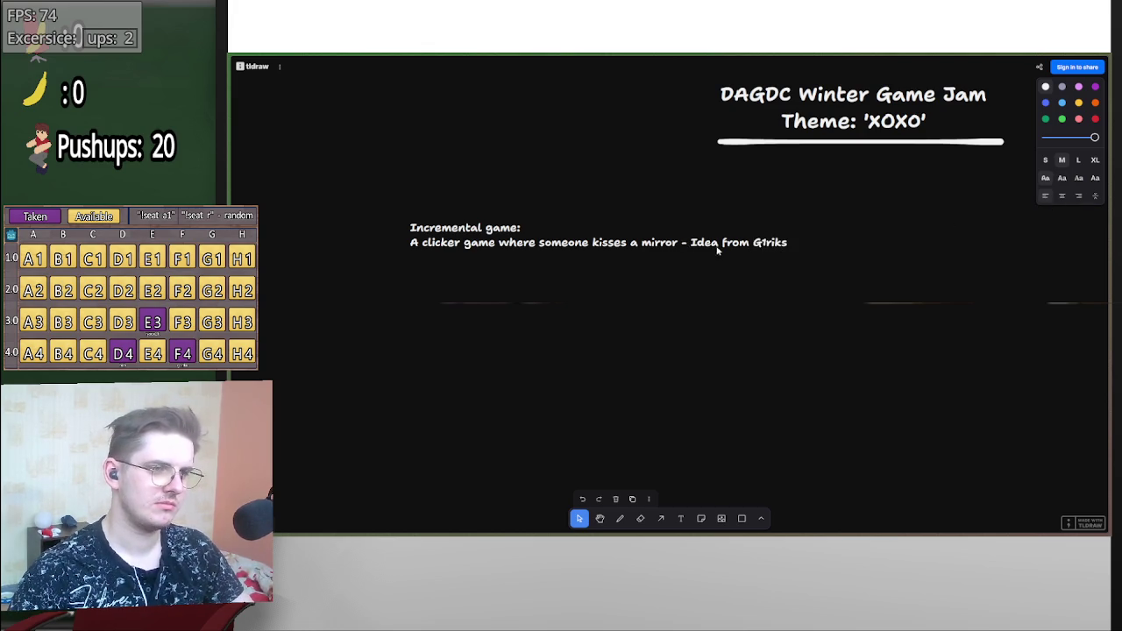
click(710, 422)
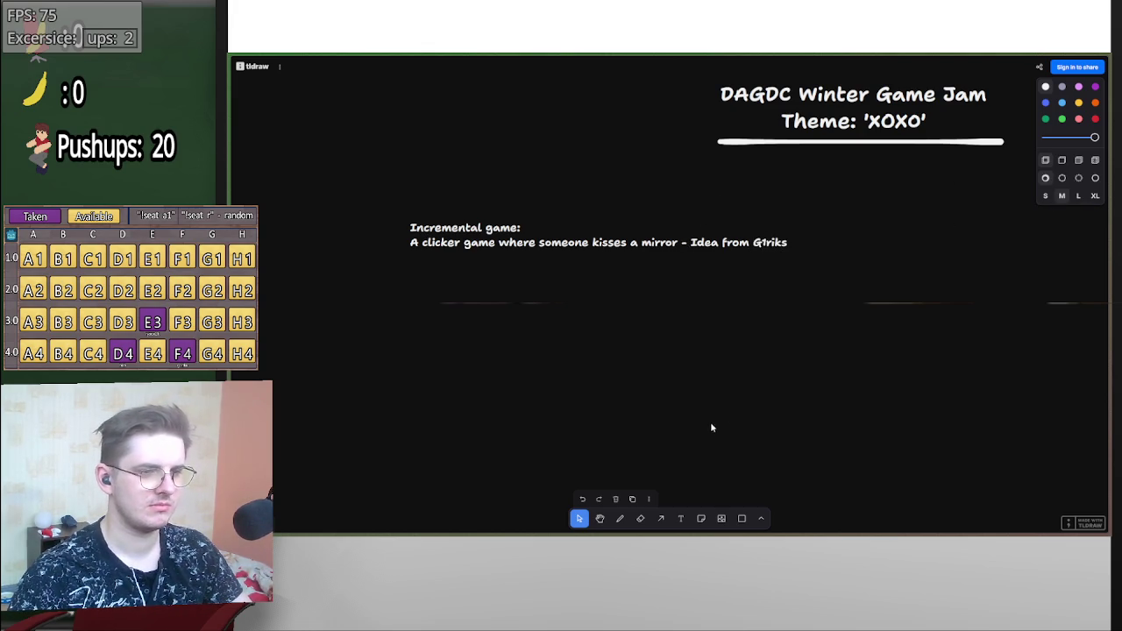
- Drag the incremental-game note about 90 px left, below and left of the title
scroll(722, 372, right, 2)
drag(659, 279, 578, 277)
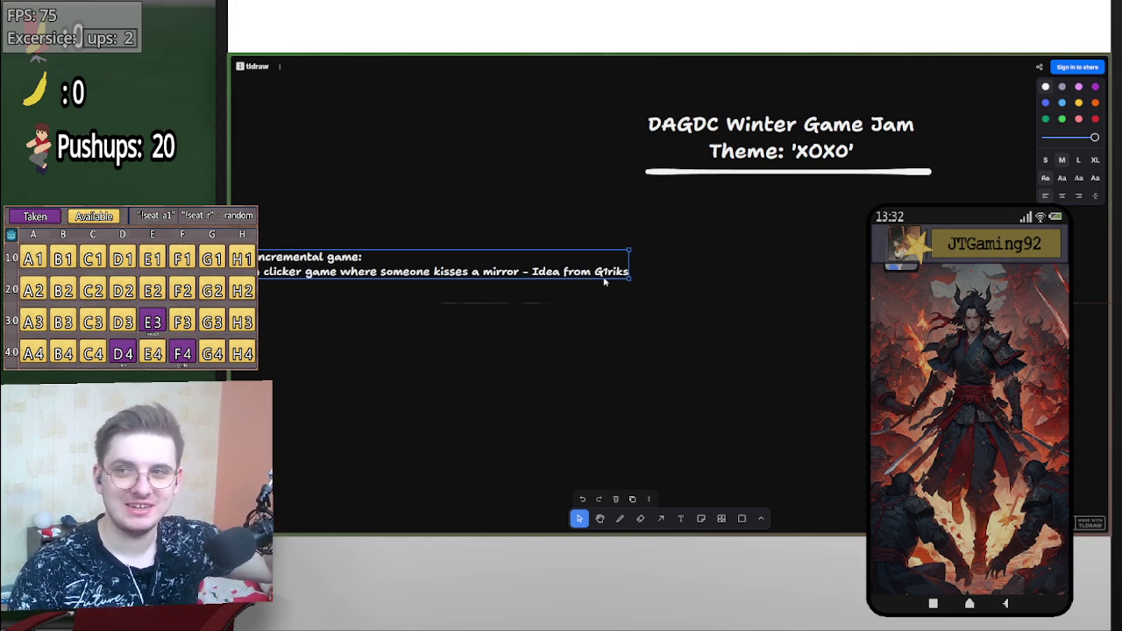
scroll(790, 299, left, 1)
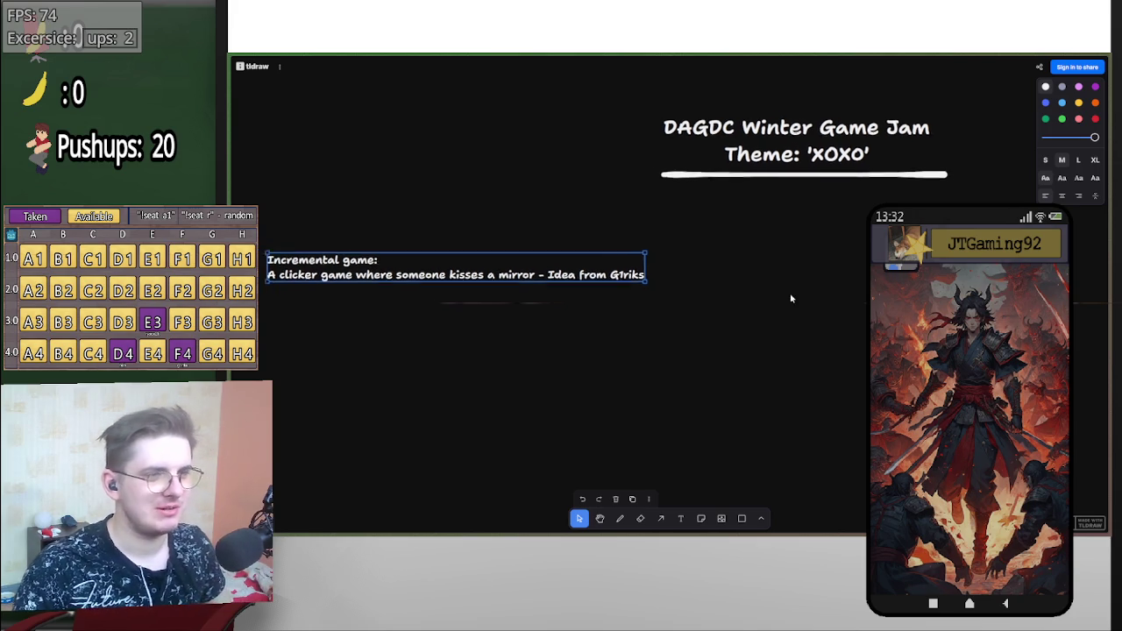
scroll(636, 296, left, 1)
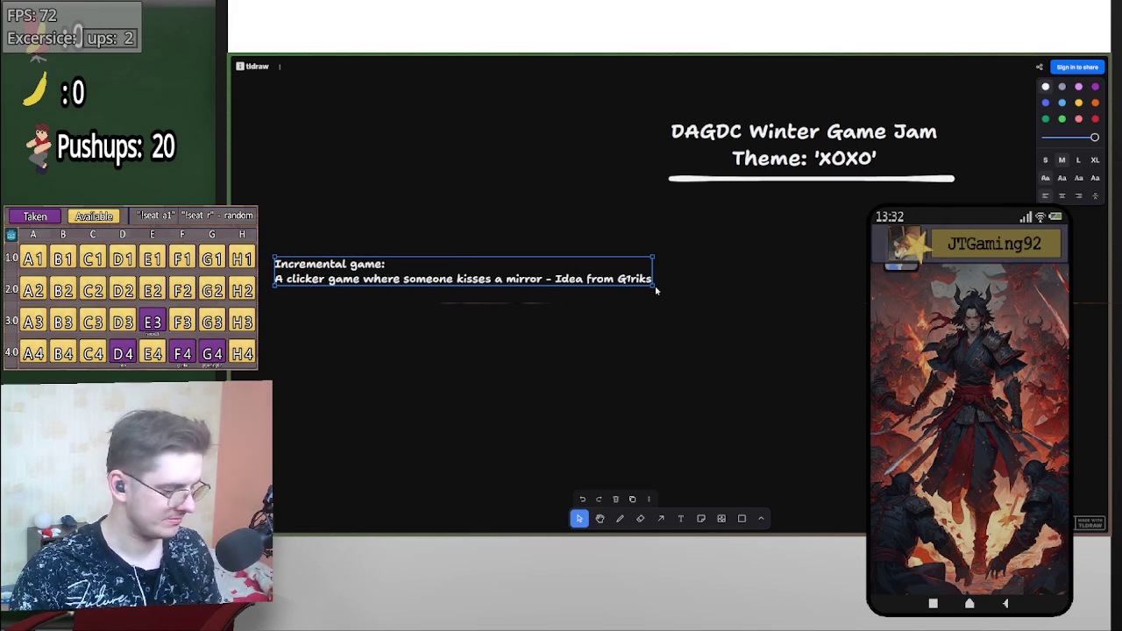
mouse_move(1097, 298)
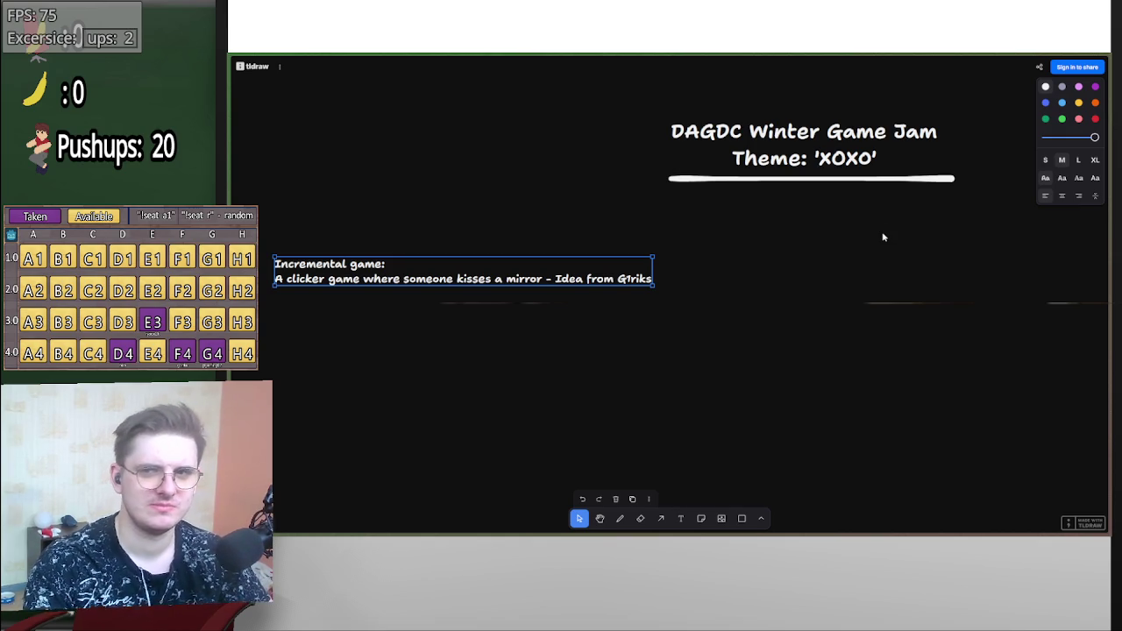
scroll(861, 219, right, 3)
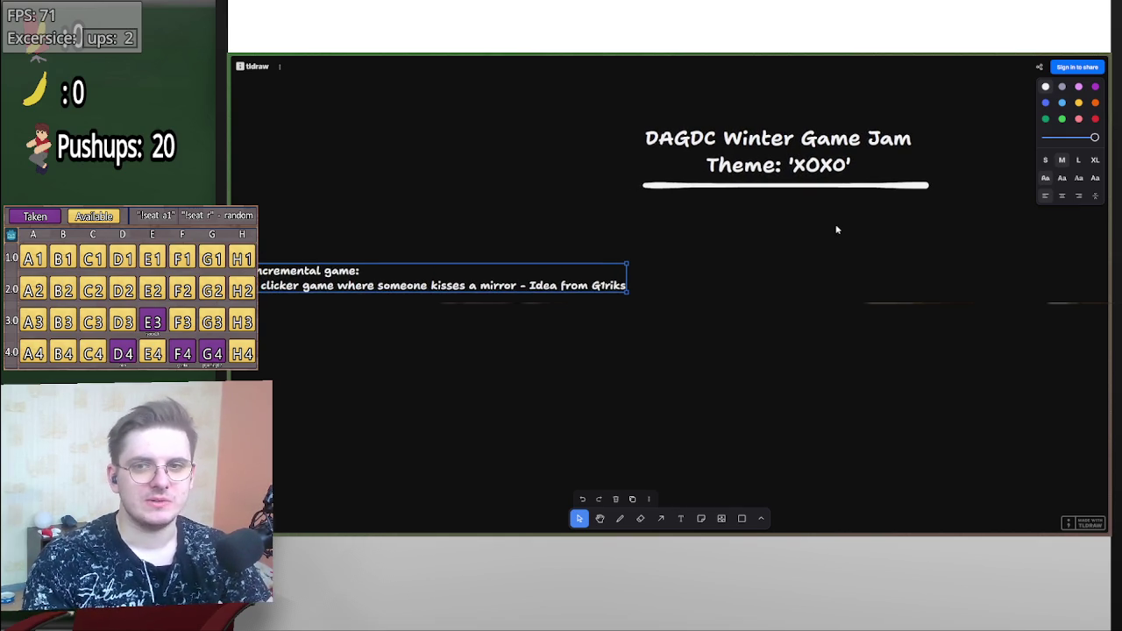
scroll(809, 238, left, 2)
scroll(811, 246, down, 1)
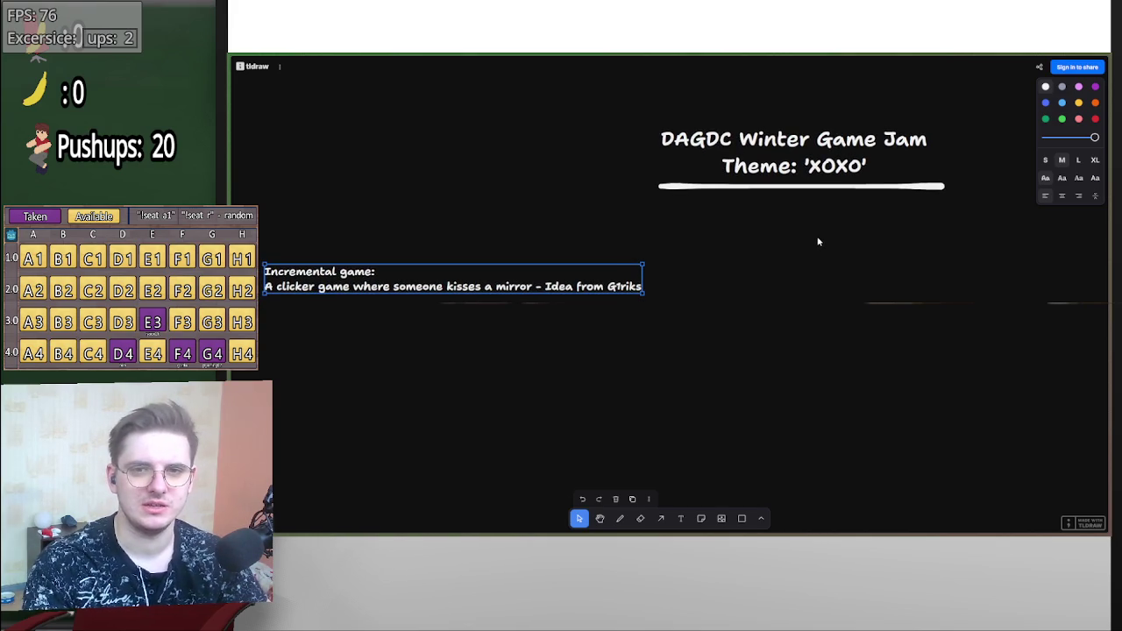
click(762, 519)
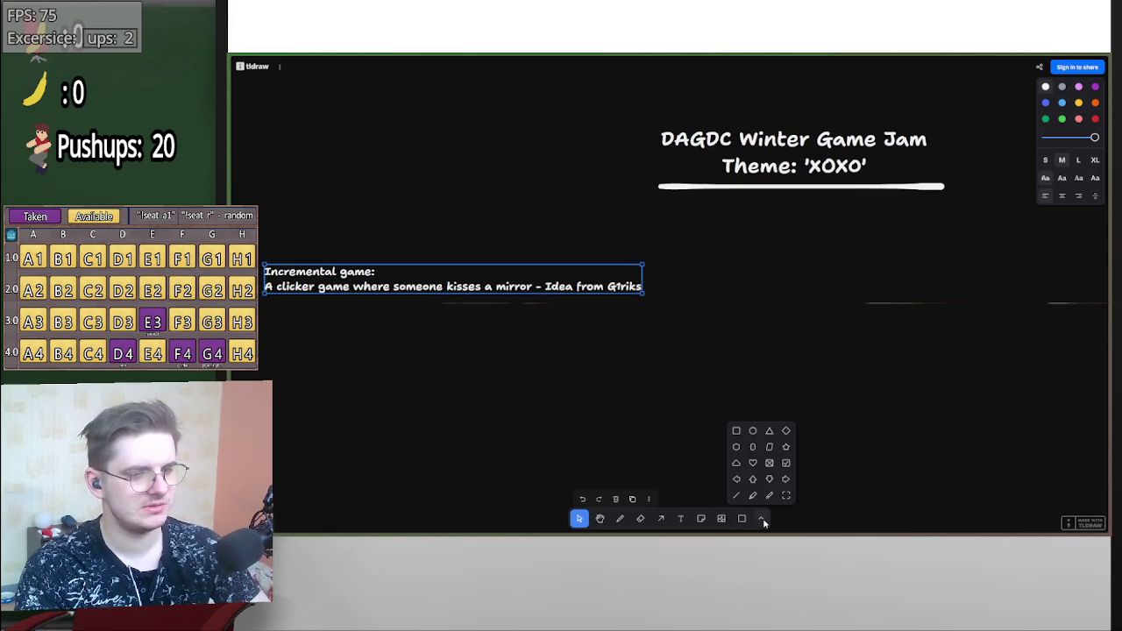
click(762, 520)
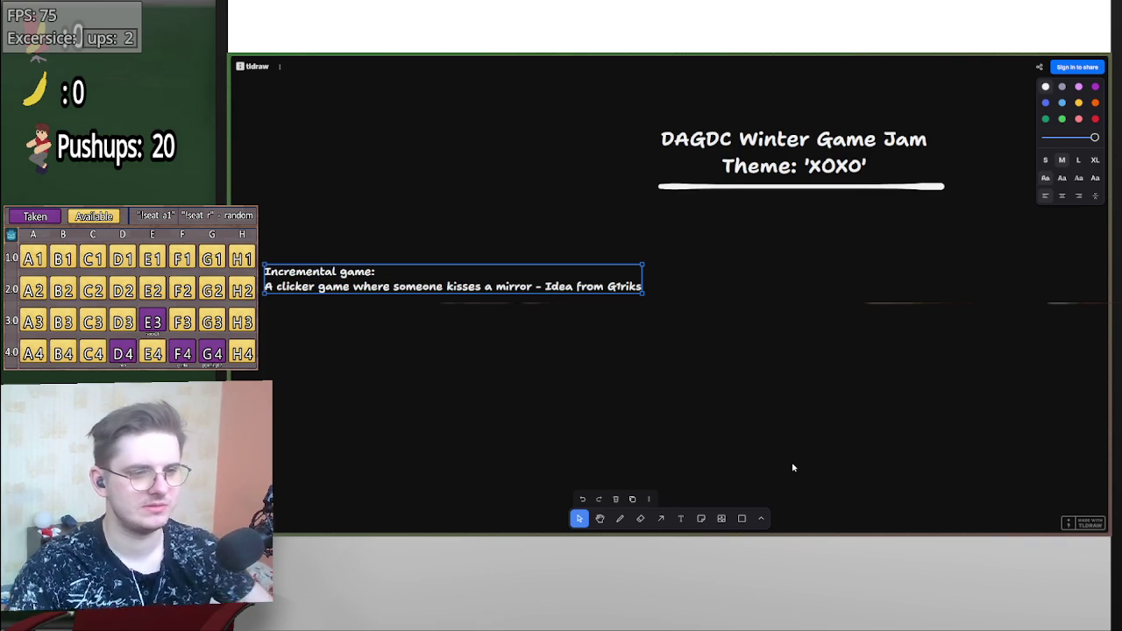
mouse_move(781, 534)
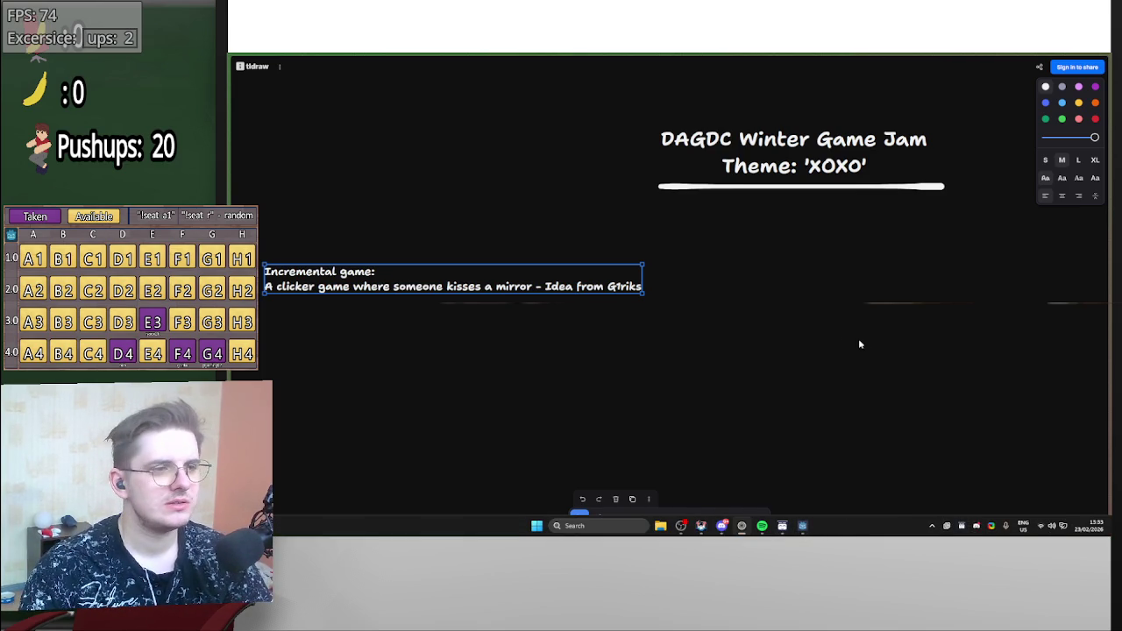
scroll(859, 344, up, 1)
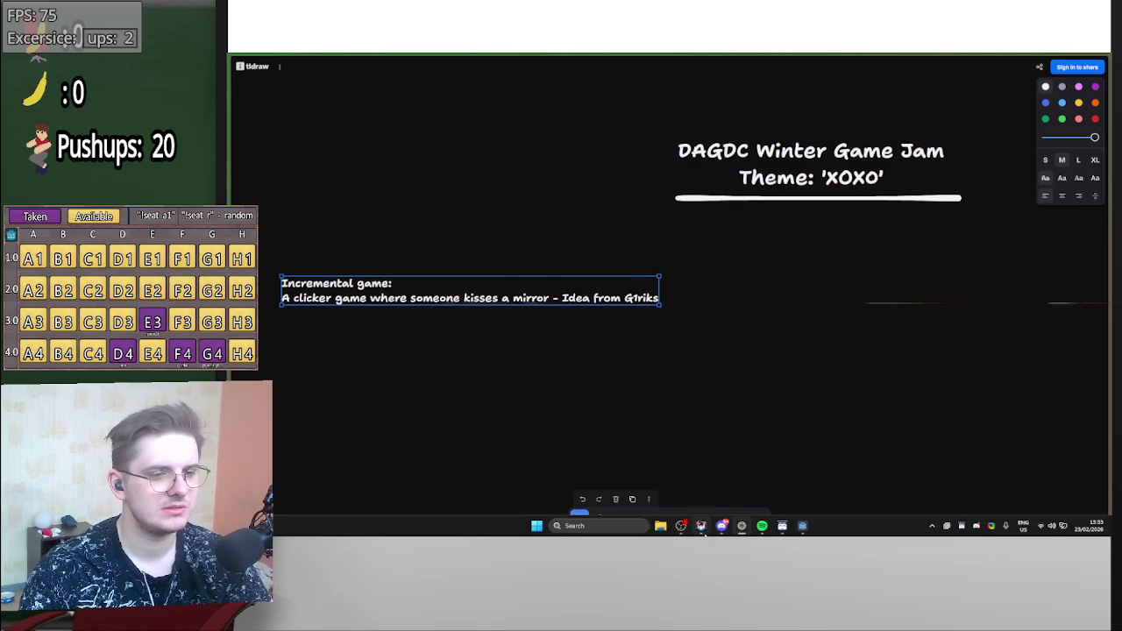
mouse_move(703, 531)
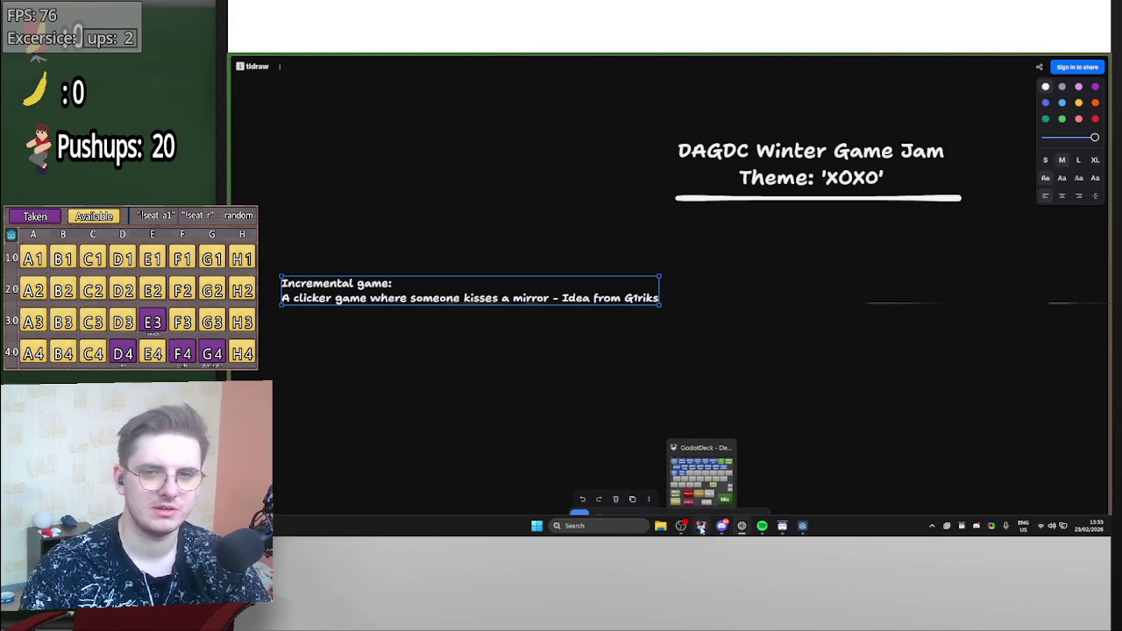
- Bring up the phone screen mirror window from the taskbar and nudge the board view
click(694, 529)
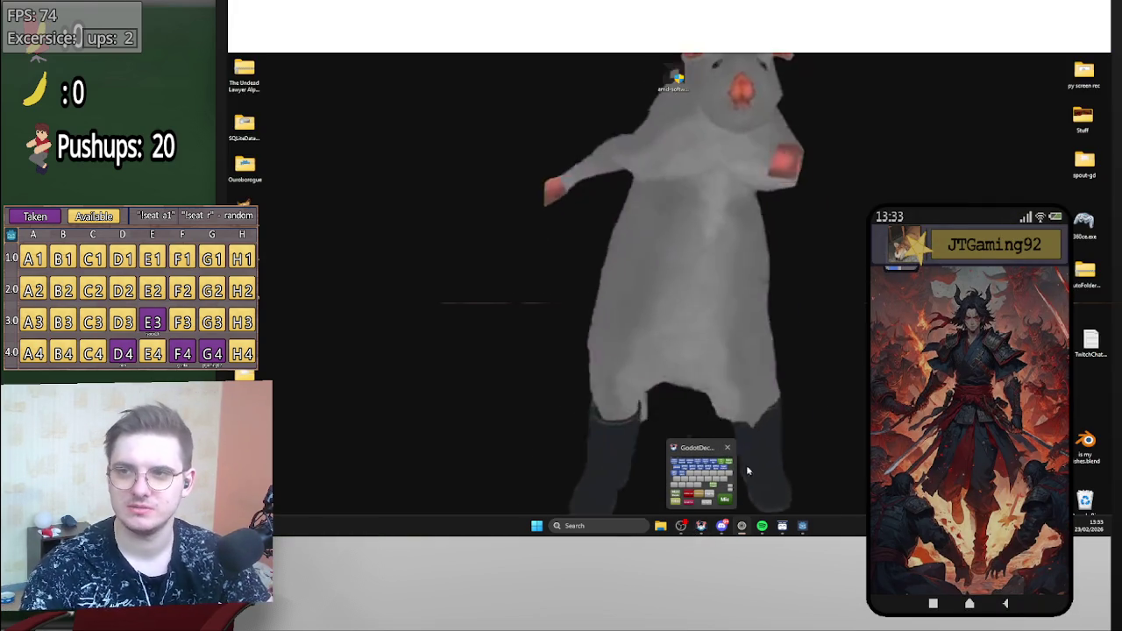
mouse_move(1107, 140)
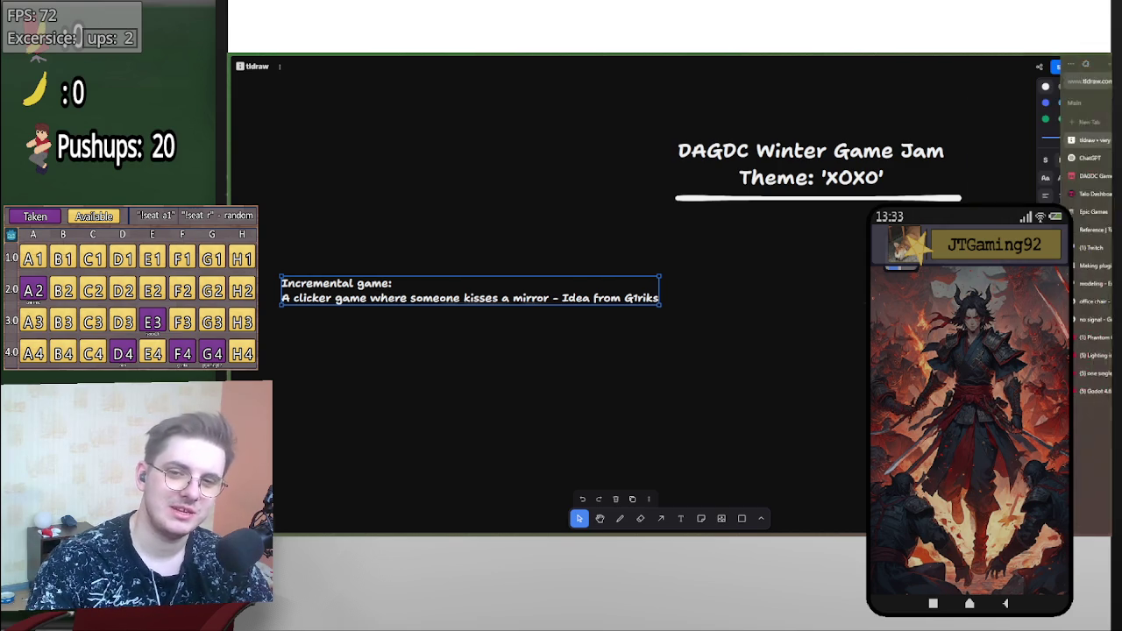
mouse_move(716, 322)
mouse_down()
mouse_move(787, 328)
mouse_move(696, 321)
mouse_move(738, 307)
mouse_move(707, 303)
mouse_up()
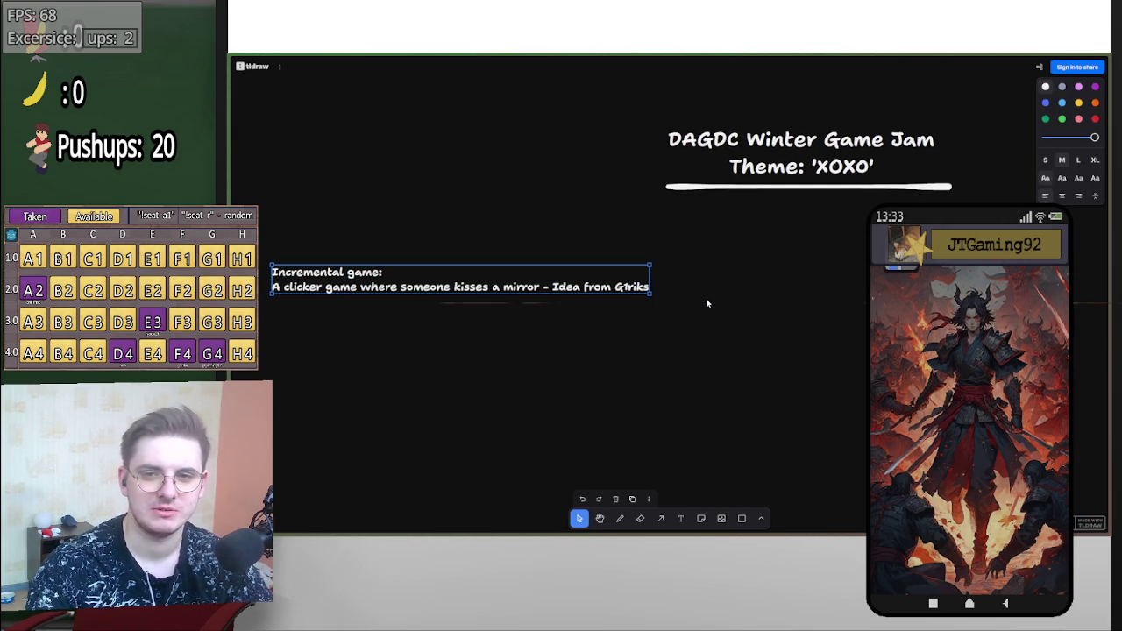
mouse_move(784, 531)
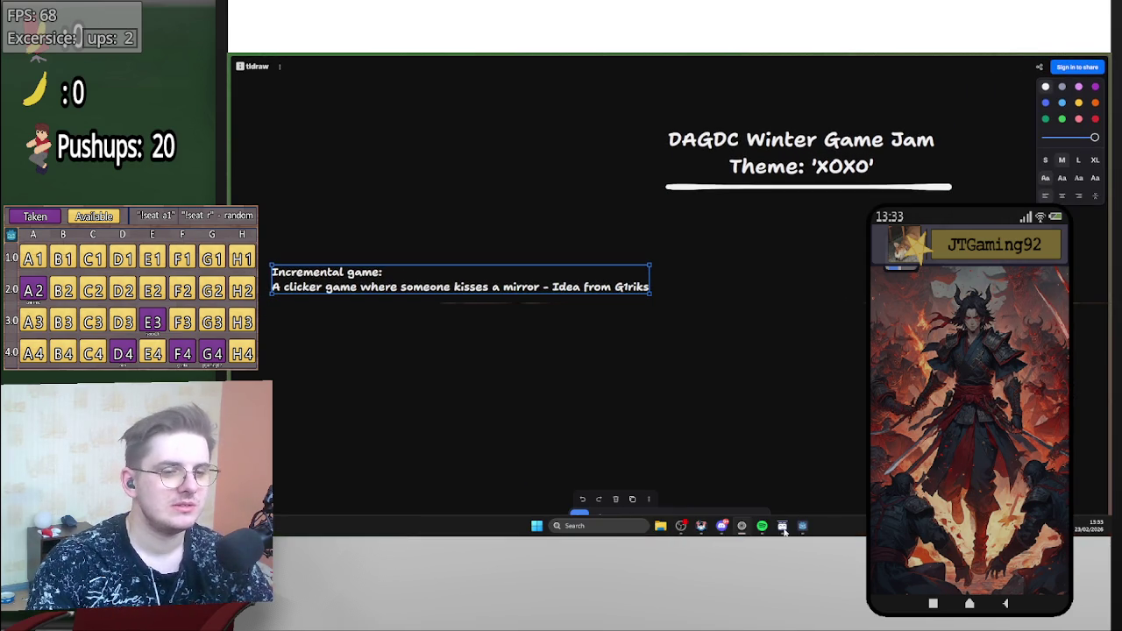
mouse_move(721, 529)
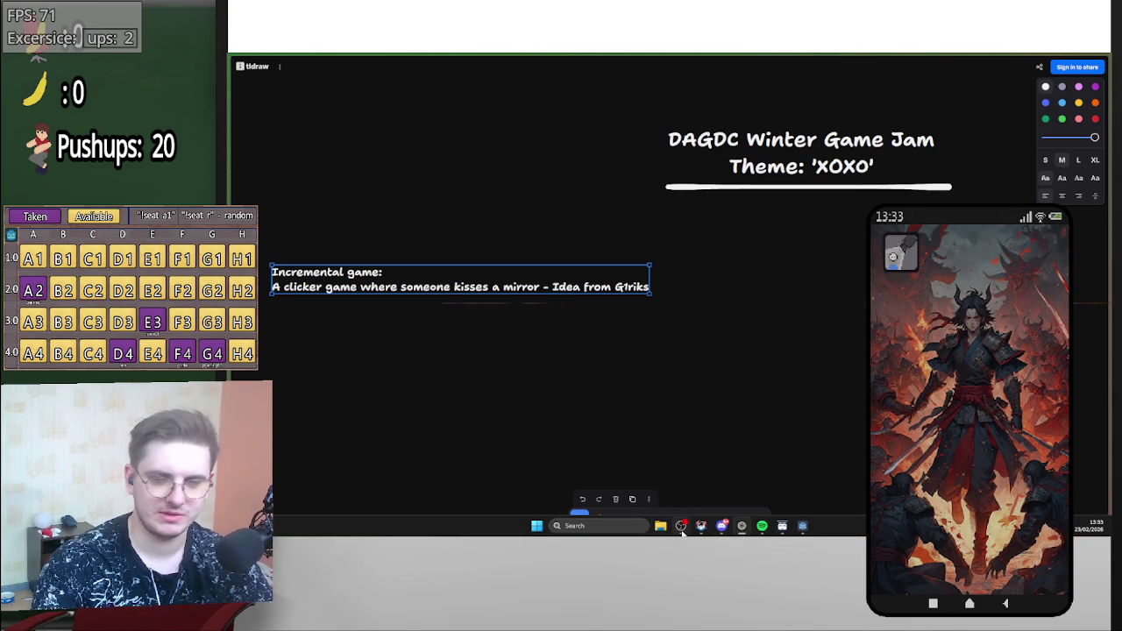
mouse_move(682, 529)
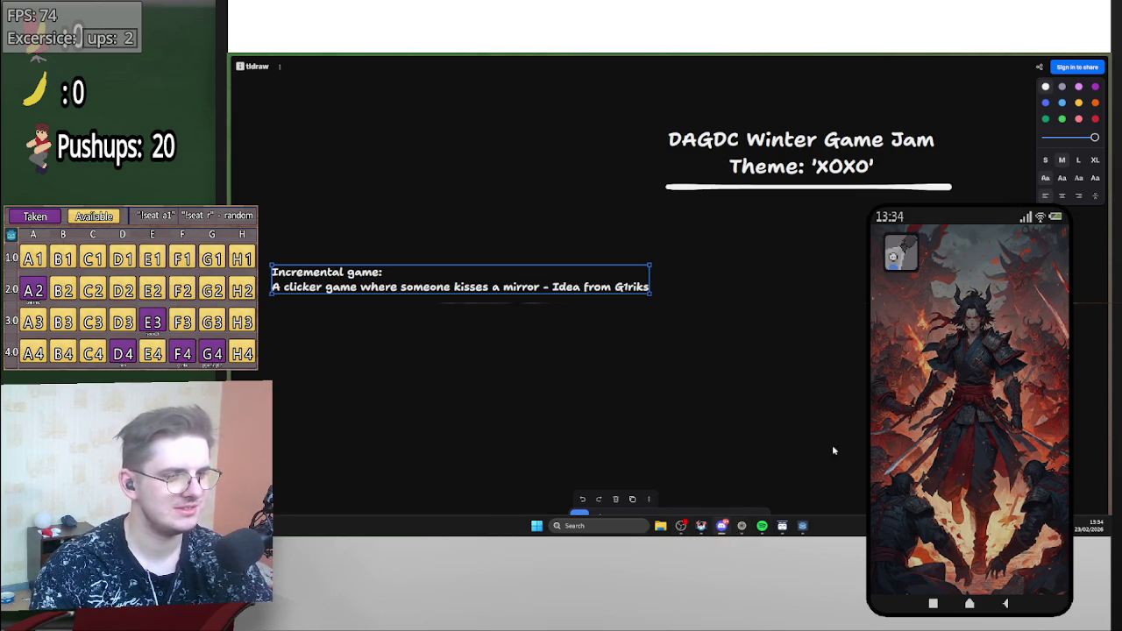
mouse_move(1106, 289)
key(alt+Tab)
key(alt+Tab)
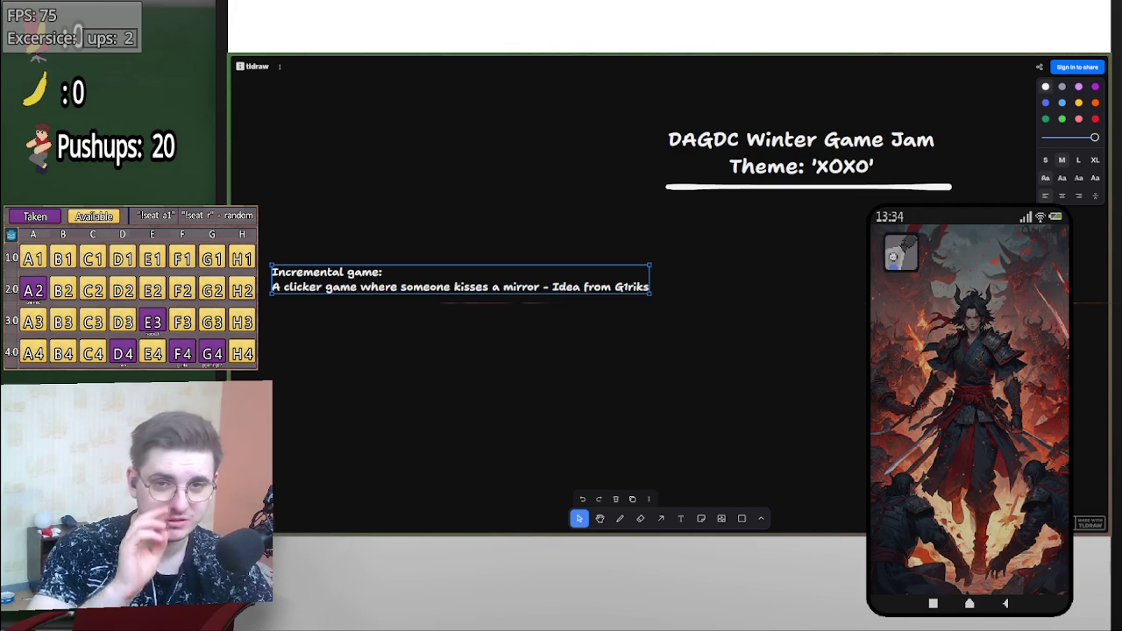
mouse_move(780, 507)
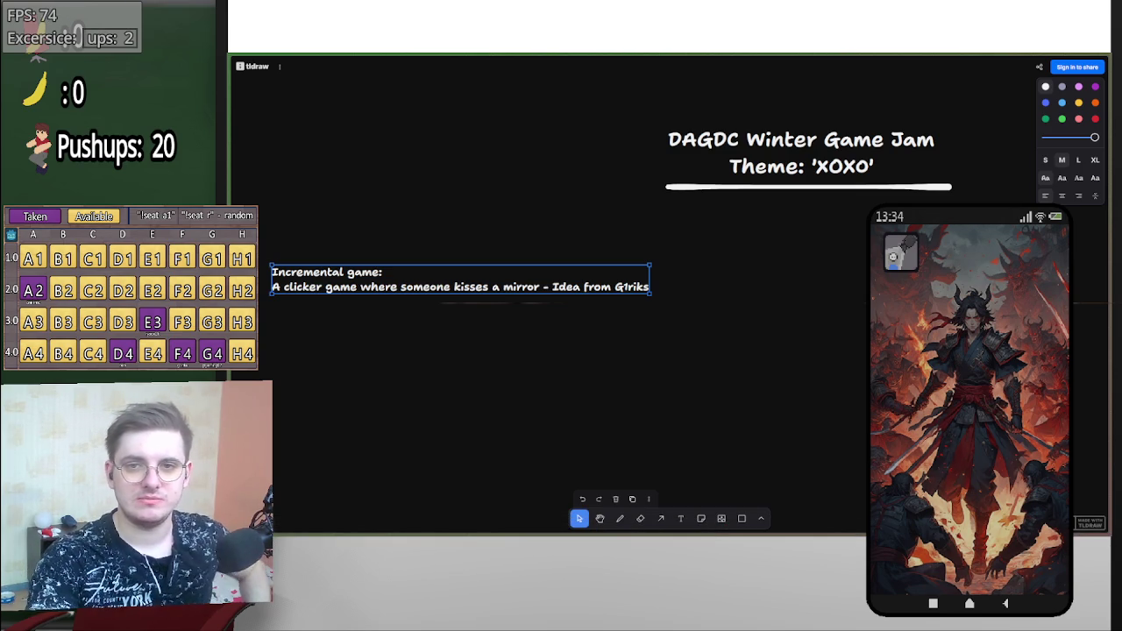
mouse_move(1109, 263)
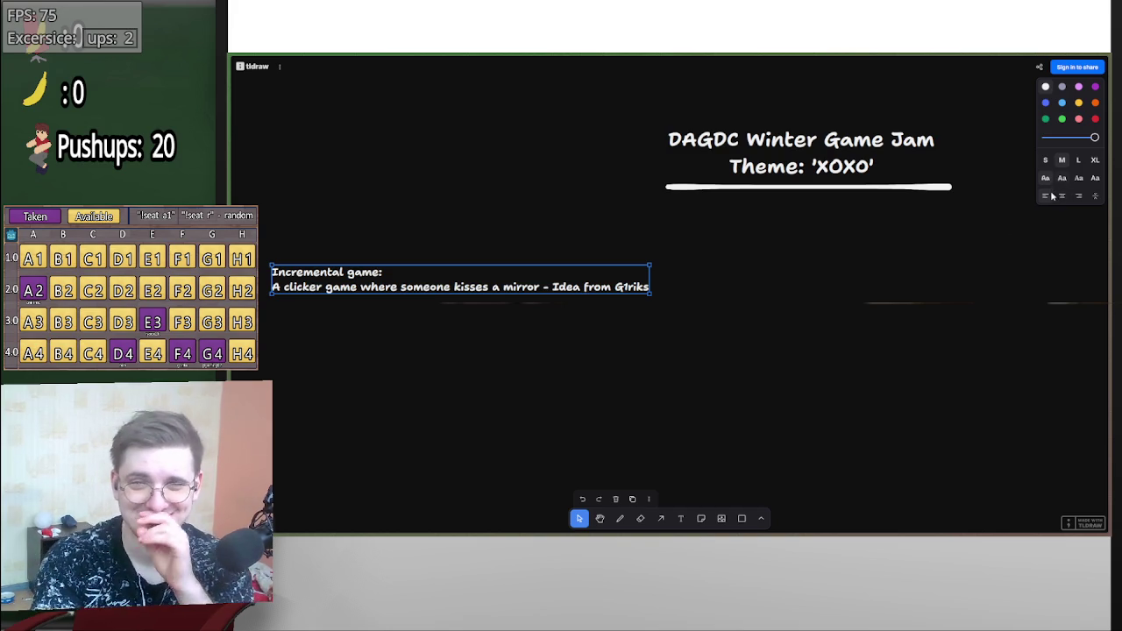
mouse_move(1109, 211)
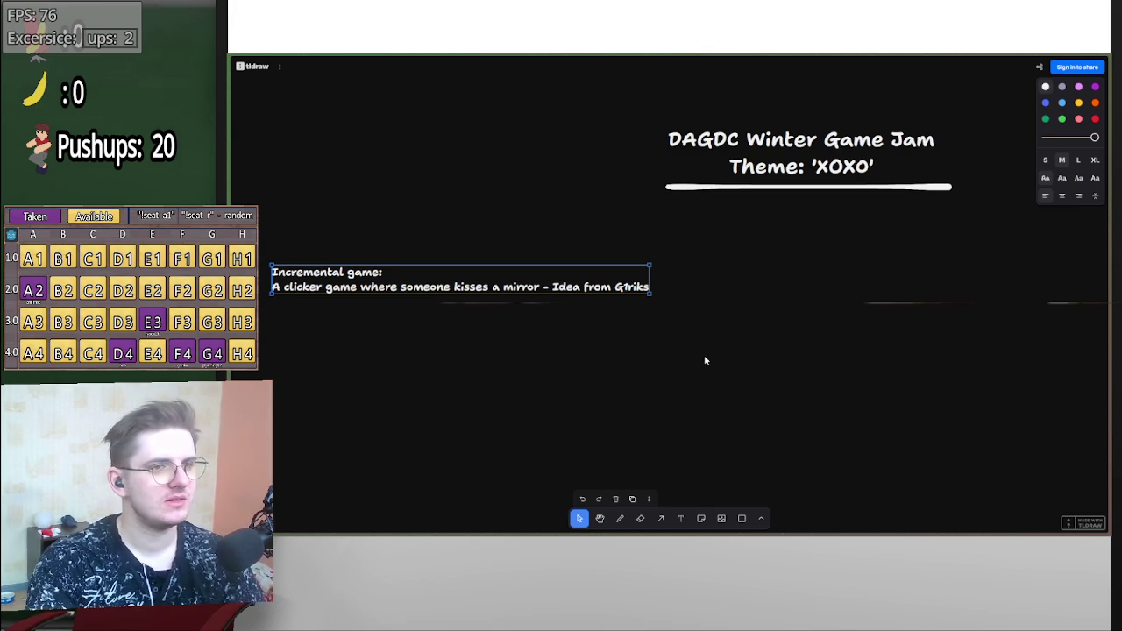
scroll(705, 359, right, 1)
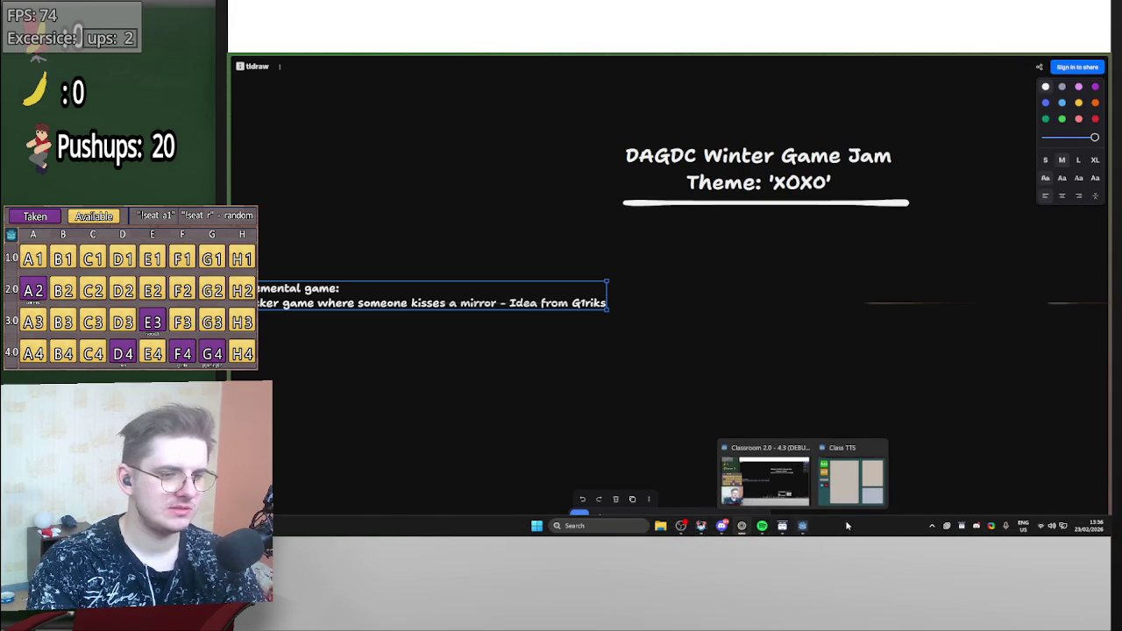
scroll(781, 295, left, 1)
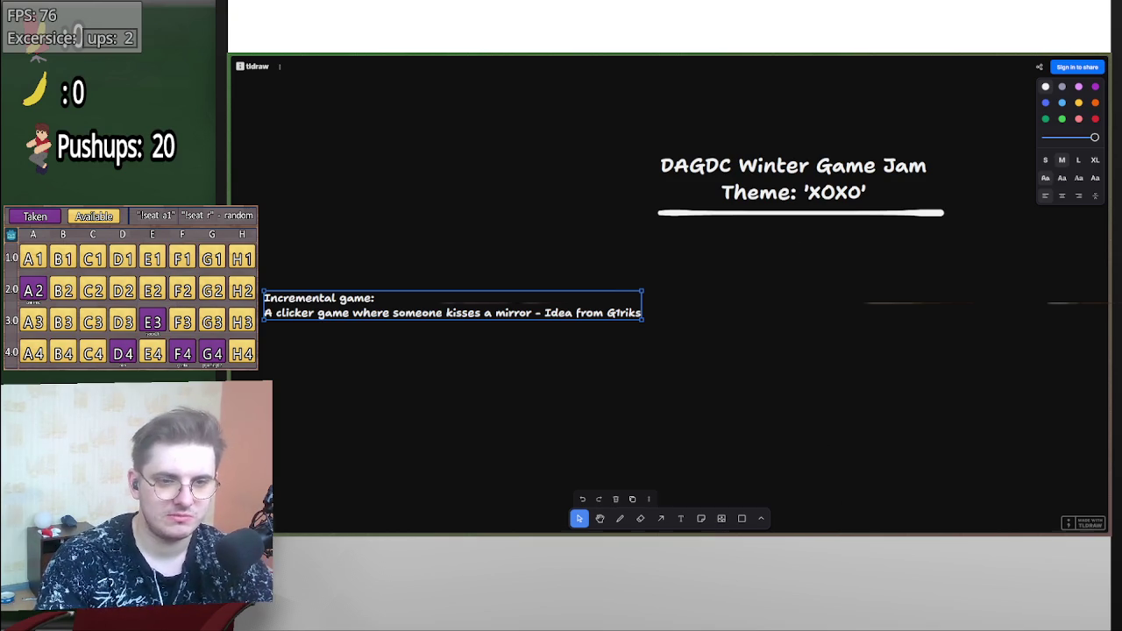
click(1086, 526)
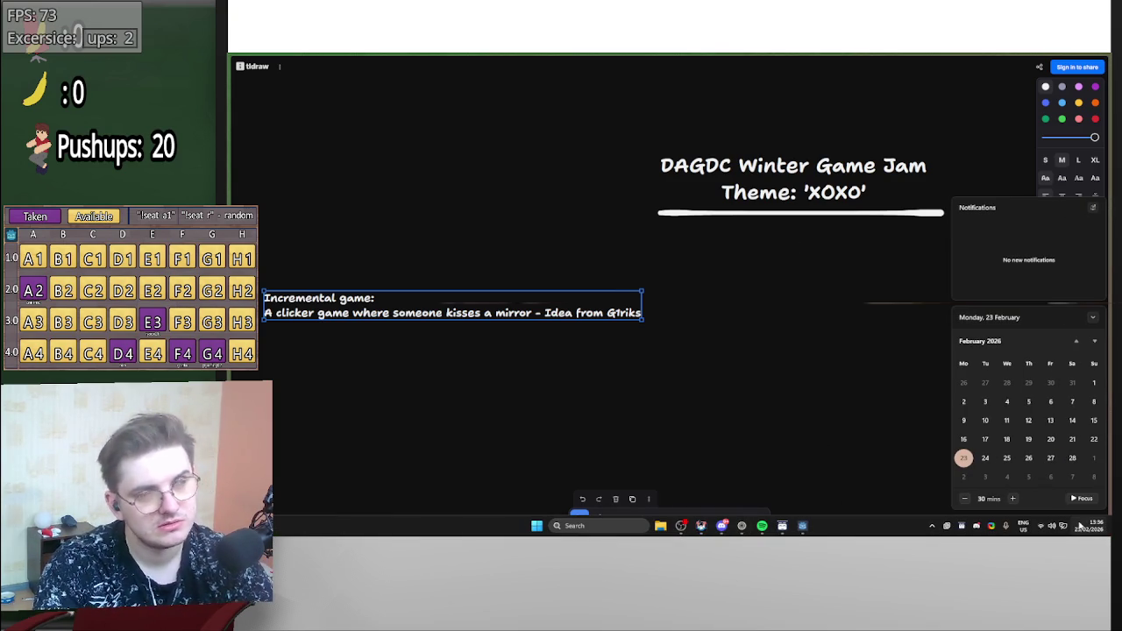
click(809, 357)
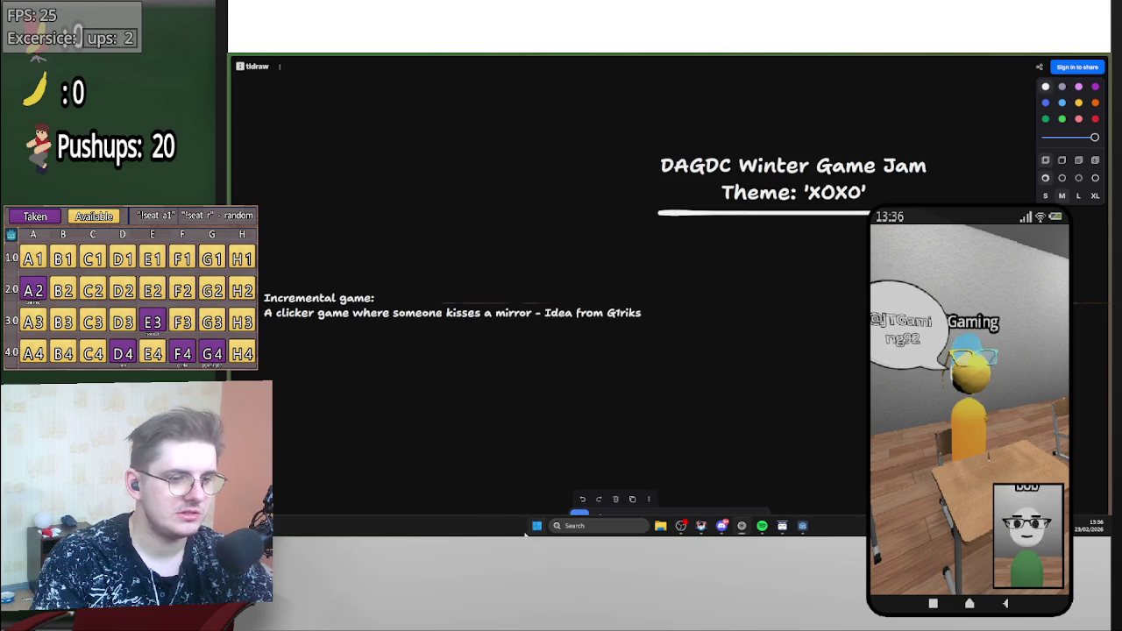
- Open the Start menu's Dev folder to reach Godot v4.5
click(536, 526)
click(613, 199)
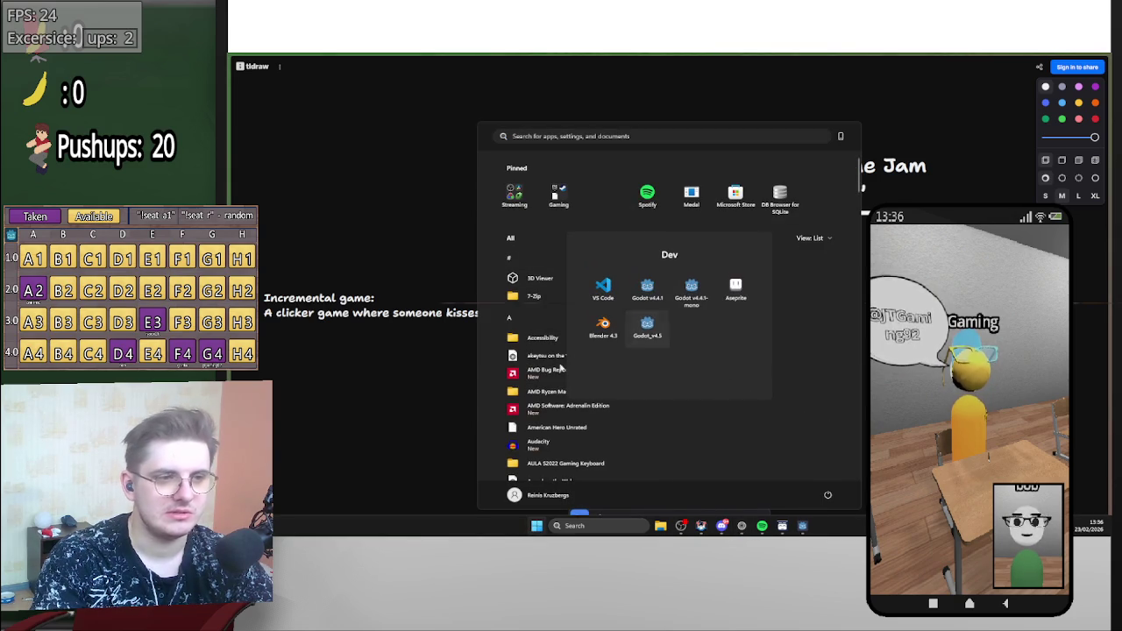
key(Escape)
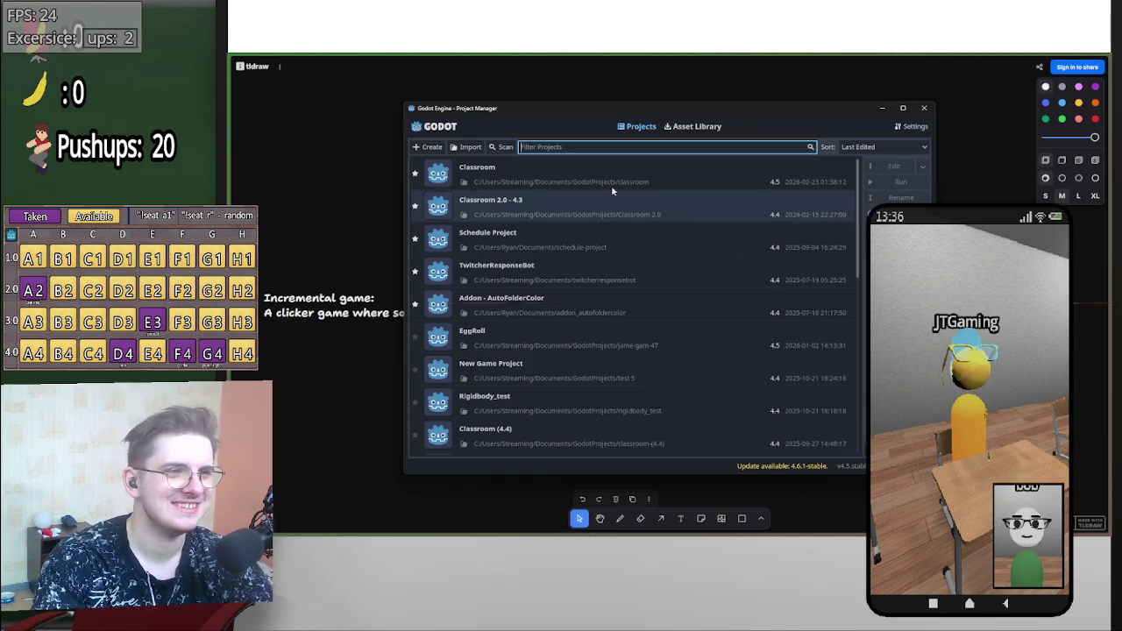
- Open the Classroom project from the Godot Project Manager
double_click(615, 176)
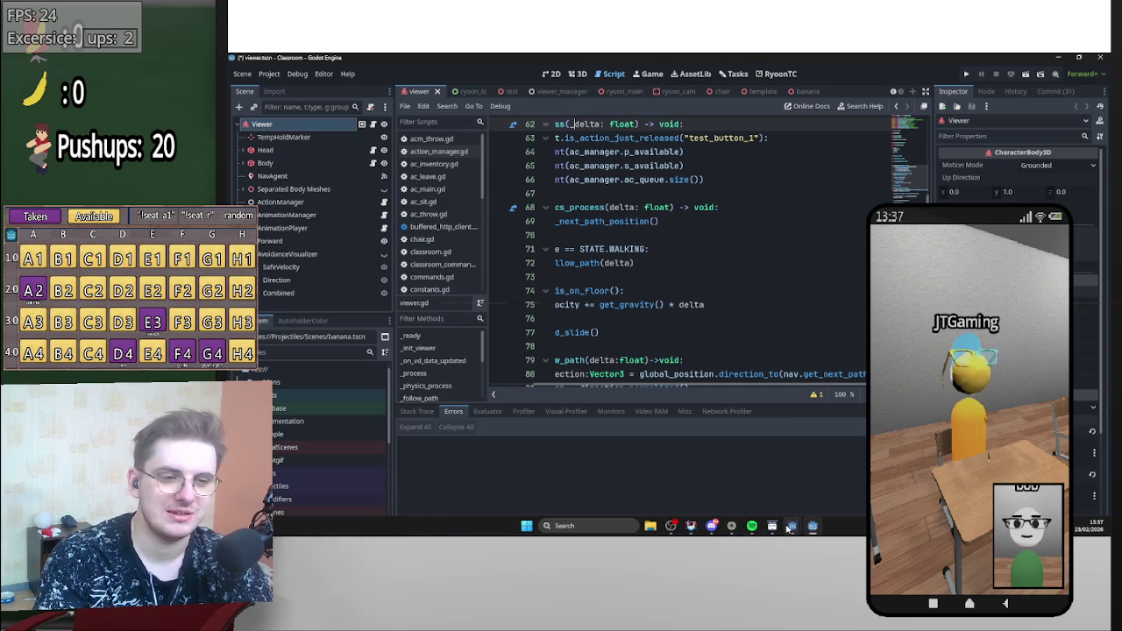
- Scroll through the viewer.gd code, then switch to the template scene showing object.gd
mouse_move(791, 529)
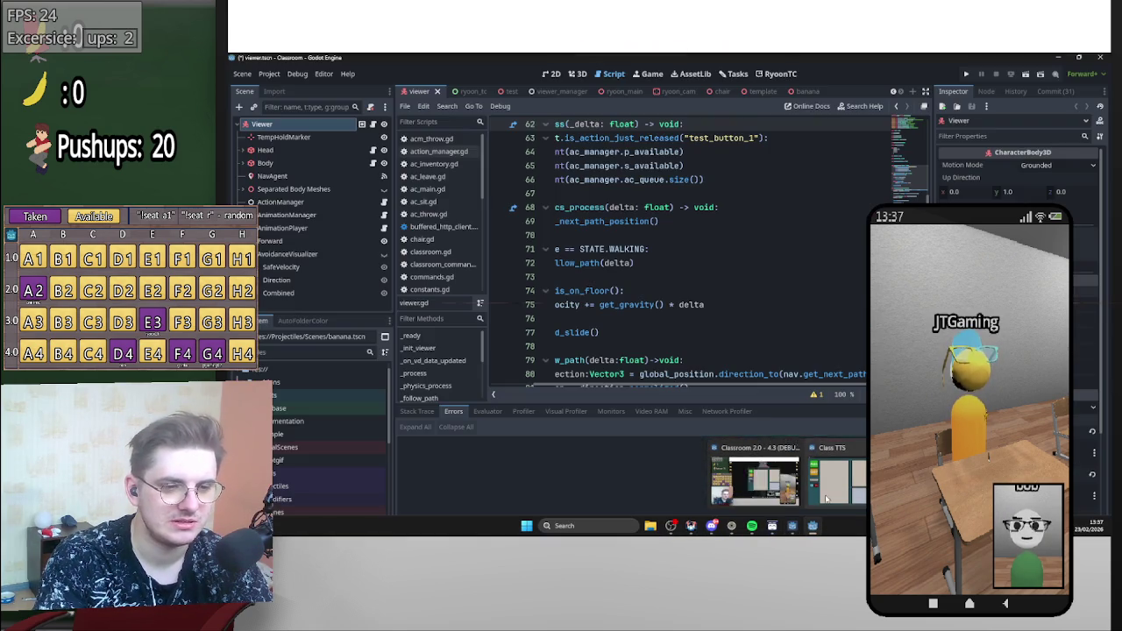
click(574, 124)
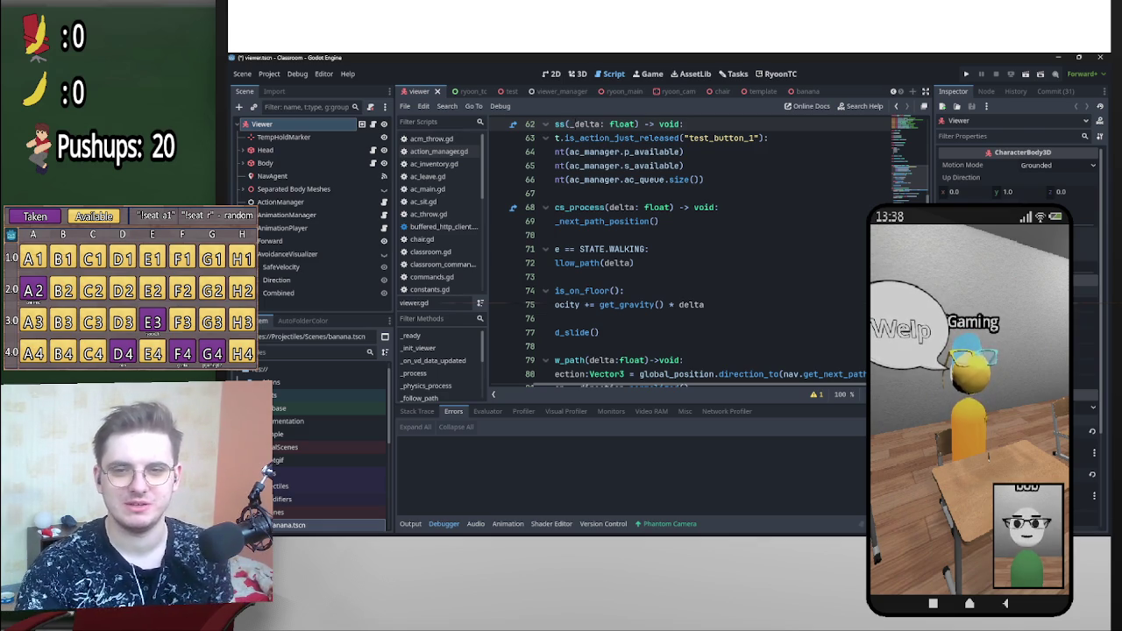
mouse_move(561, 533)
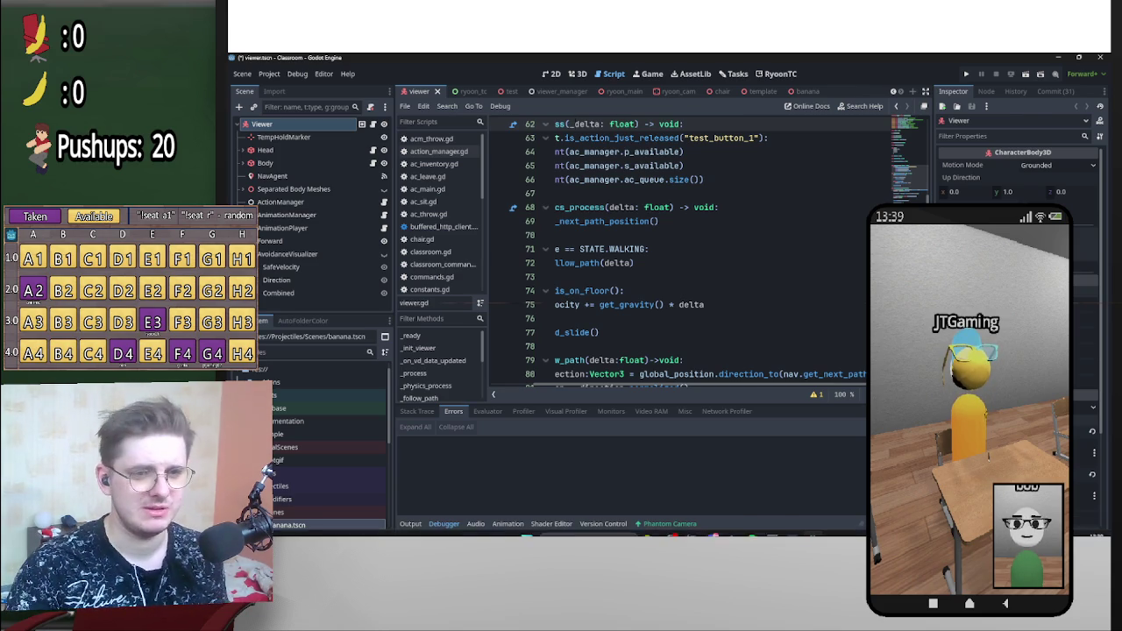
mouse_move(1093, 537)
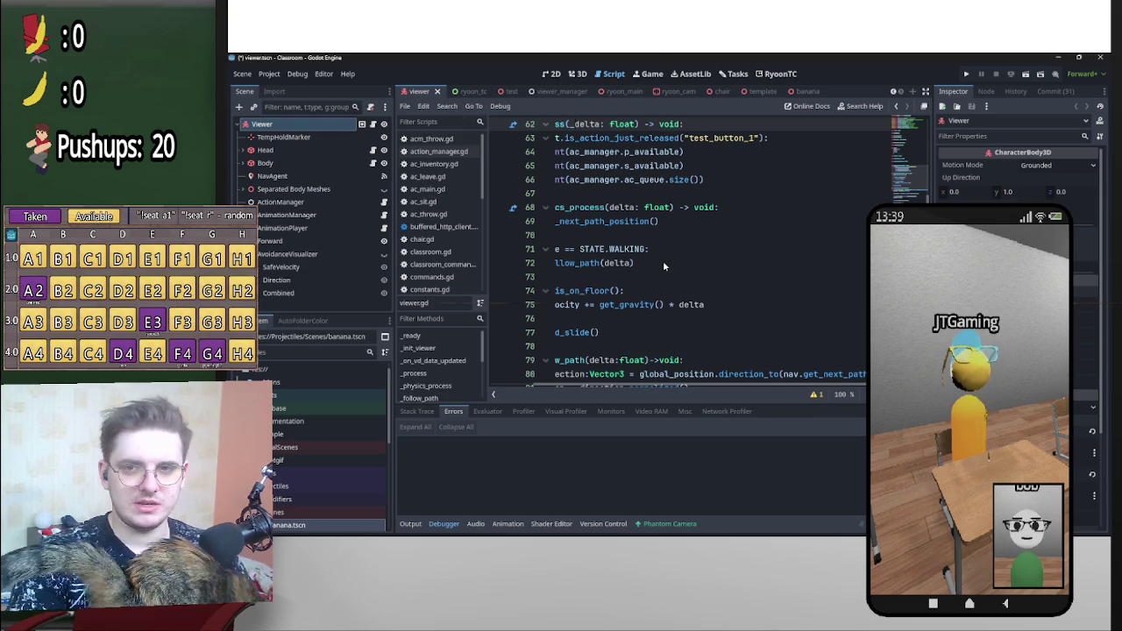
scroll(671, 267, down, 20)
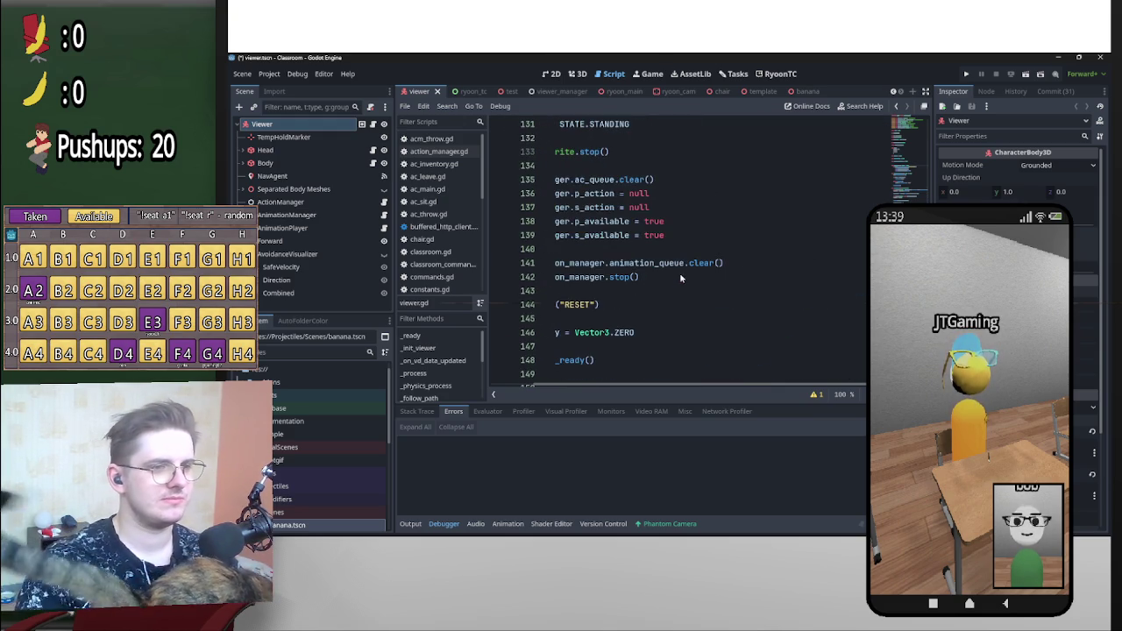
scroll(689, 296, up, 15)
scroll(741, 292, left, 3)
scroll(744, 272, up, 20)
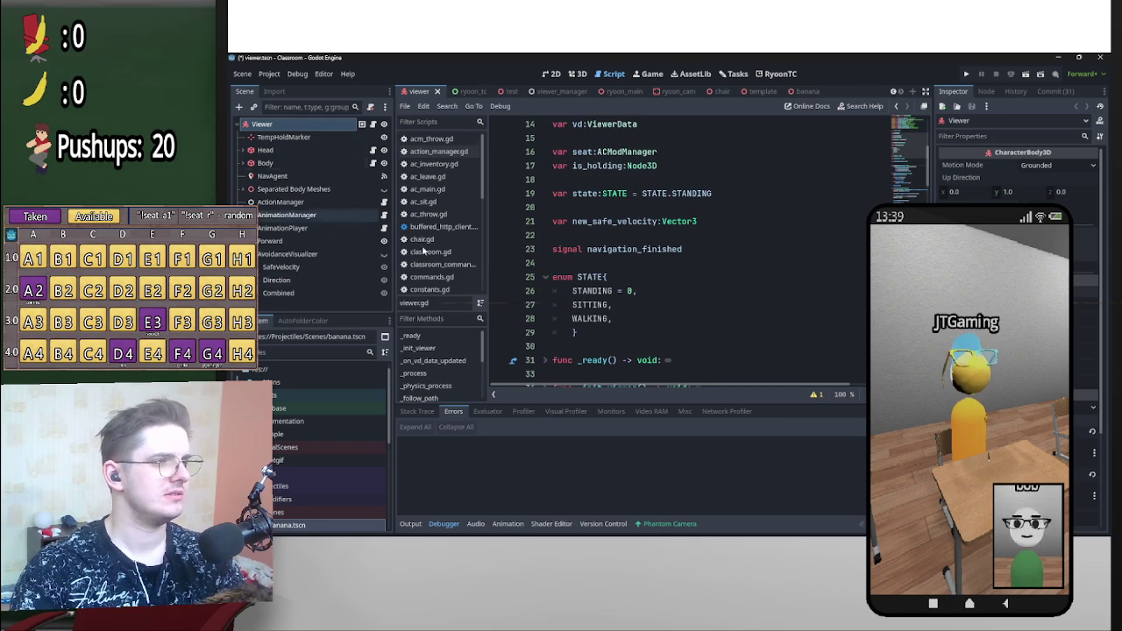
click(749, 91)
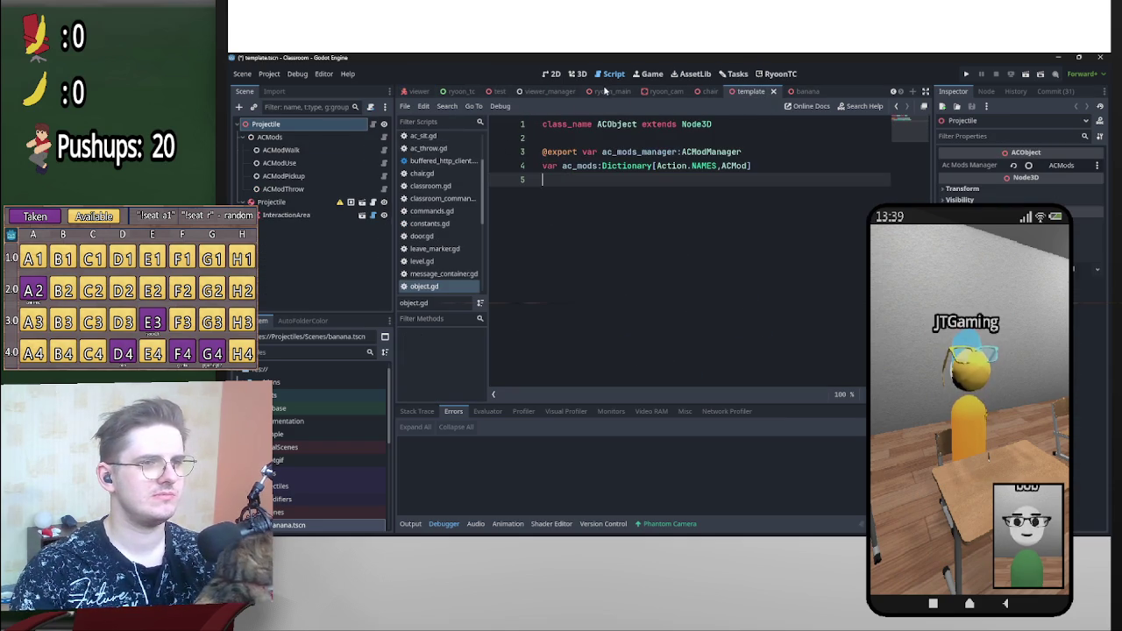
- Flip through the template 3D view and the banana, chair and ryoon_cam scenes, ending on ryoon_main
click(576, 73)
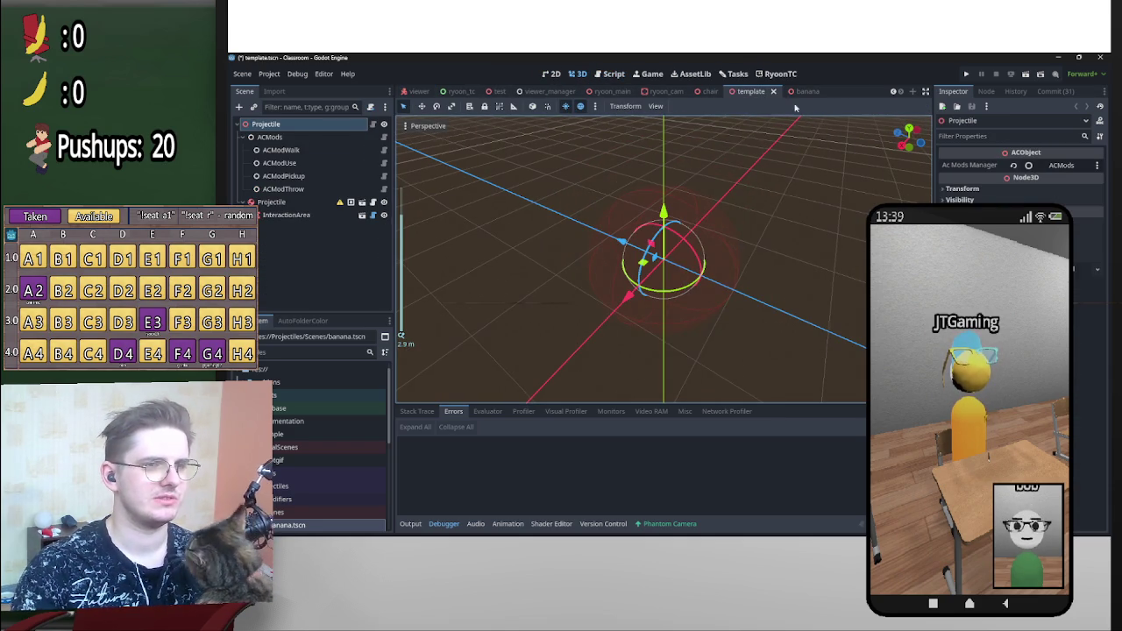
click(787, 92)
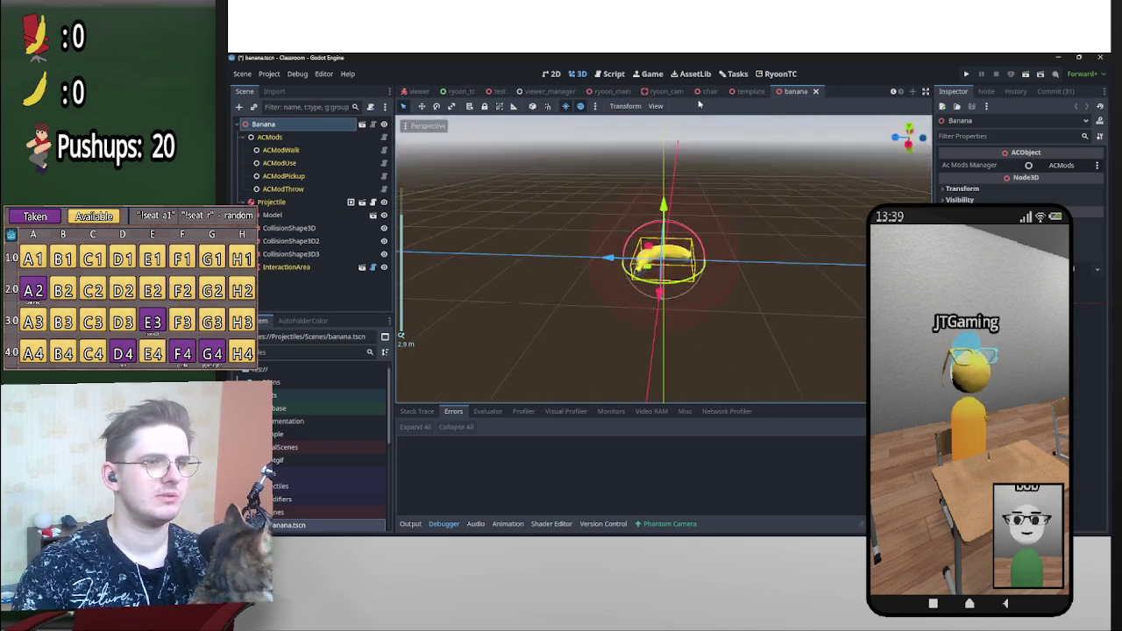
click(709, 91)
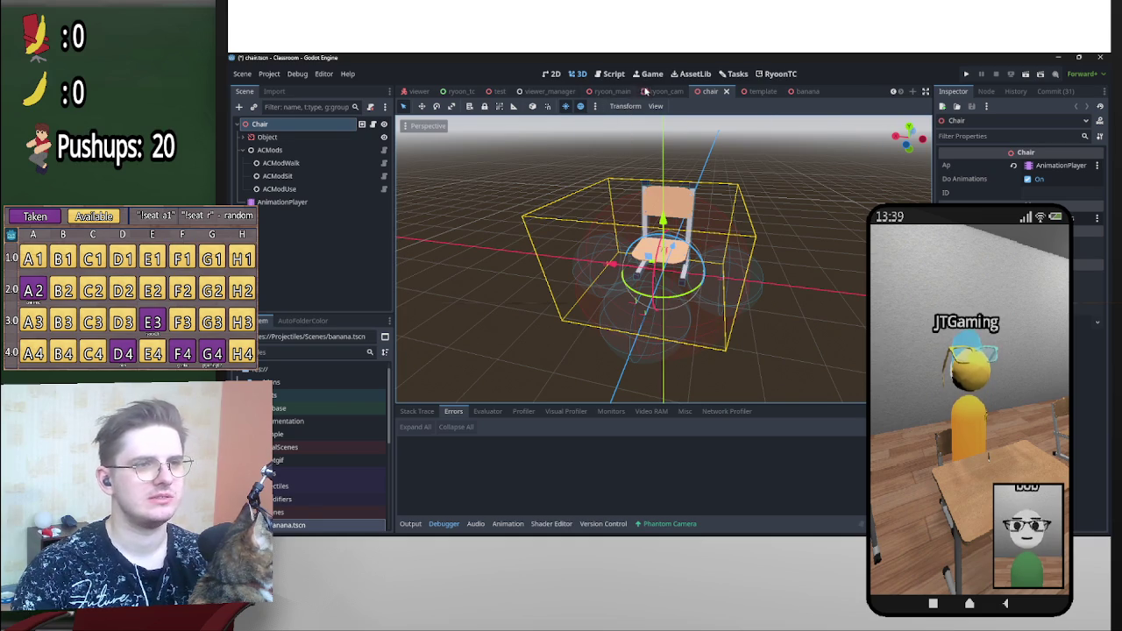
click(649, 92)
click(611, 91)
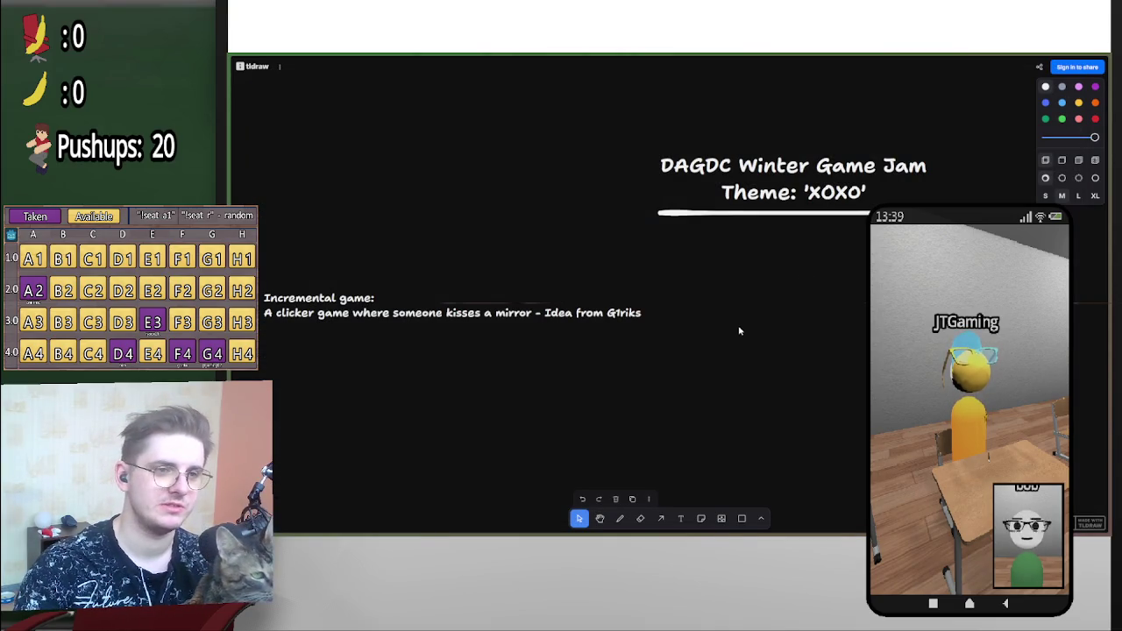
- Pan the tldraw canvas to frame the XOXO jam title and the clicker-game note
scroll(728, 333, left, 3)
scroll(798, 302, down, 1)
scroll(805, 297, right, 2)
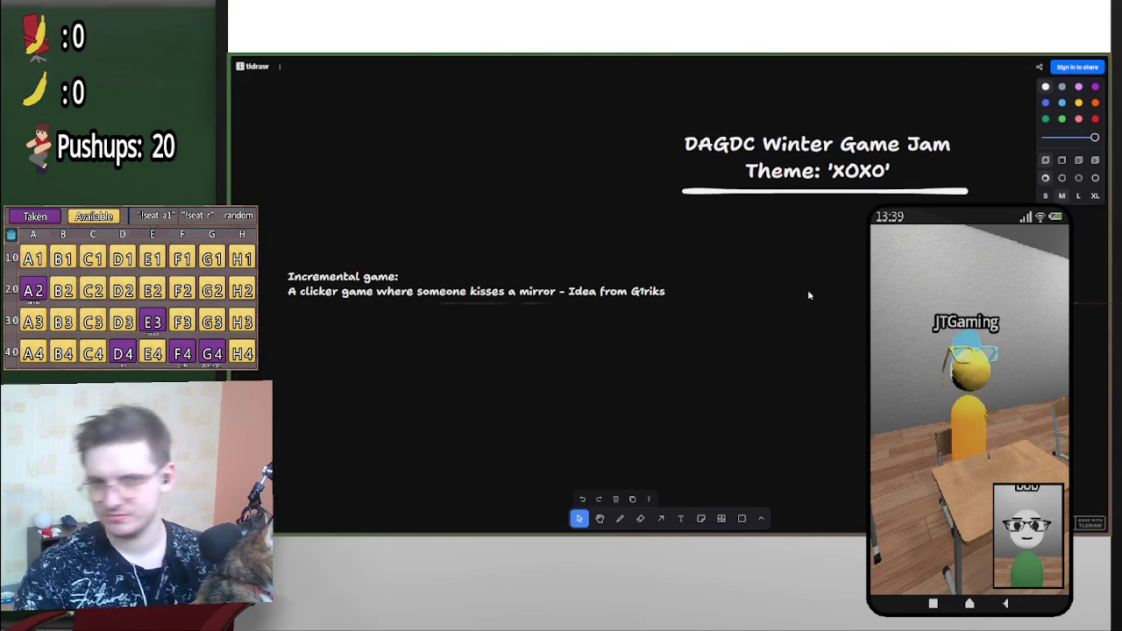
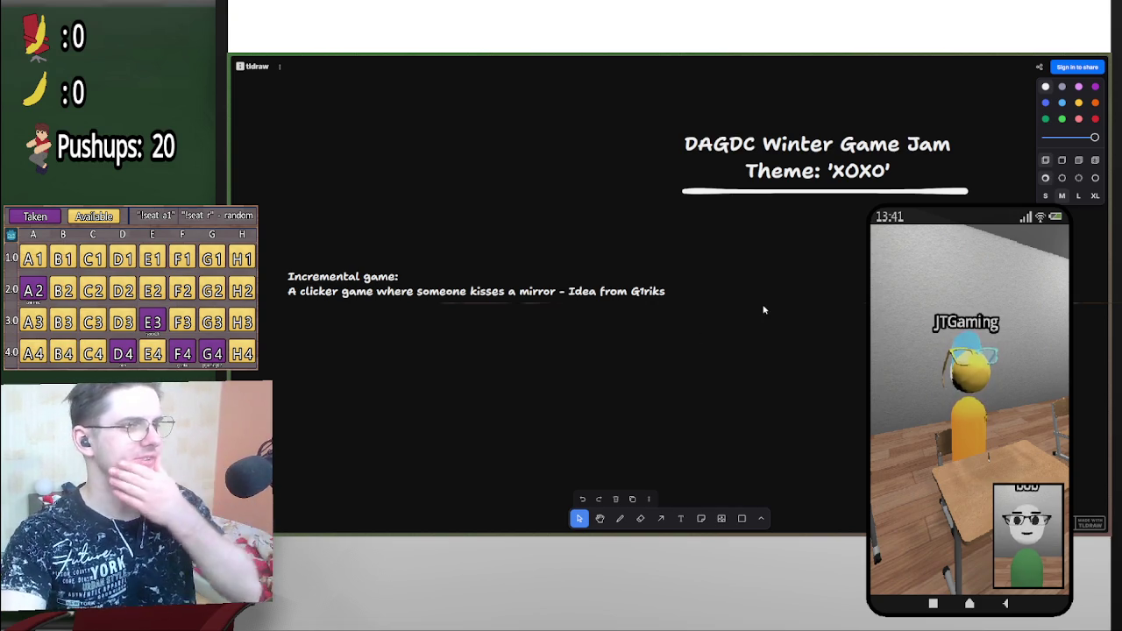
- Look over the DAGDC Game Jam page, then leave fullscreen and minimise the browser
scroll(804, 298, right, 2)
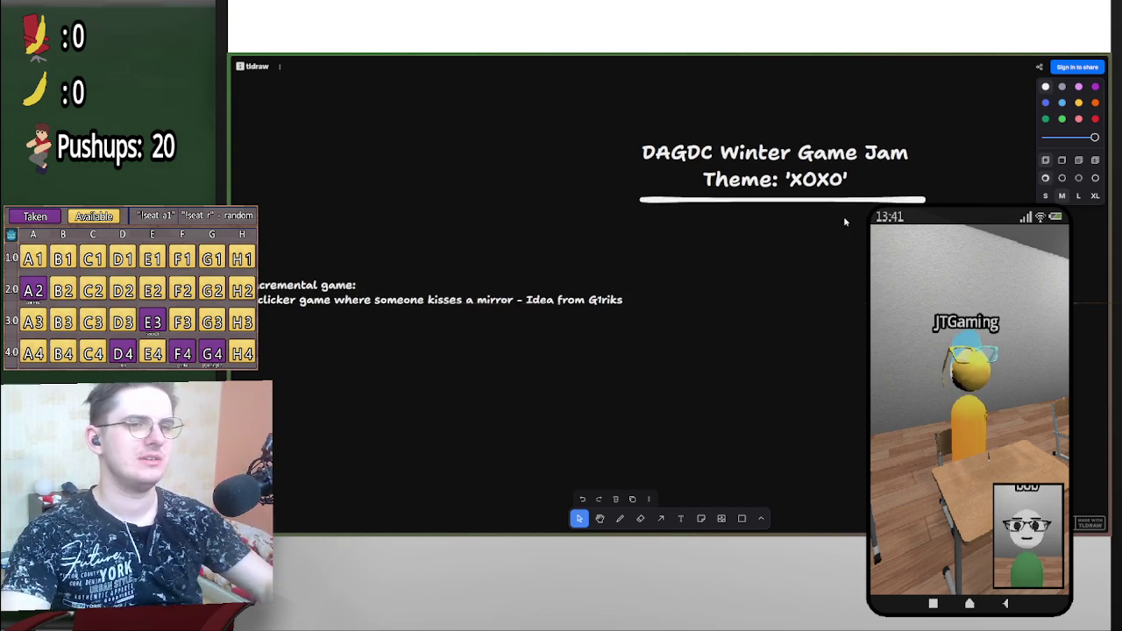
scroll(794, 201, down, 1)
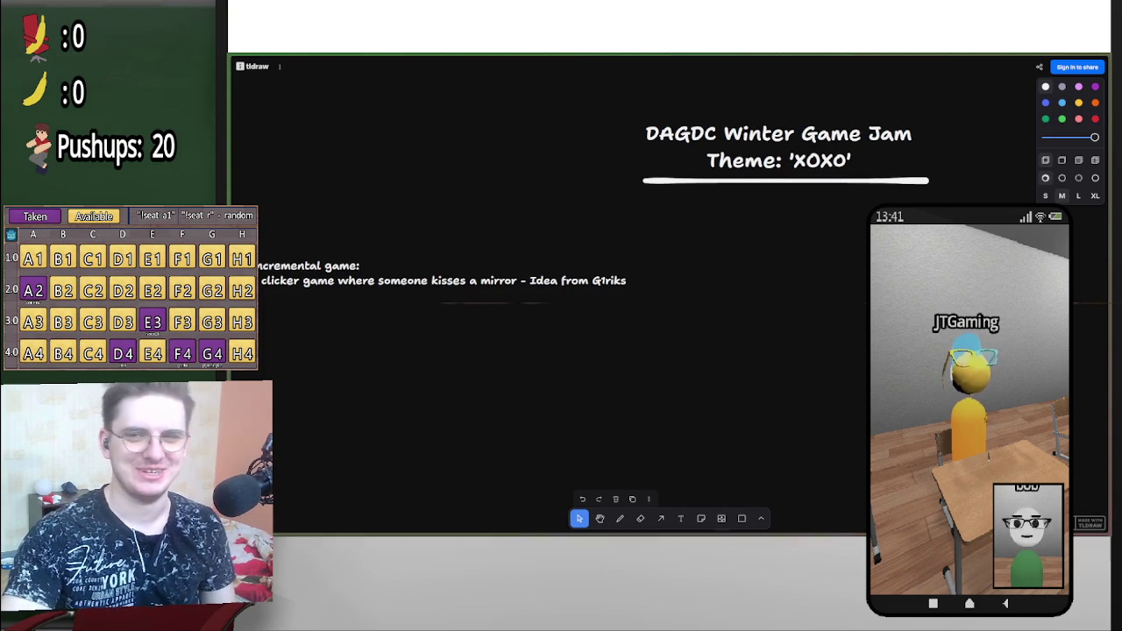
mouse_move(692, 530)
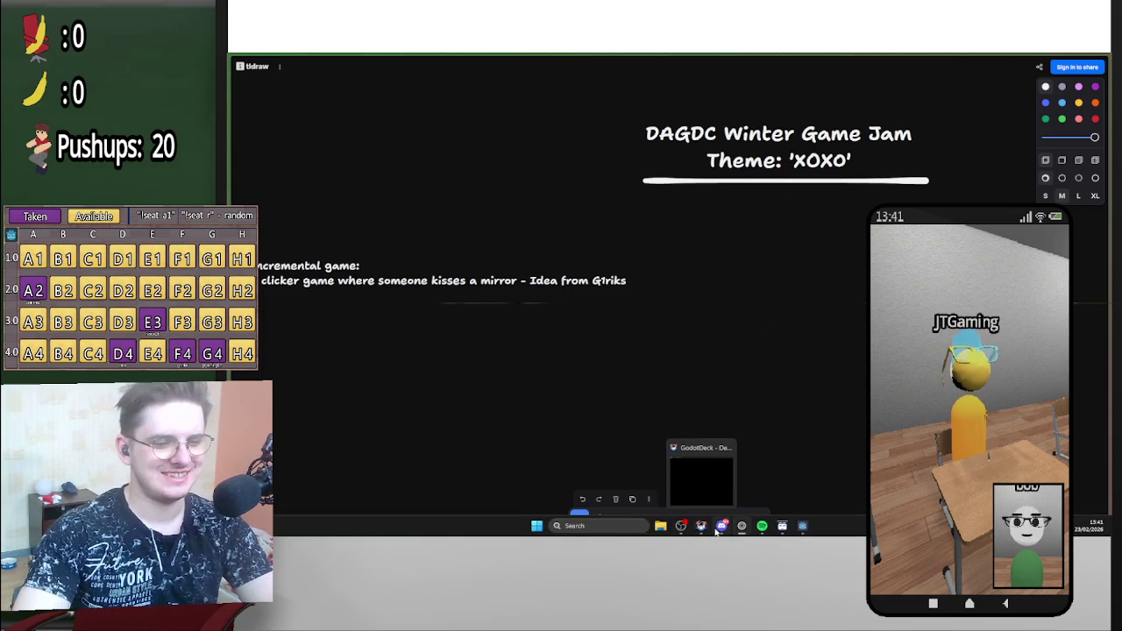
click(744, 529)
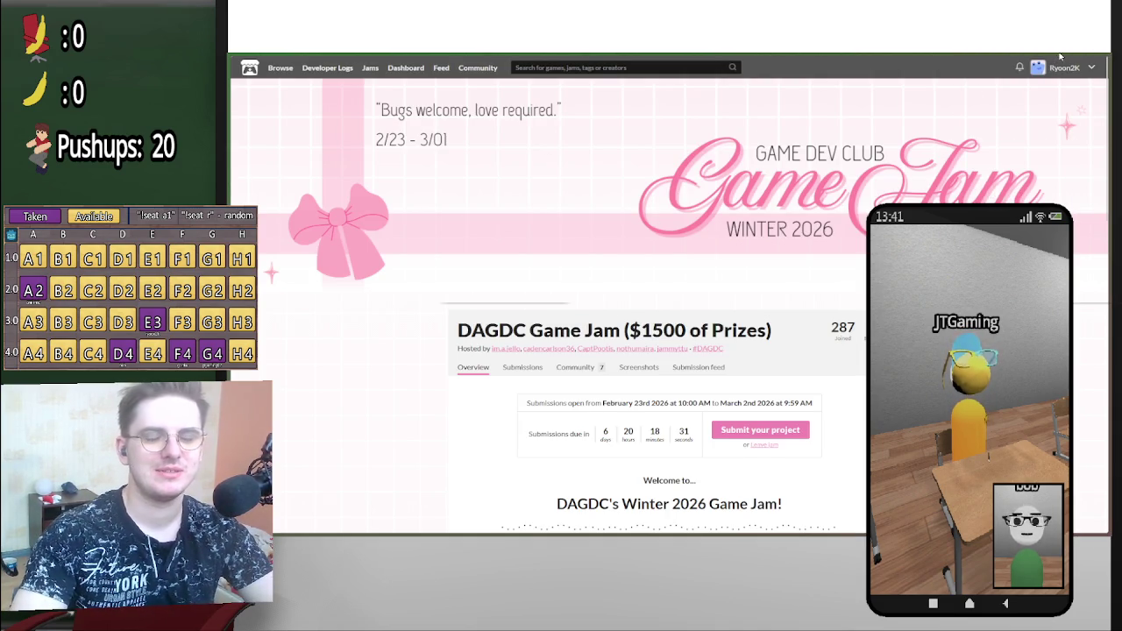
key(F11)
key(super+d)
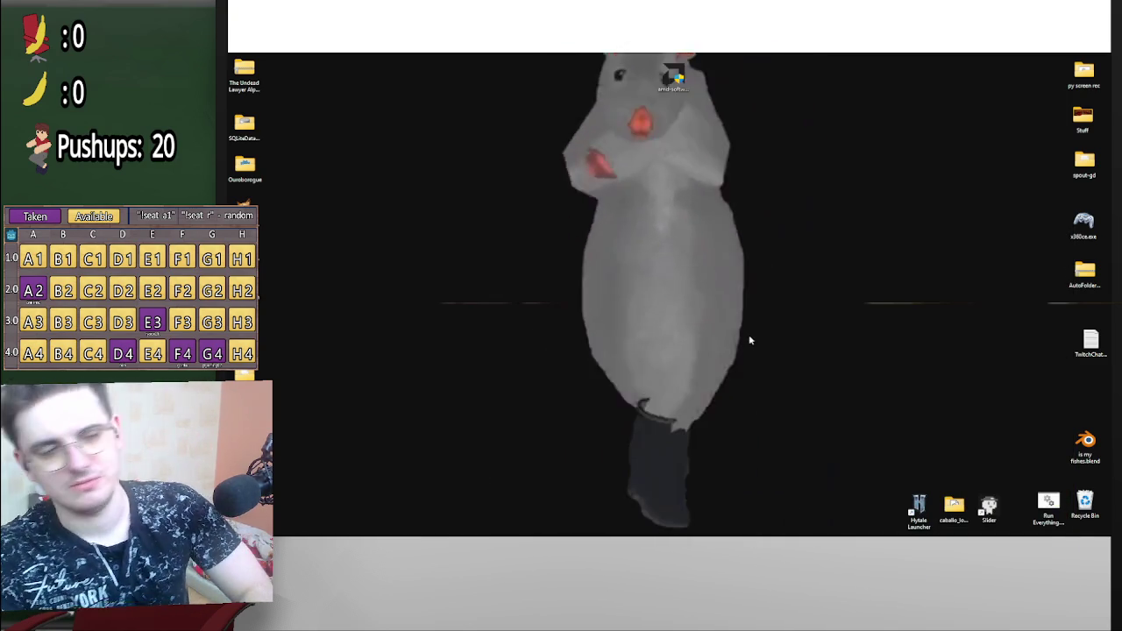
- Permanently delete the Recycle Bin's 95 items and bring up the Kingdom Of Chaos Discord window
right_click(1087, 515)
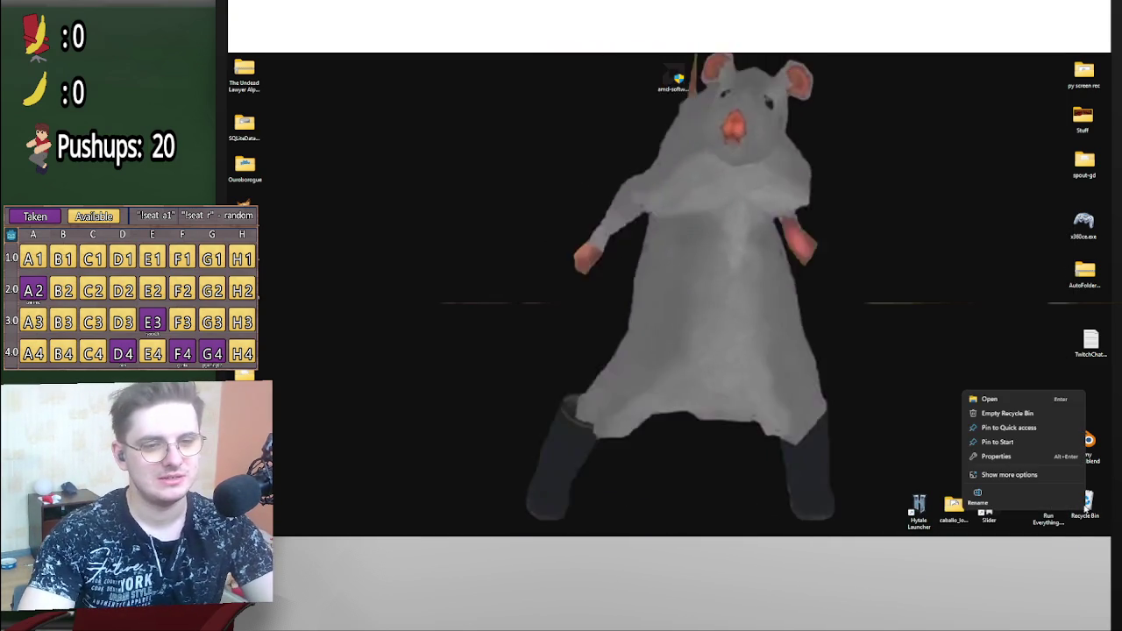
key(Escape)
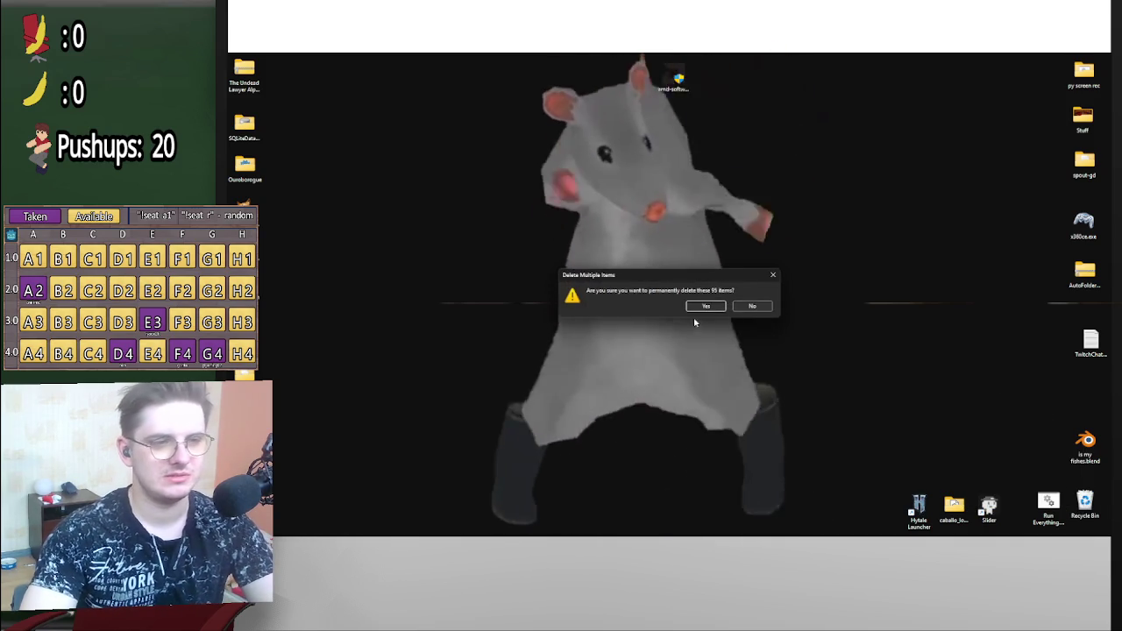
click(704, 306)
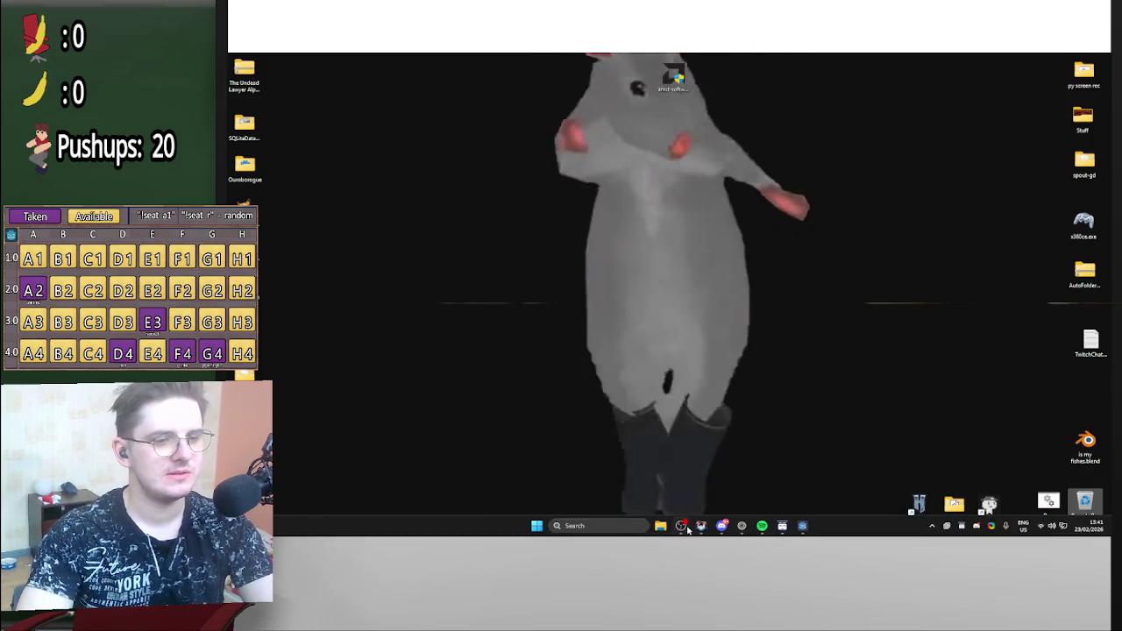
click(723, 527)
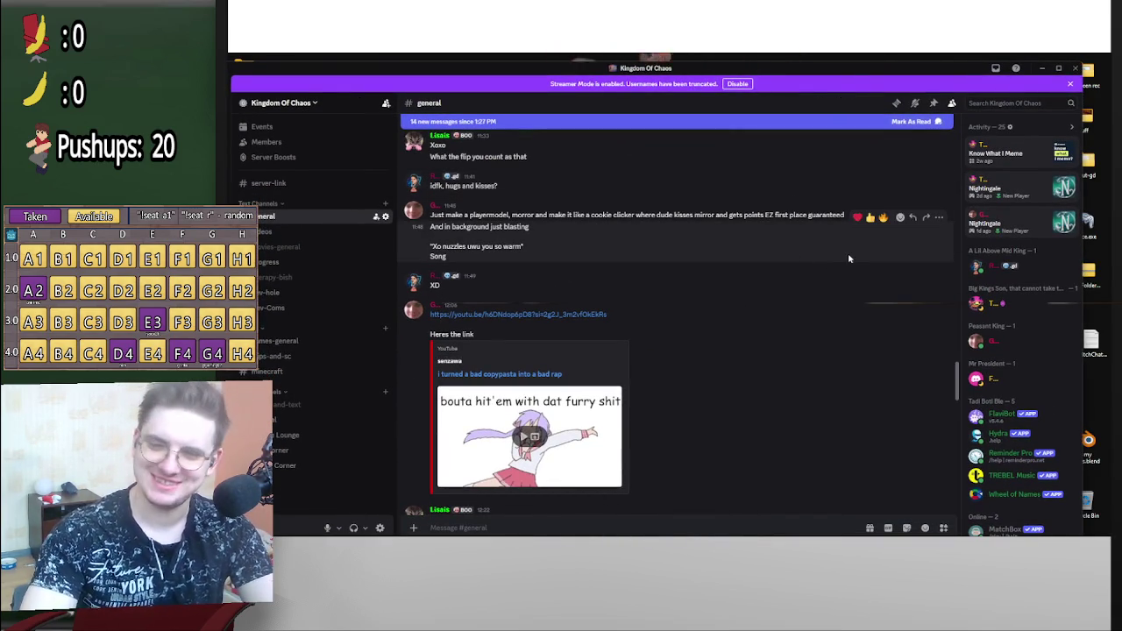
- Read the newest #general messages, select the 'Obv it's tic-tac-toe' message, then minimise Discord
scroll(847, 258, down, 5)
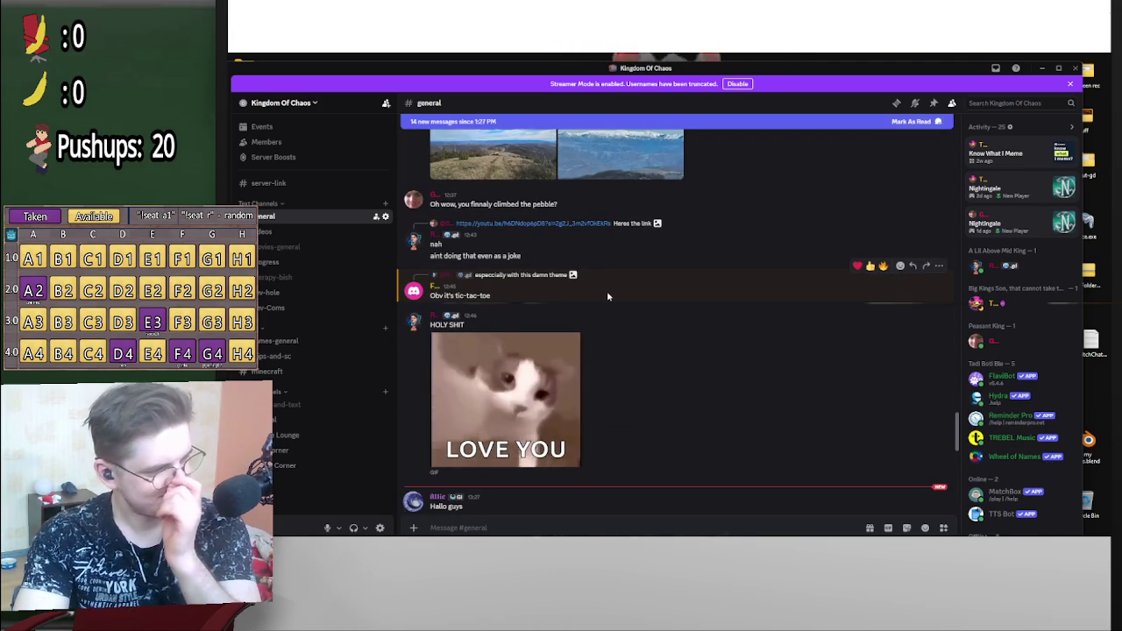
scroll(578, 302, up, 1)
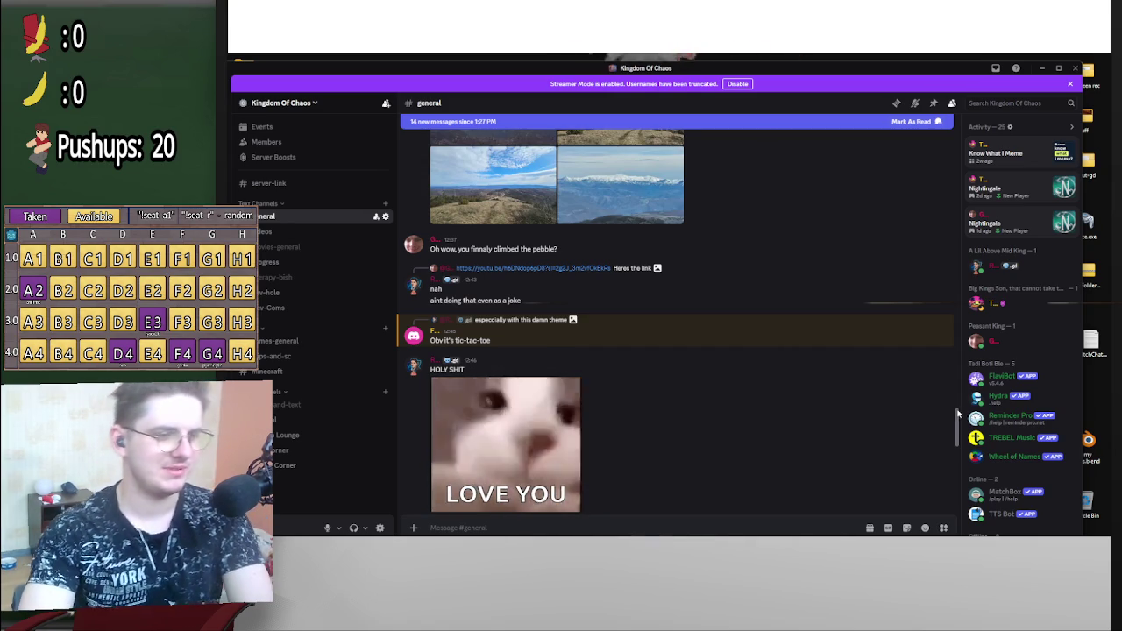
scroll(434, 312, down, 1)
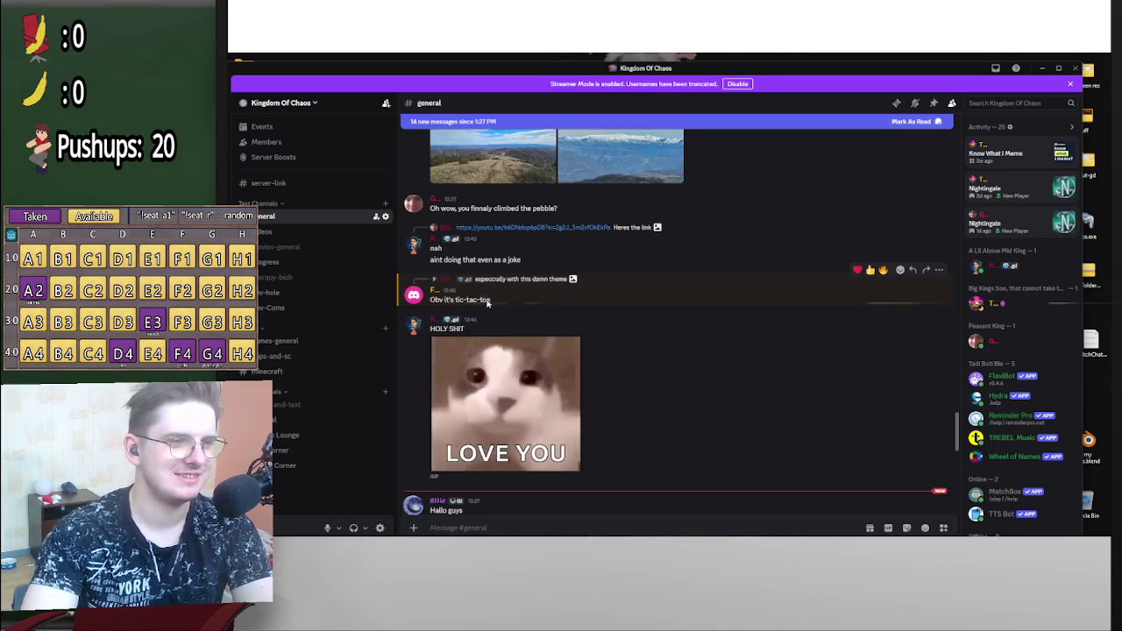
triple_click(435, 302)
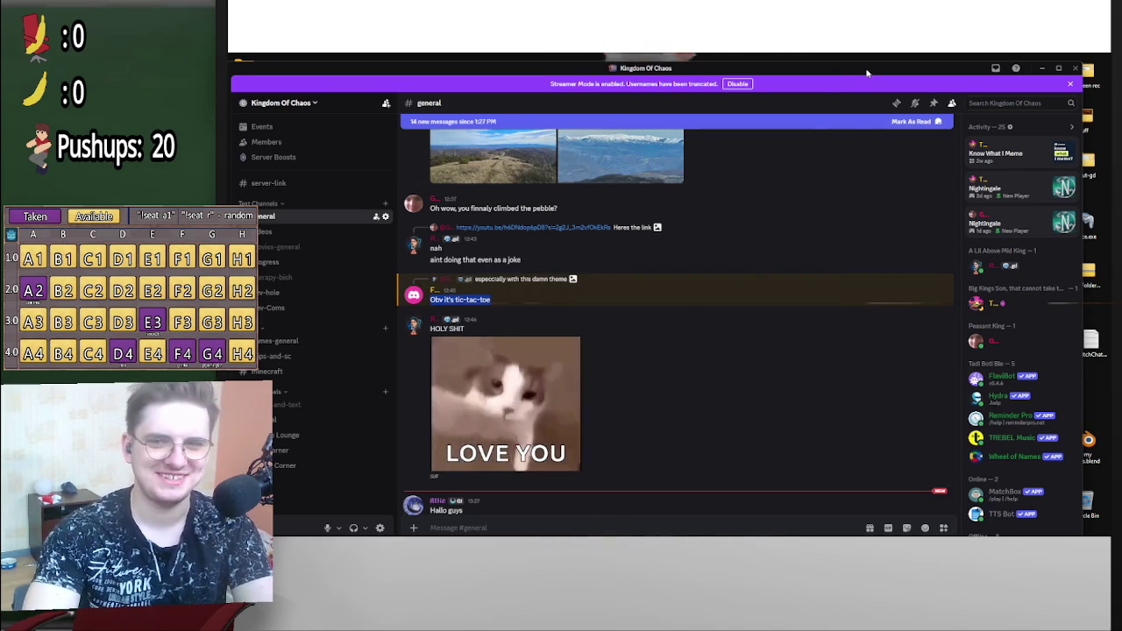
click(1042, 68)
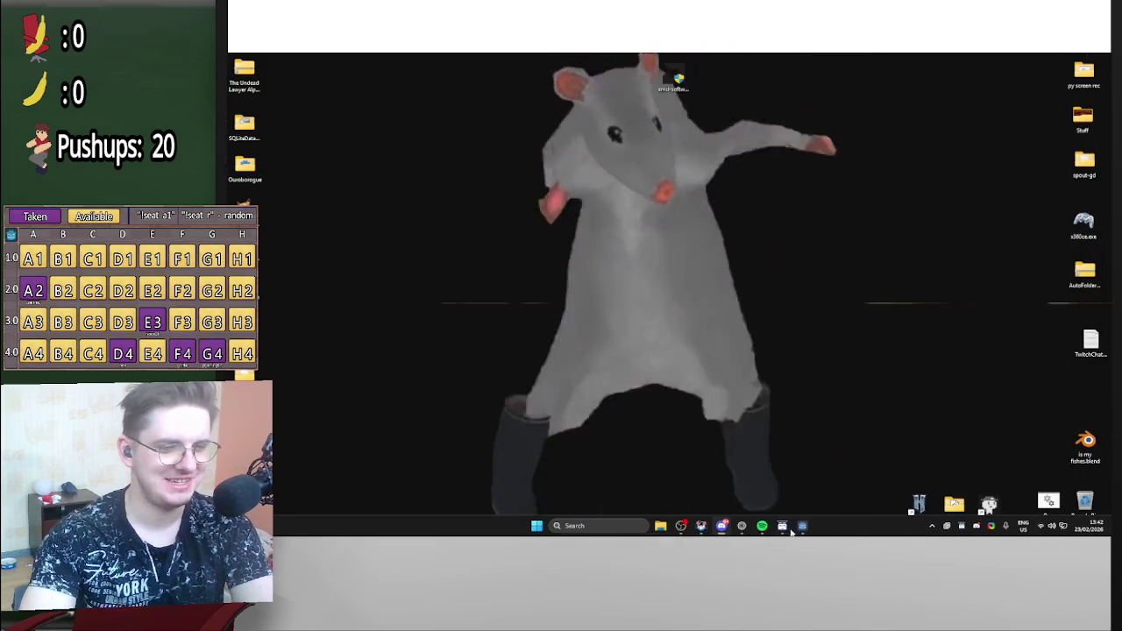
- Bring up the Alt+Tab switcher listing OBS, Classroom 2.0, Discord and the jam page
mouse_move(782, 529)
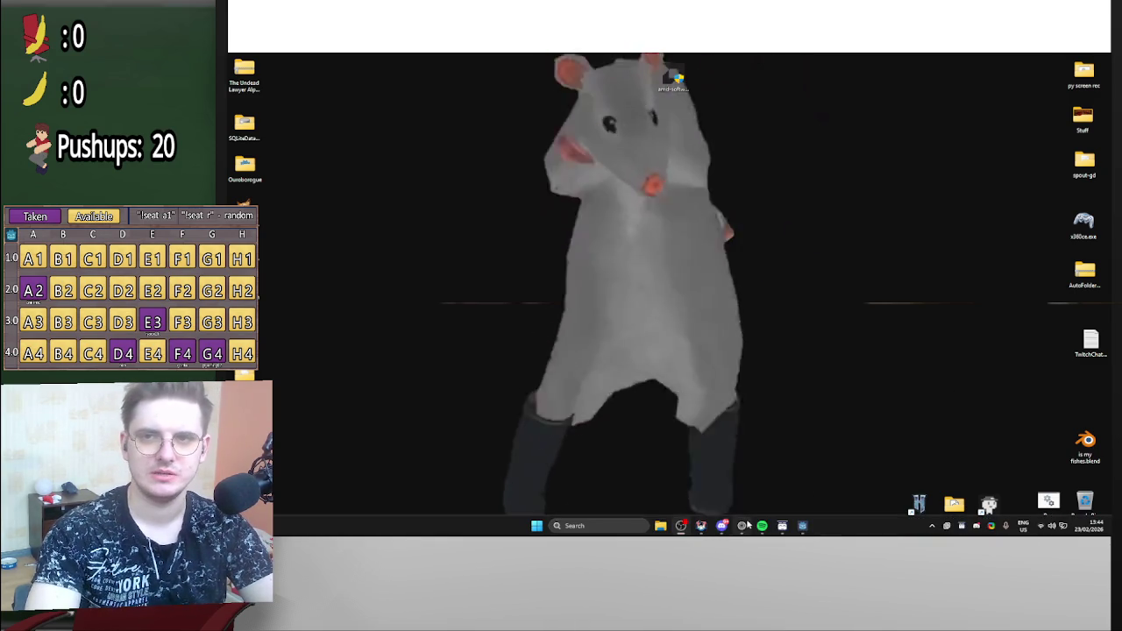
mouse_move(745, 524)
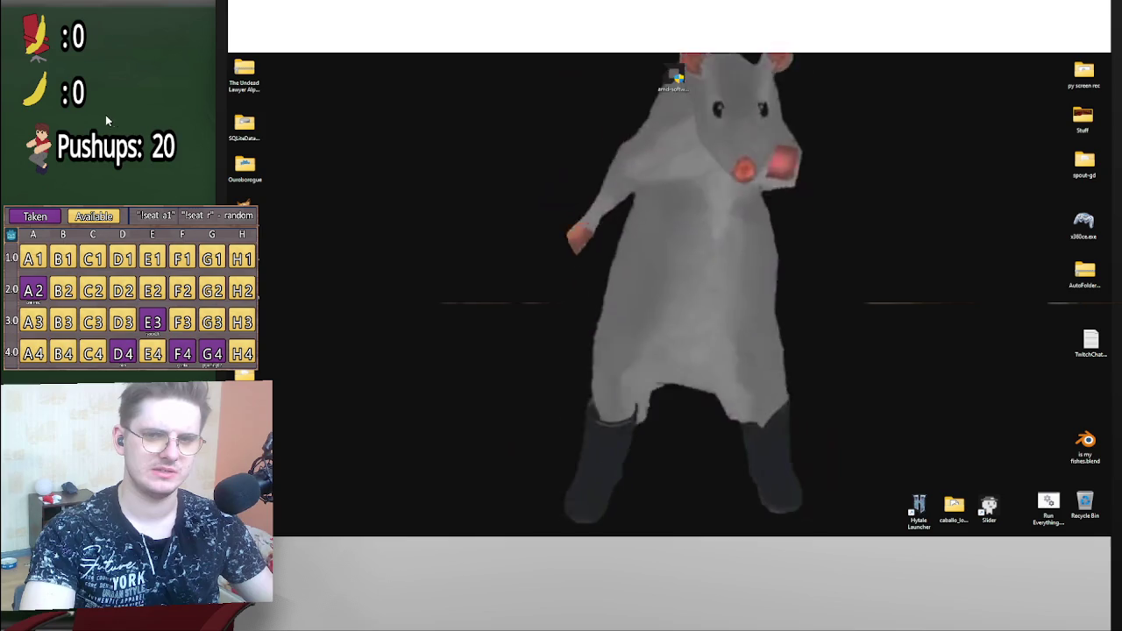
key(alt+Tab)
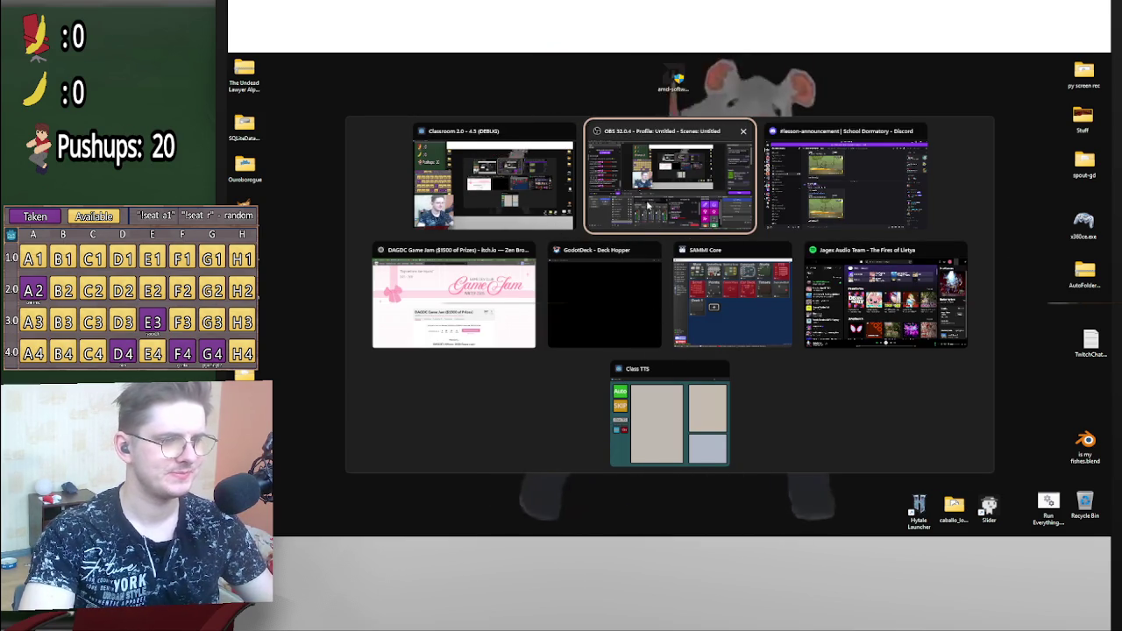
- In the running game, try 'pushups' and '[font_size=5]asdf' in the Exercise field, then undo to Pushups: 20
click(621, 212)
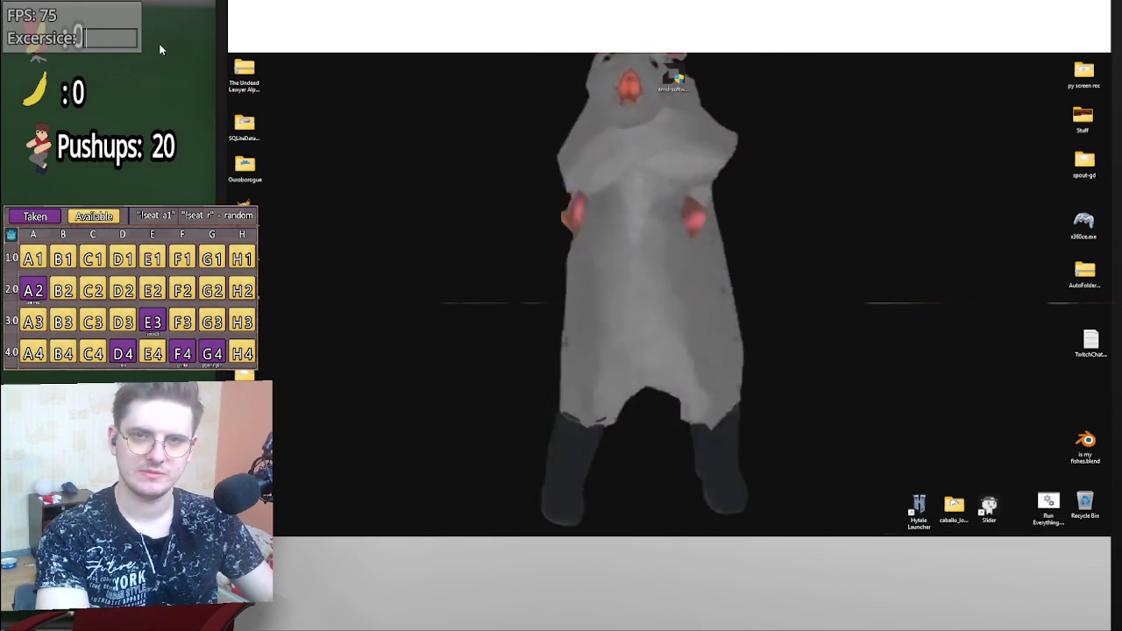
text(pushups)
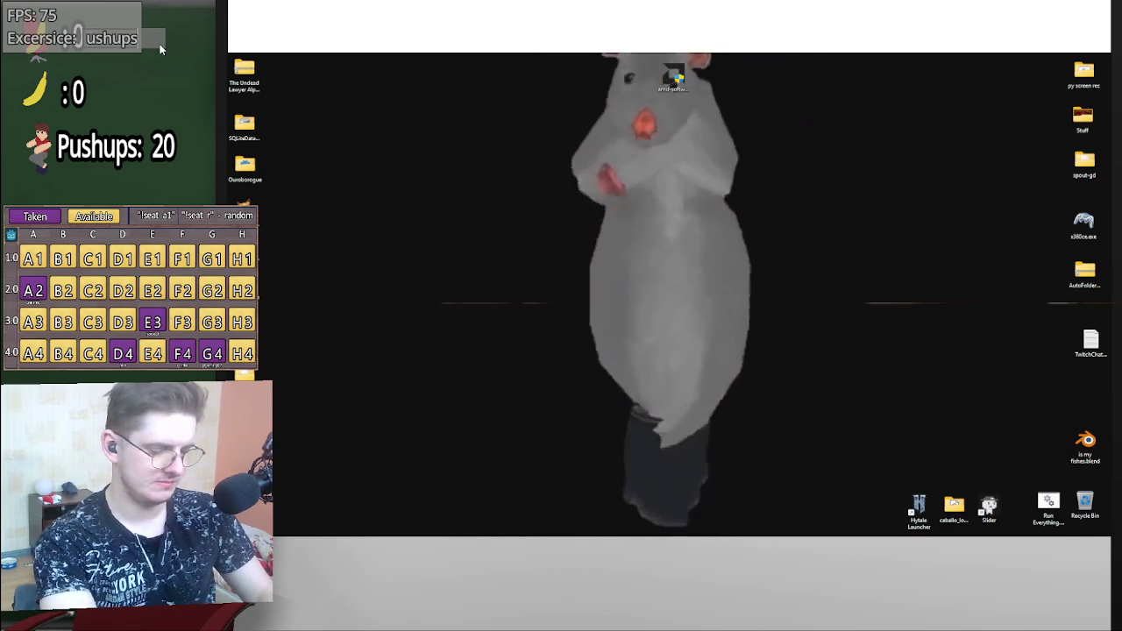
key(Return)
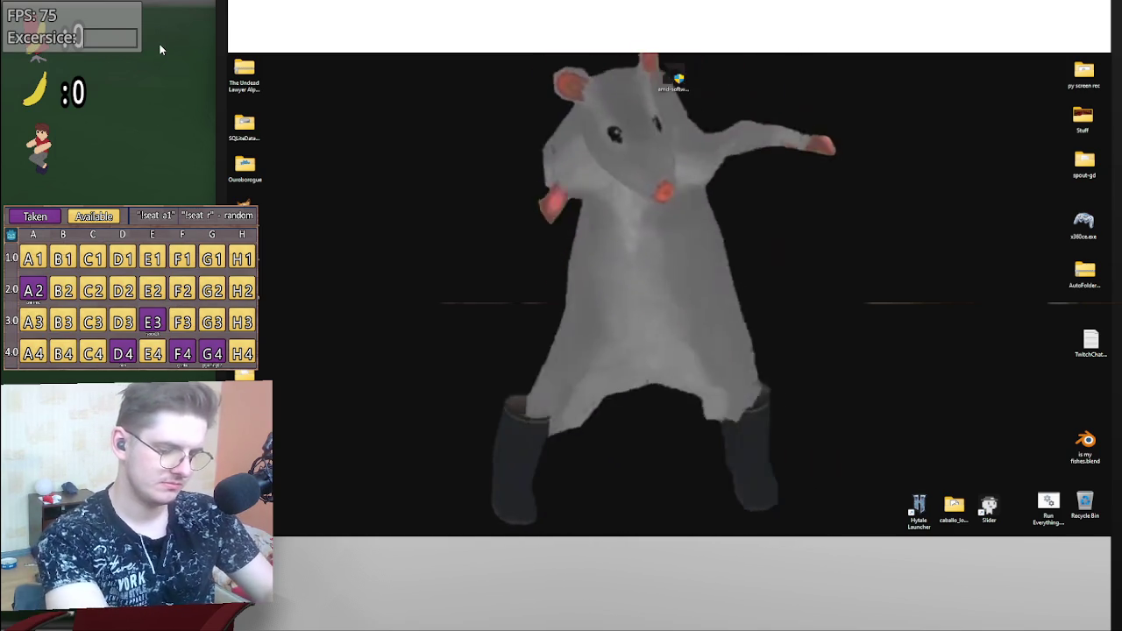
text([[)
key(BackSpace)
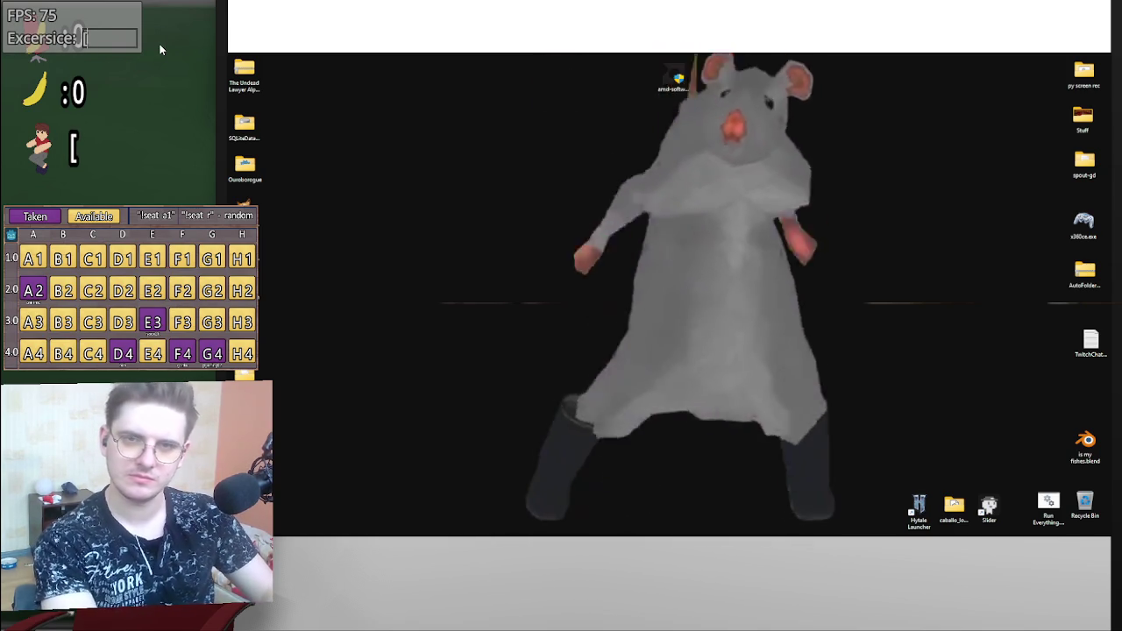
text(])
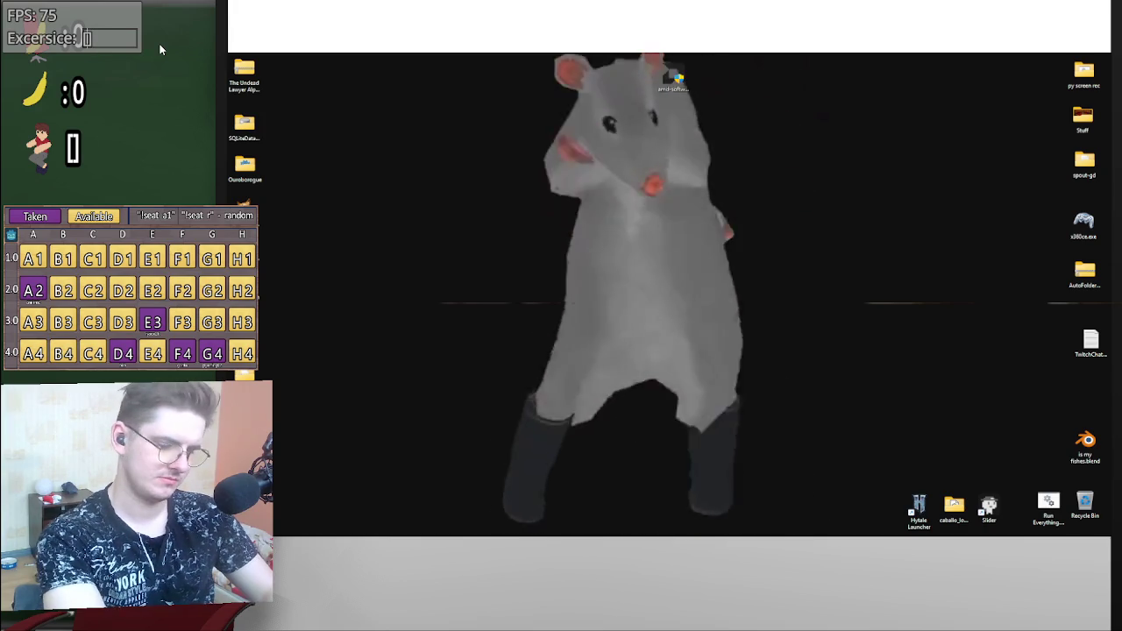
text(font)
text(_size)
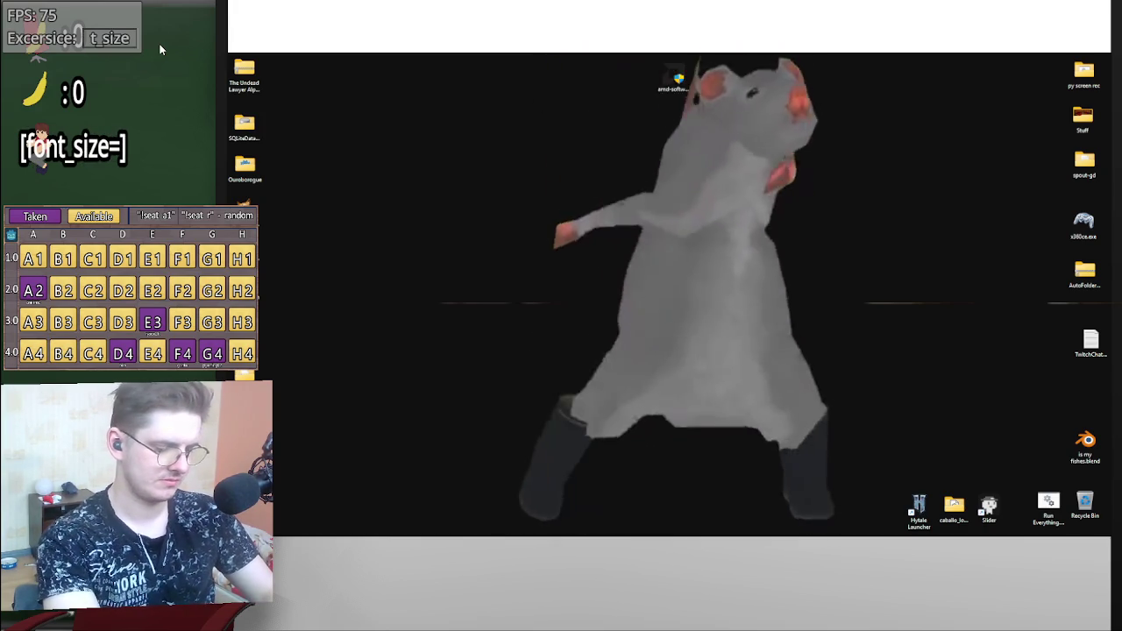
text(=5)
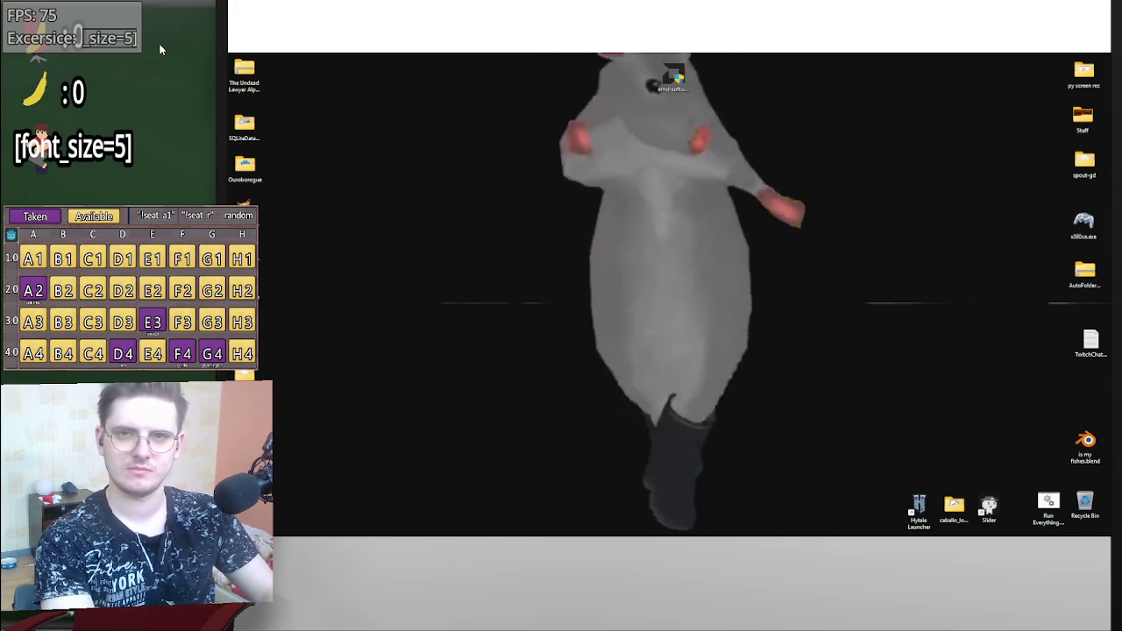
text(asdf)
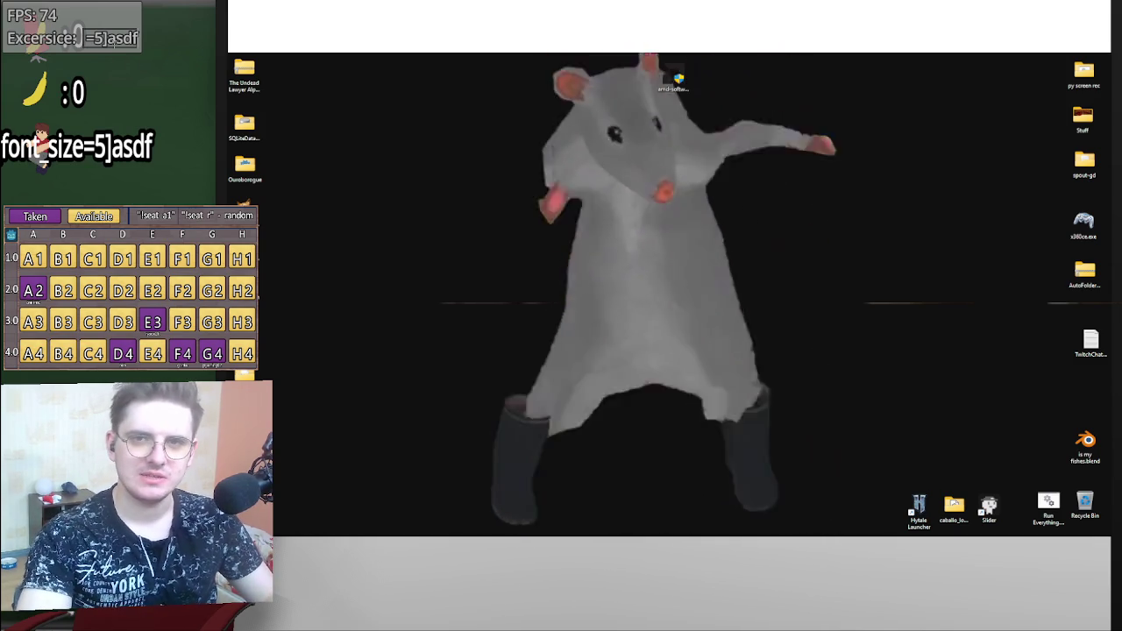
key(ctrl+z)
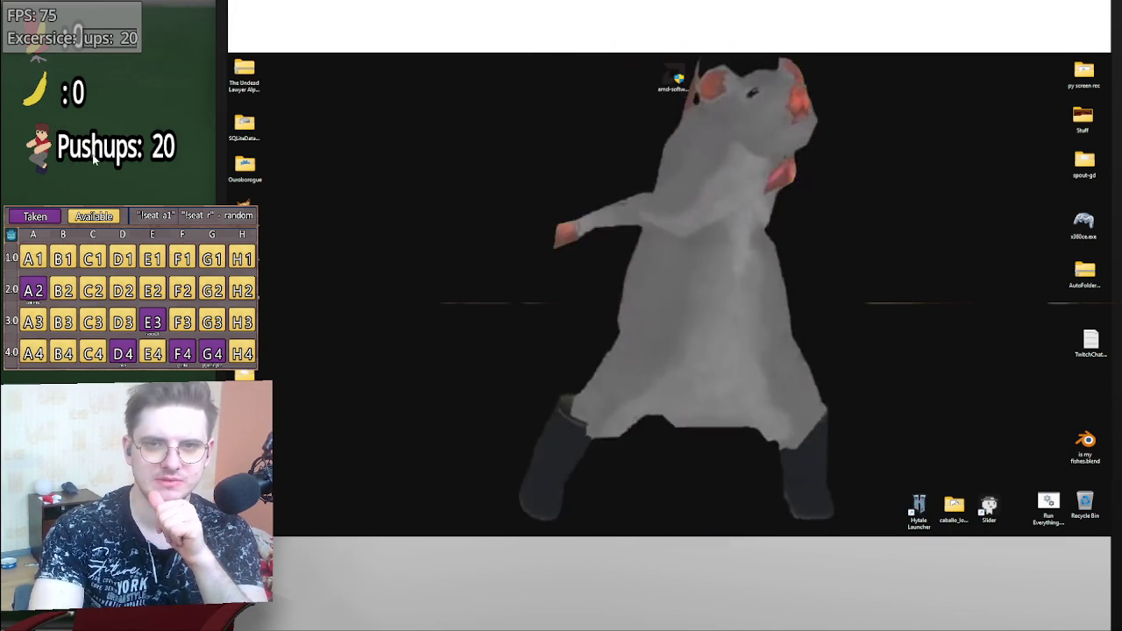
mouse_move(662, 530)
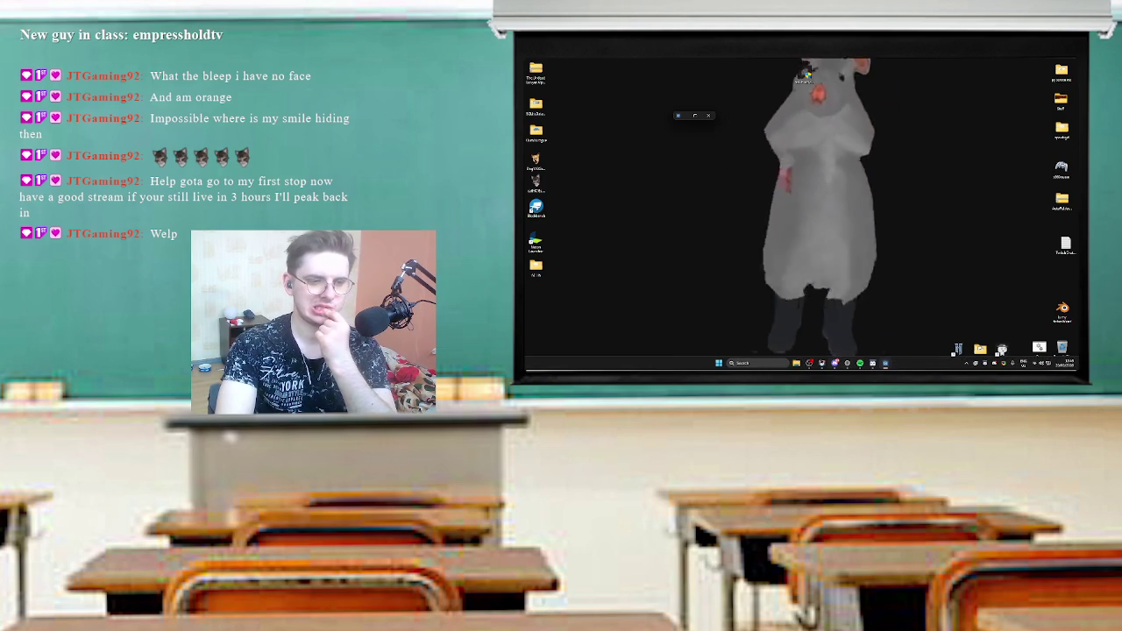
- Launch Godot from the Start menu's Dev folder and open the Classroom 2.0 - 4.3 project
key(super)
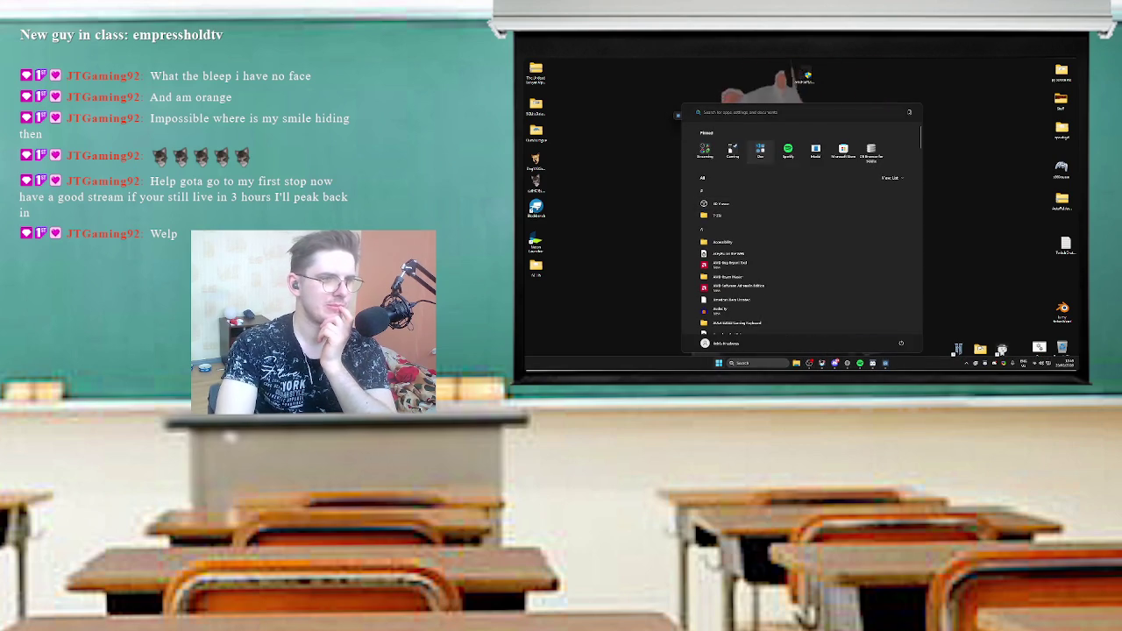
click(760, 151)
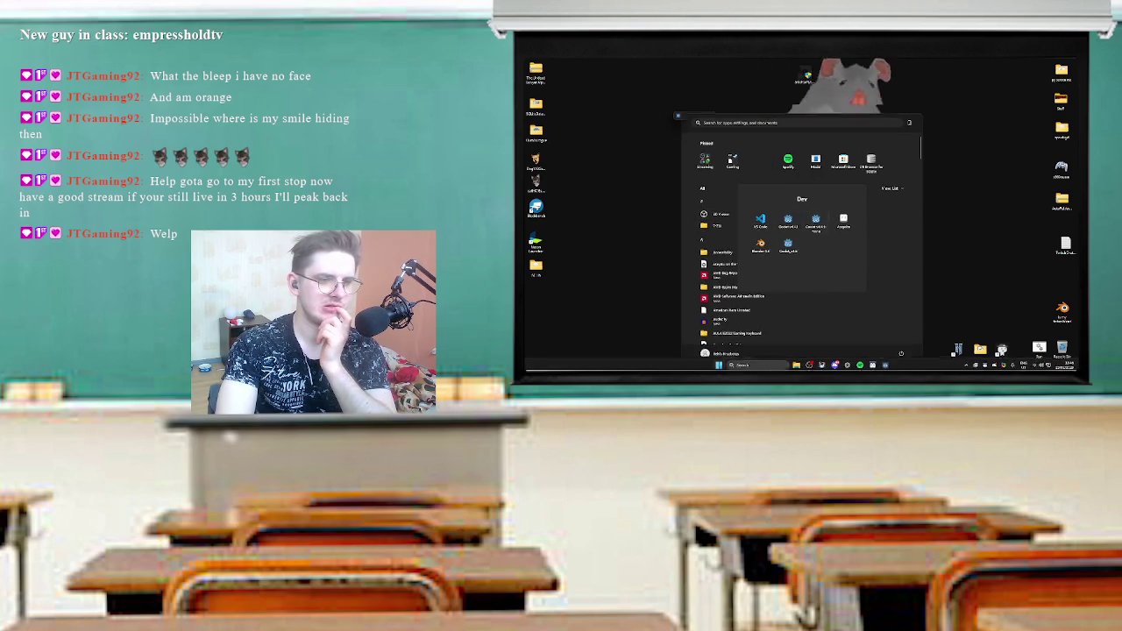
click(815, 211)
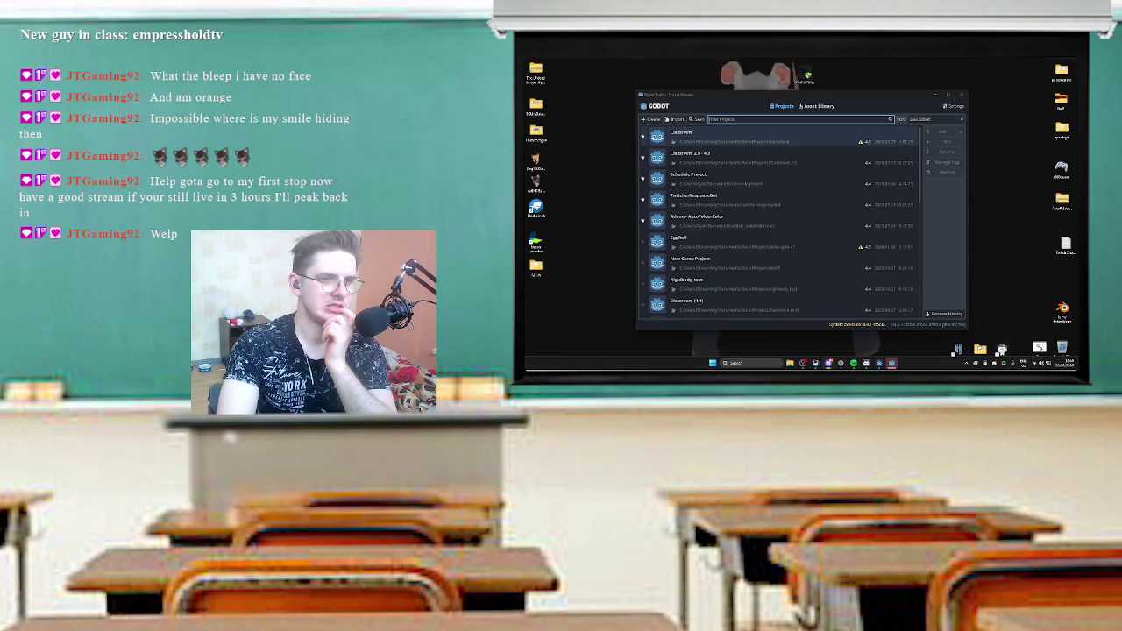
click(693, 156)
key(Return)
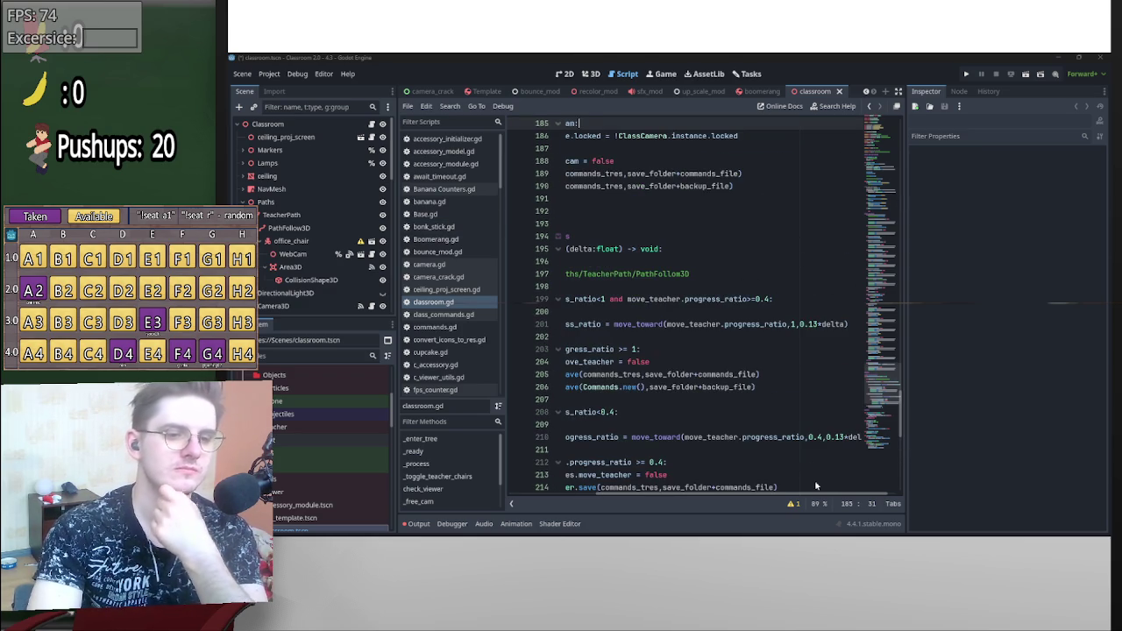
- Leave the classroom.gd script and switch to the 3D view of the classroom scene
drag(816, 493, 736, 493)
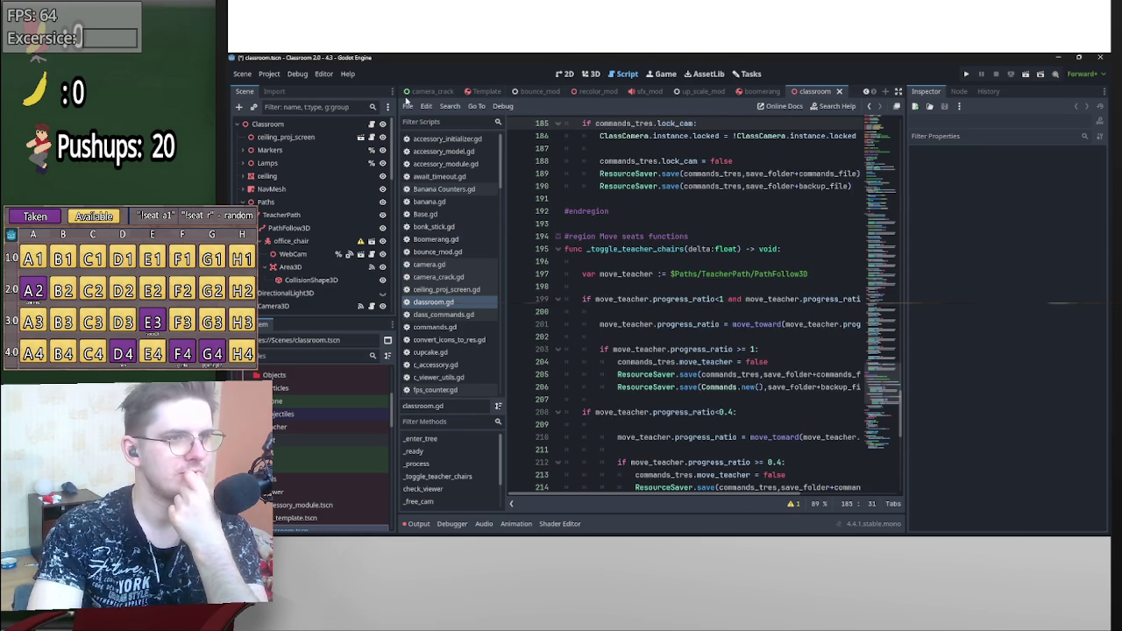
scroll(868, 92, up, 6)
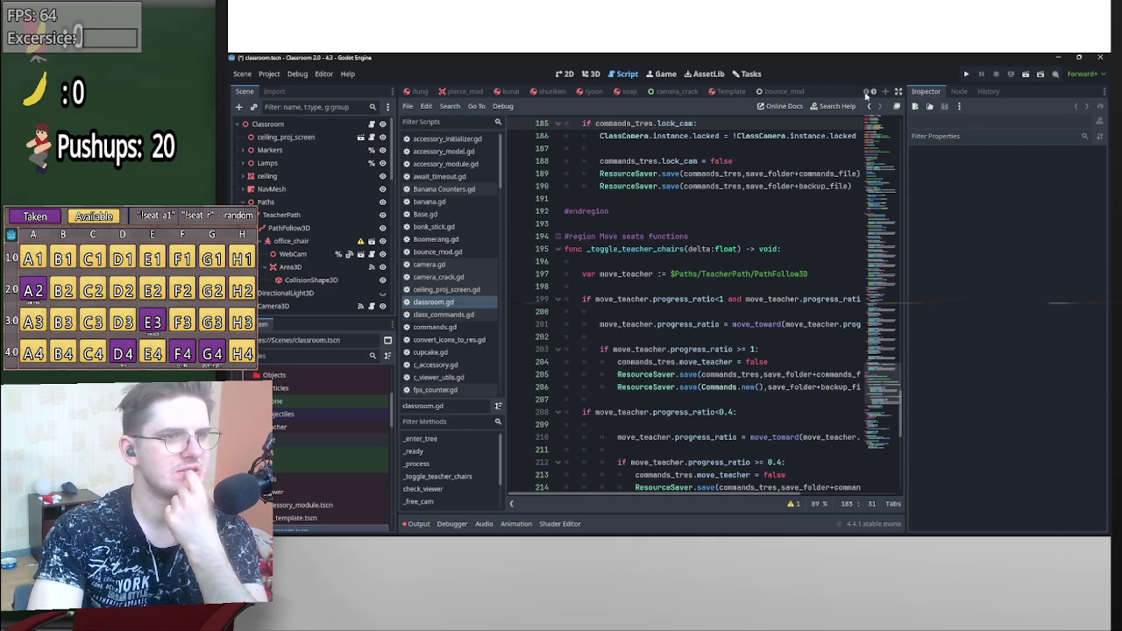
scroll(316, 449, down, 5)
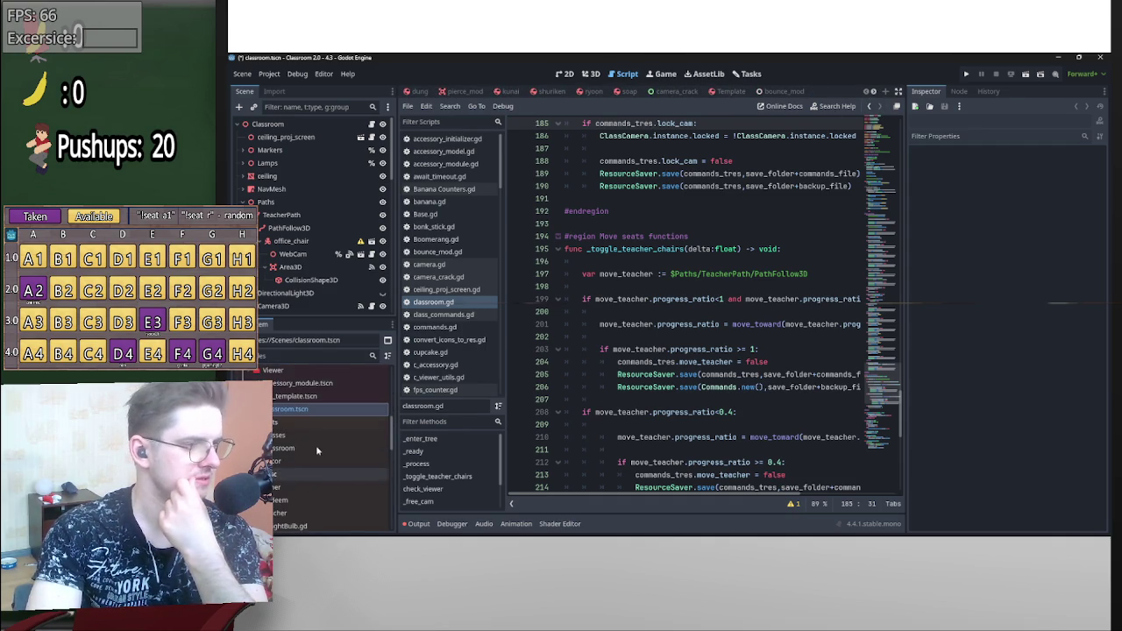
click(313, 412)
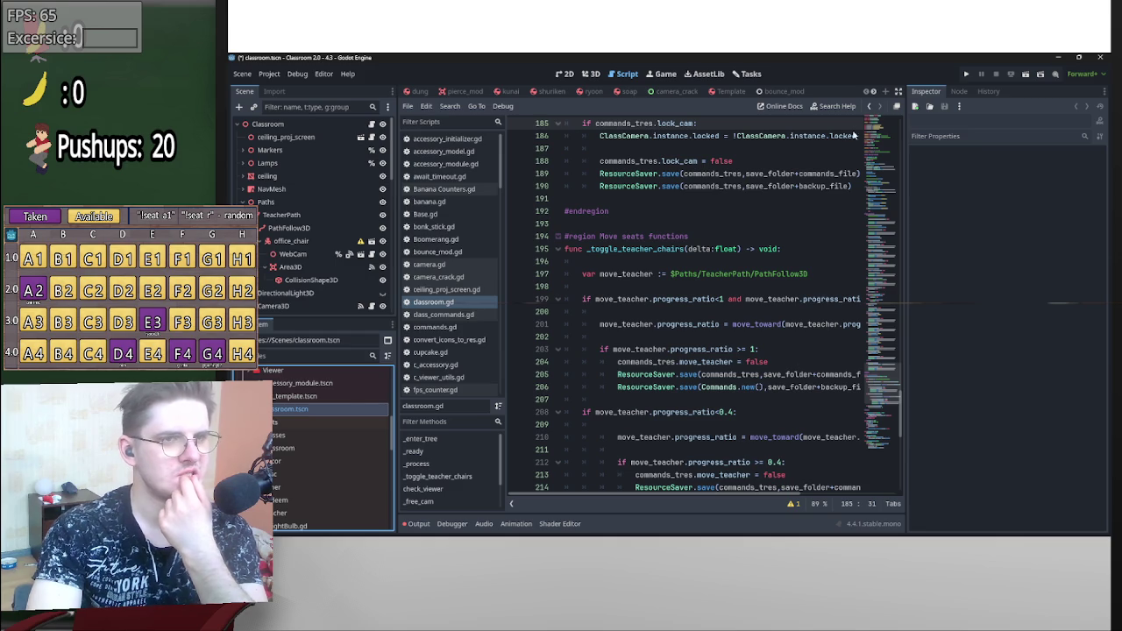
click(874, 92)
click(874, 92)
click(874, 92)
click(874, 92)
click(874, 92)
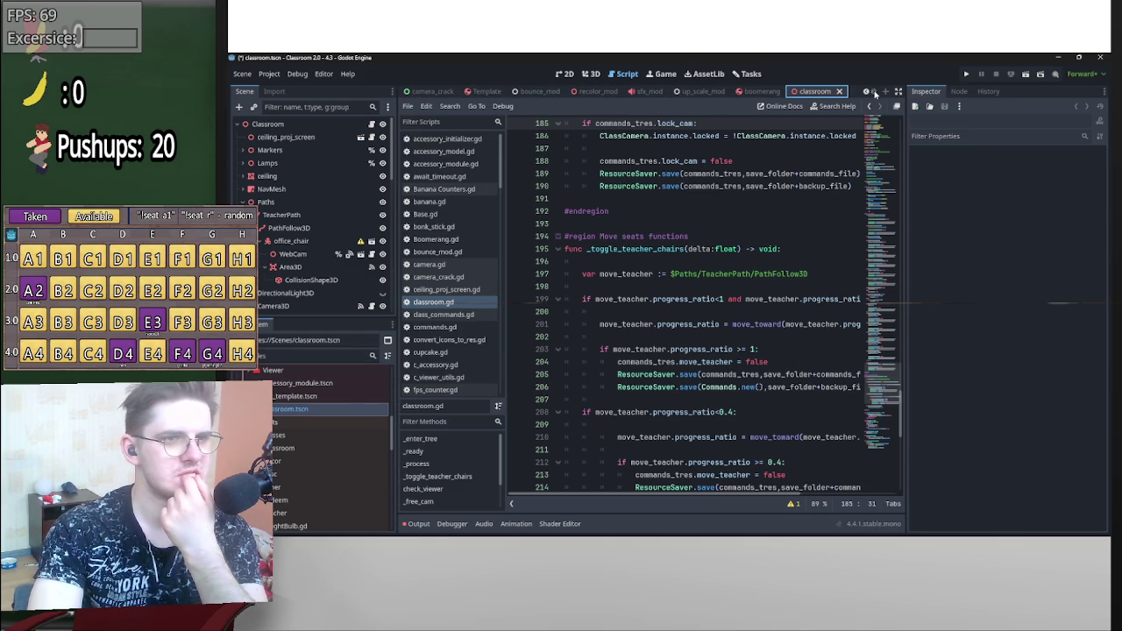
click(592, 74)
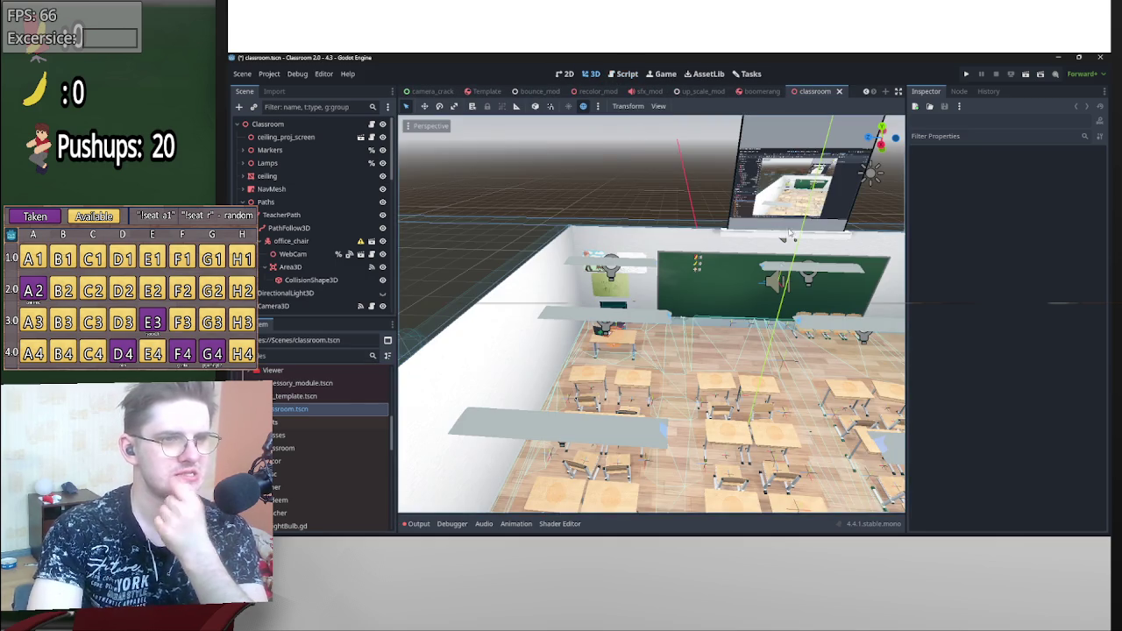
- Select the Squats sprite and other counters on the blackboard to inspect them
scroll(669, 303, up, 5)
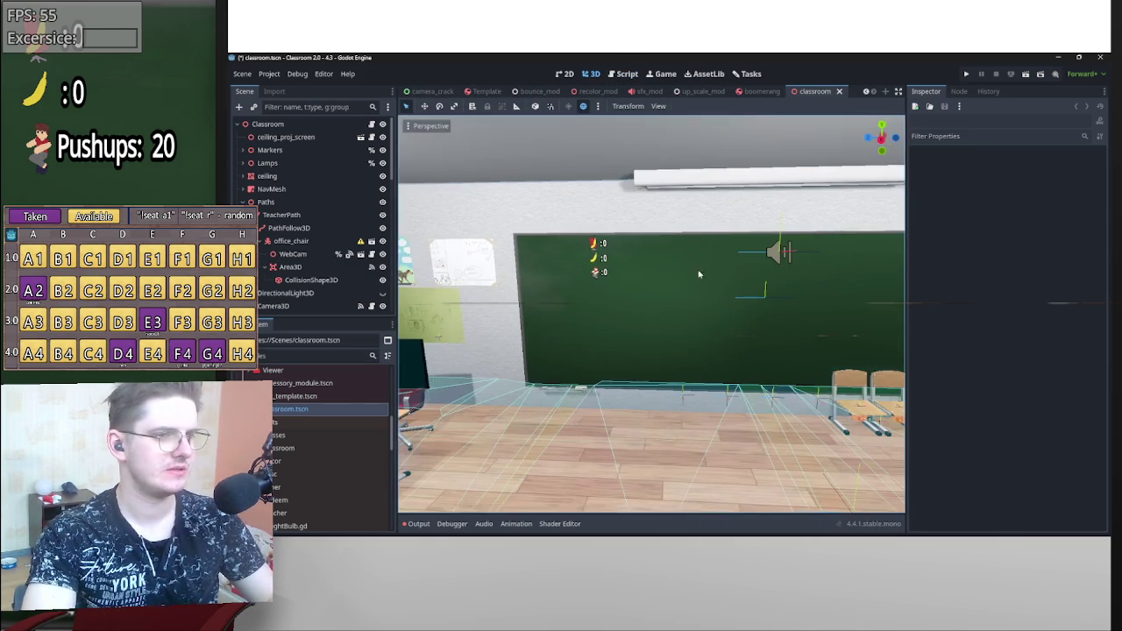
scroll(295, 263, down, 3)
click(279, 305)
scroll(295, 301, down, 1)
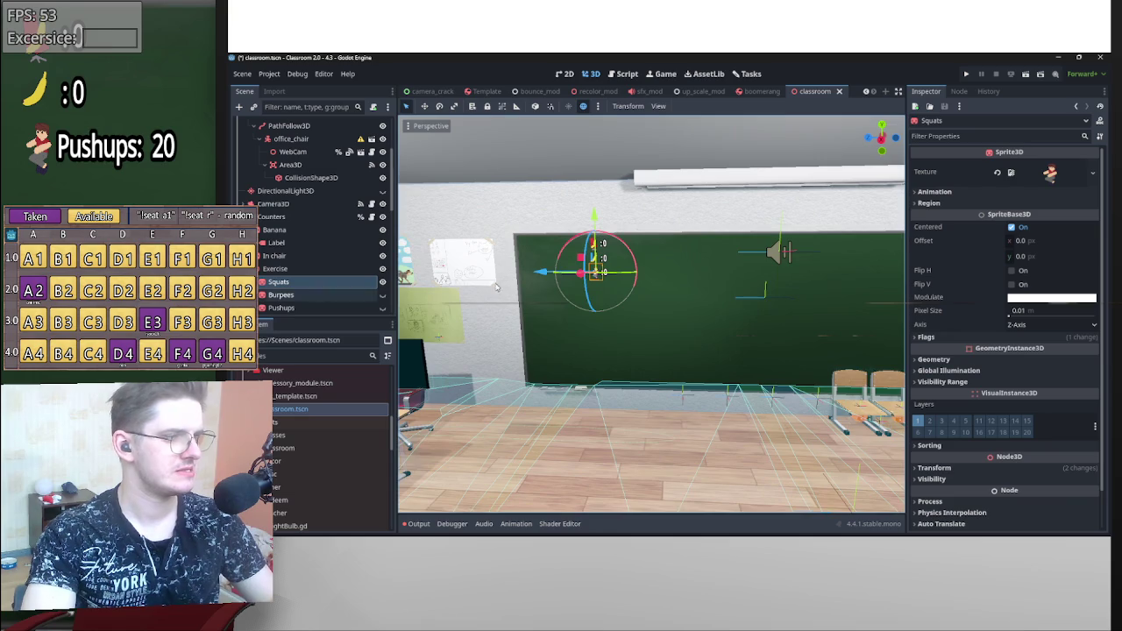
scroll(617, 286, down, 2)
scroll(616, 286, up, 4)
scroll(616, 286, up, 3)
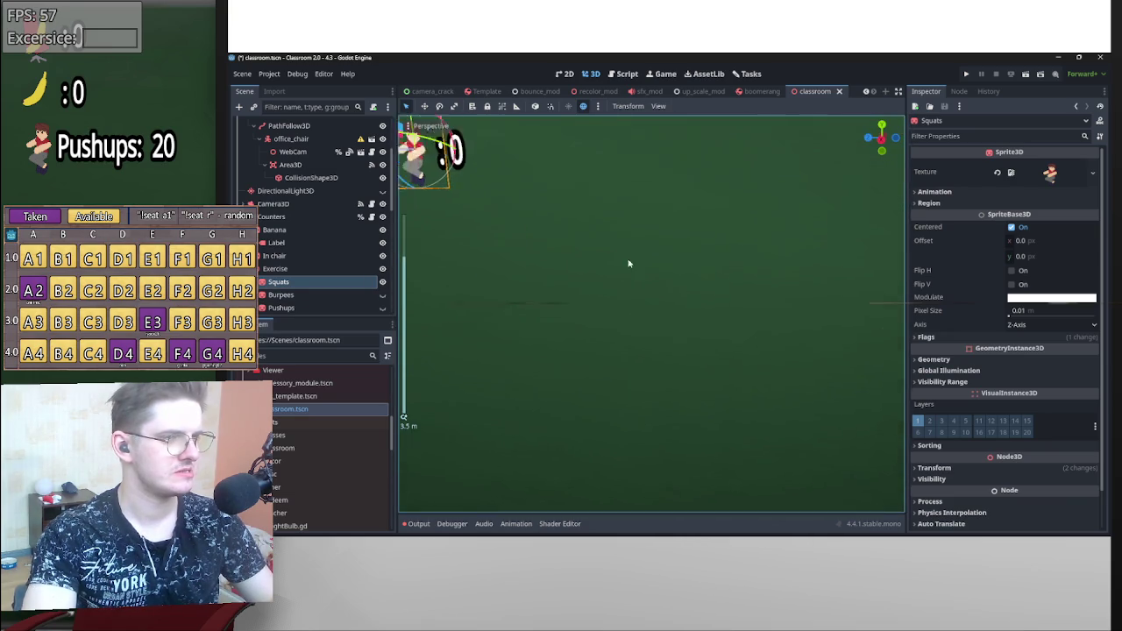
scroll(629, 261, down, 2)
click(605, 329)
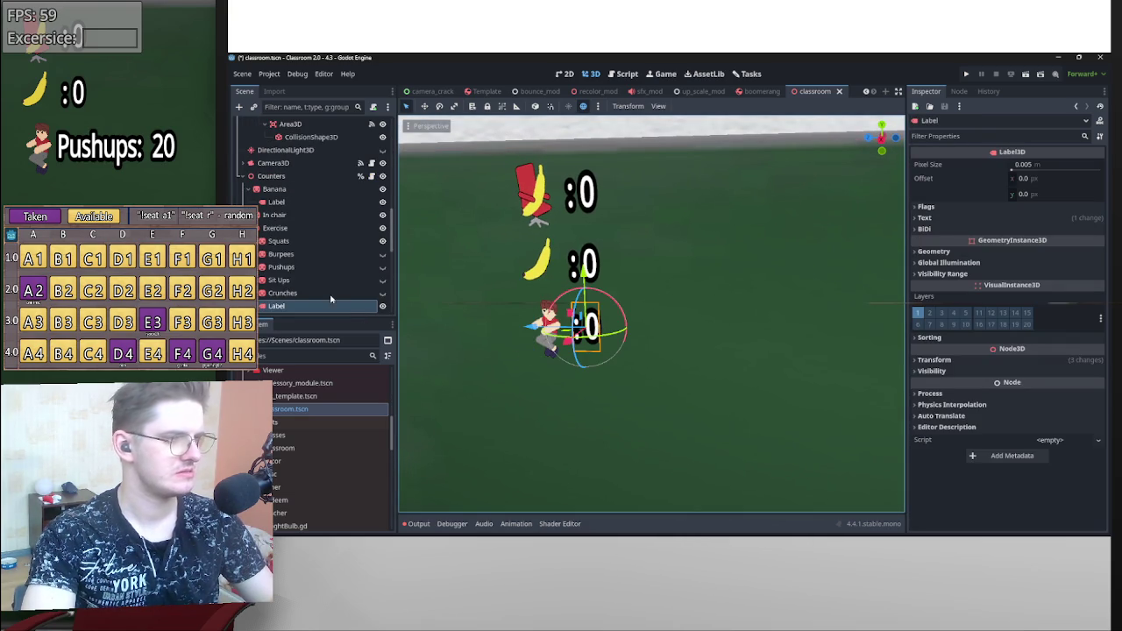
scroll(327, 297, down, 2)
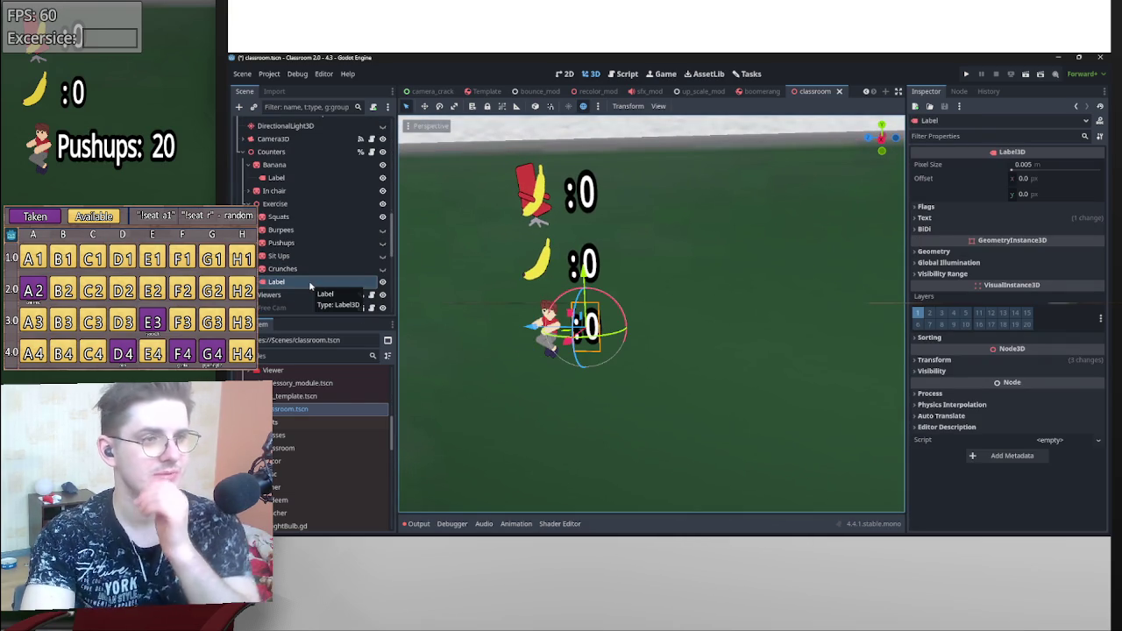
- Select the Exercise counter's Label and view its Flags and Billboard options in the Inspector
right_click(295, 204)
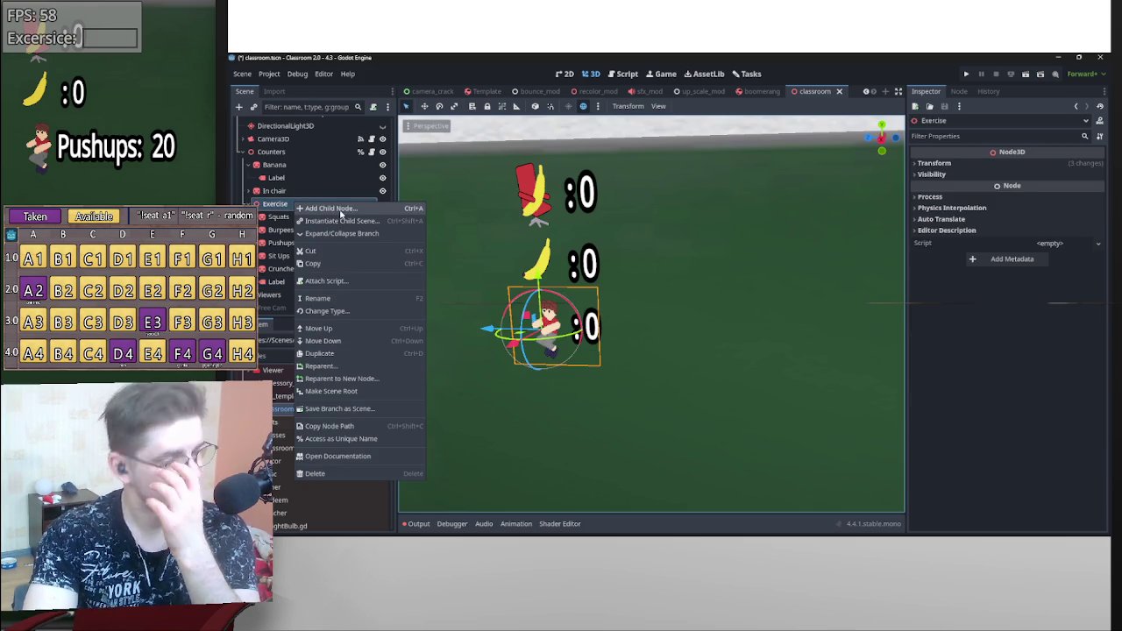
key(Escape)
click(327, 282)
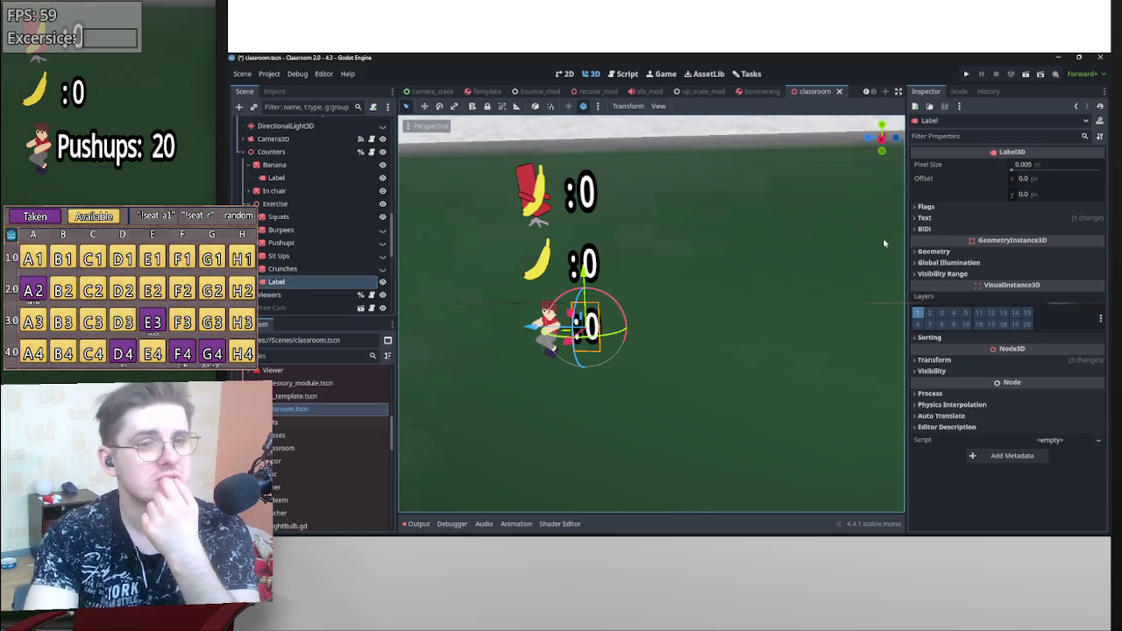
click(926, 207)
click(927, 207)
click(927, 207)
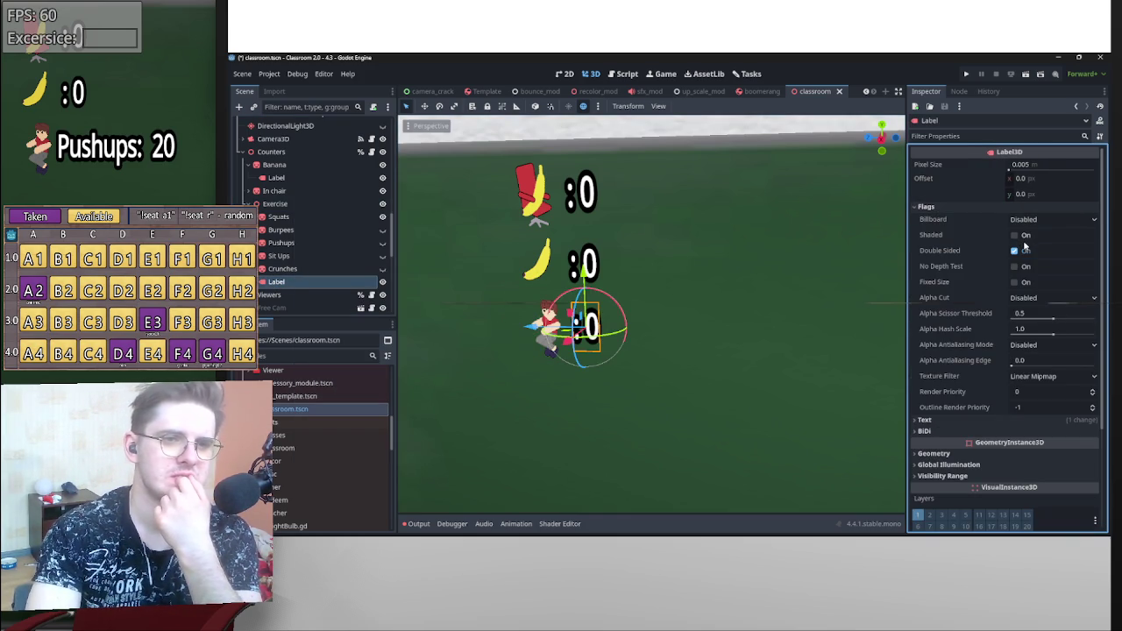
click(1047, 221)
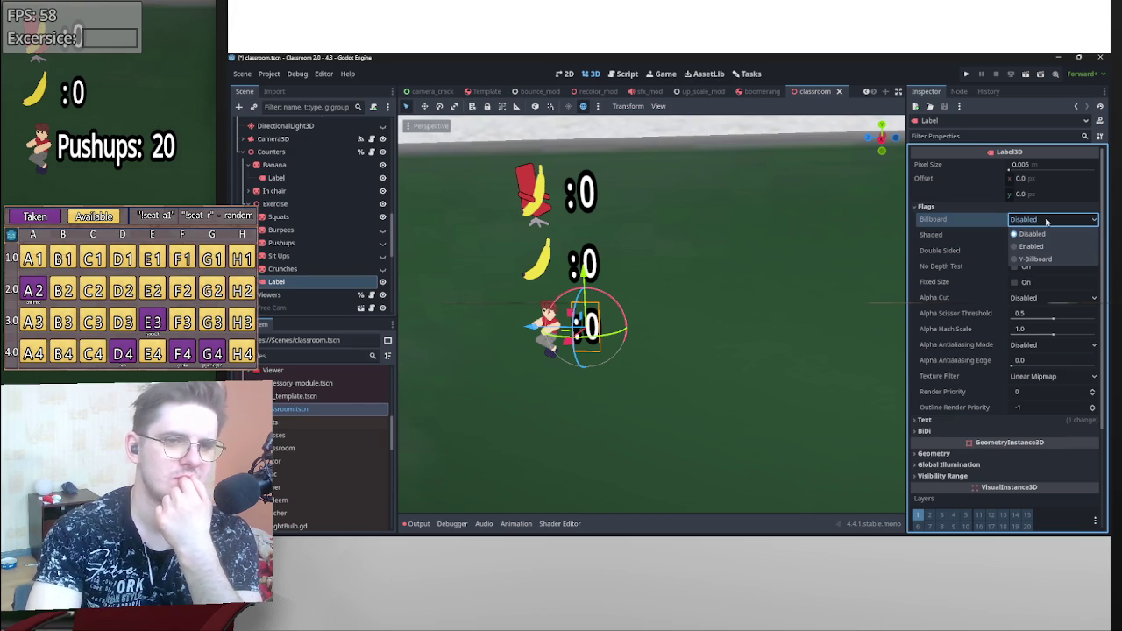
- Keep Billboard Disabled and right-align the exercise label's text, shifting the label sideways
click(1032, 235)
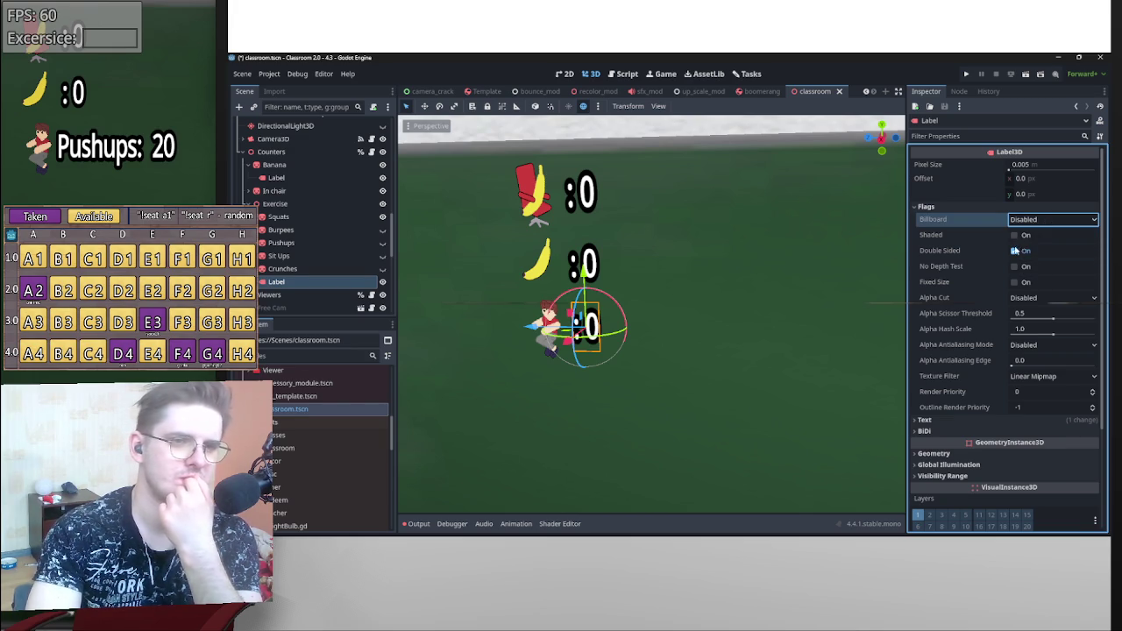
click(957, 209)
click(943, 218)
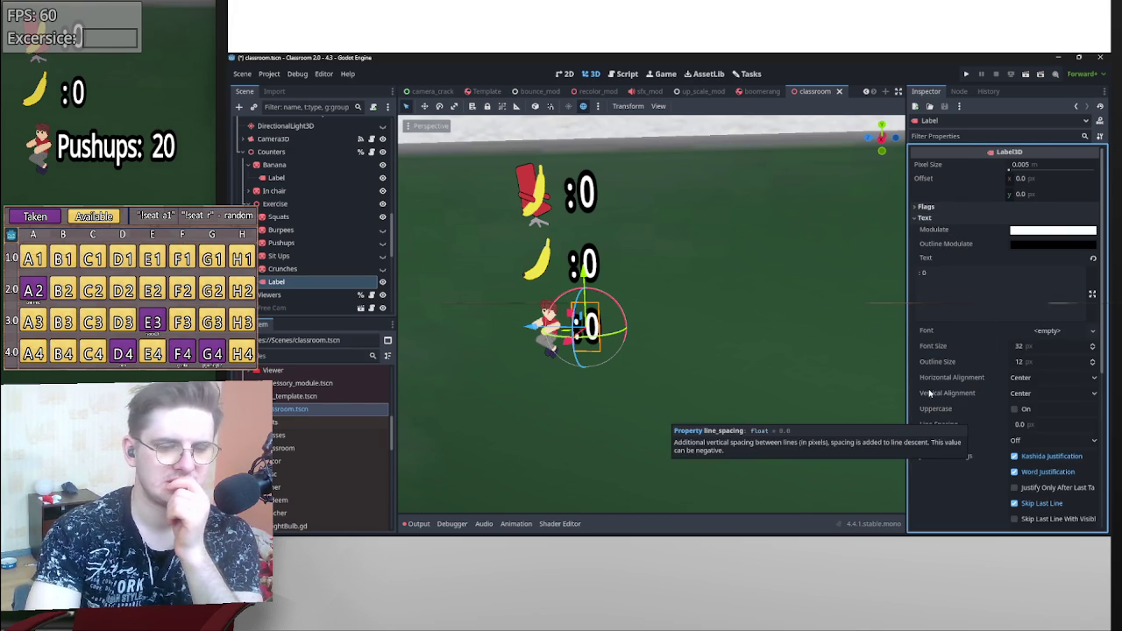
click(1031, 394)
click(1024, 379)
click(1024, 378)
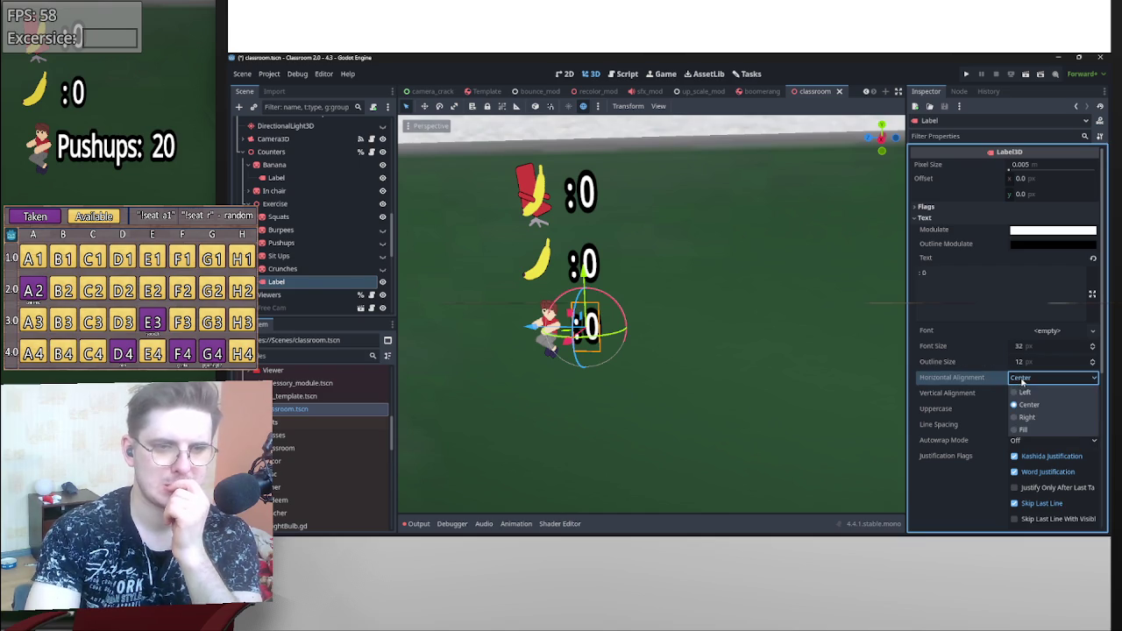
click(1029, 418)
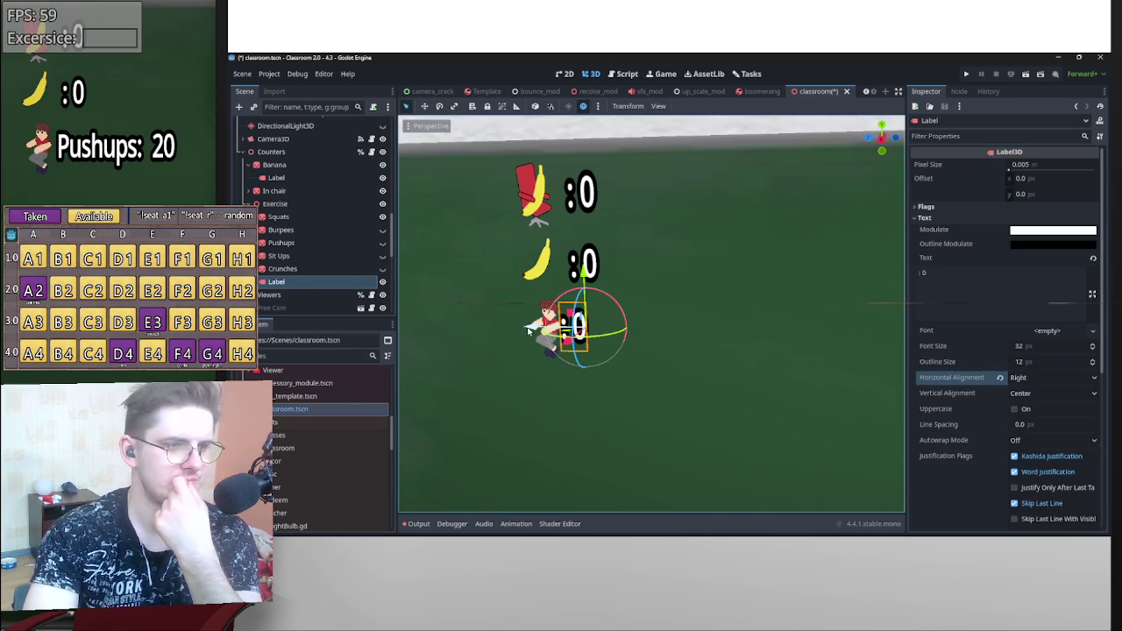
drag(537, 332, 559, 332)
- Switch the label to left alignment, move it back, and delete the test text, leaving a lone colon
click(977, 277)
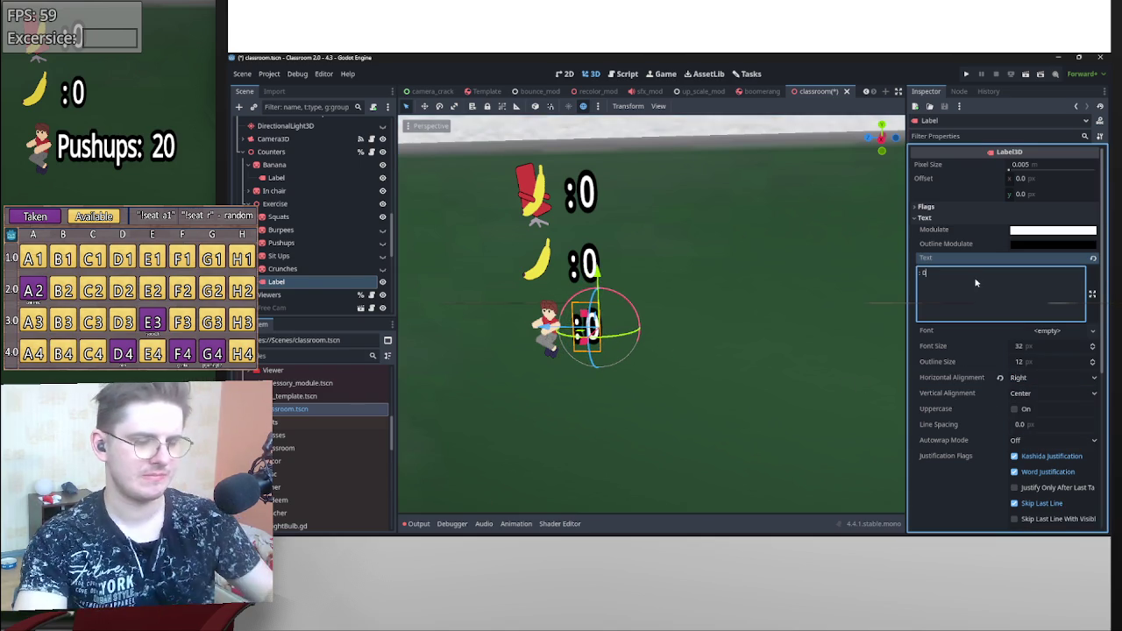
text(asdfsdfsadf)
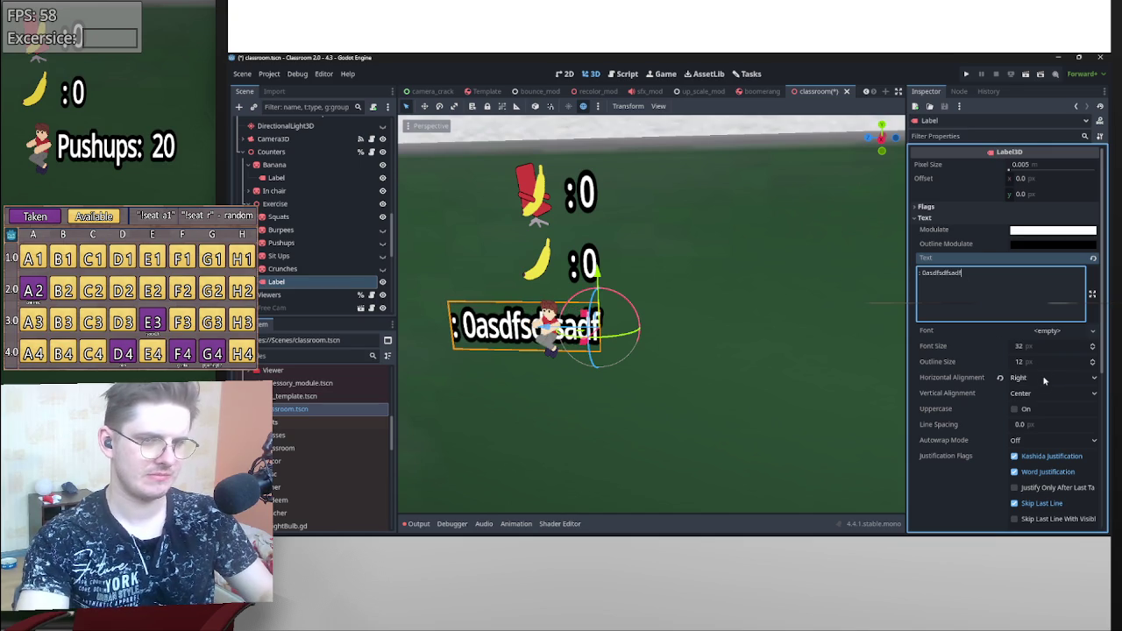
click(1051, 378)
click(1025, 396)
drag(570, 331, 518, 329)
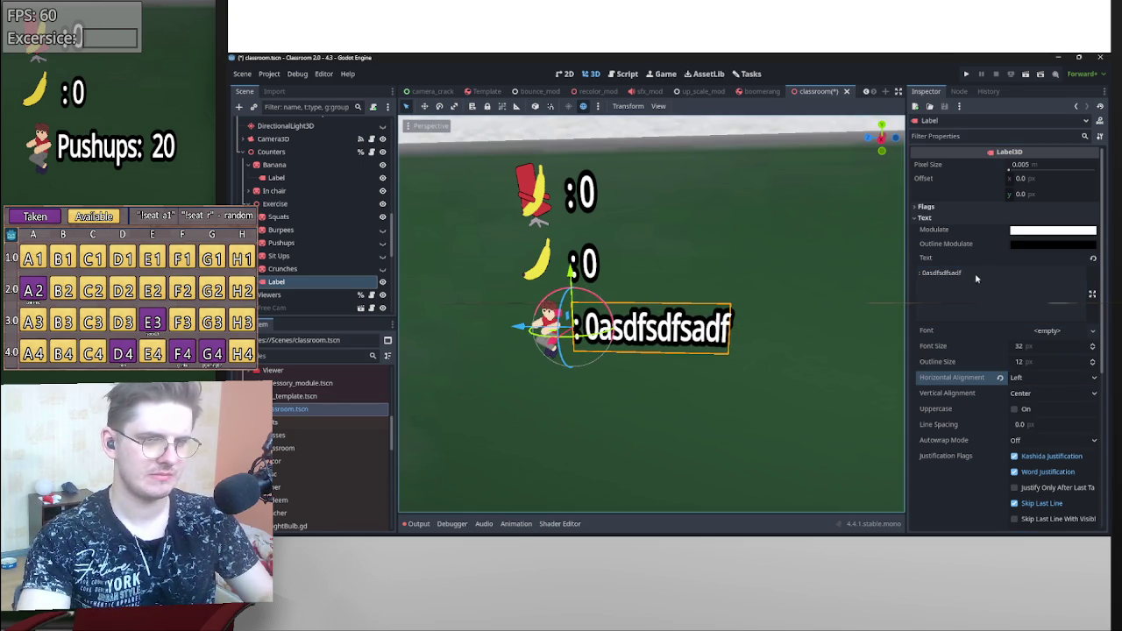
drag(975, 273, 921, 281)
key(BackSpace)
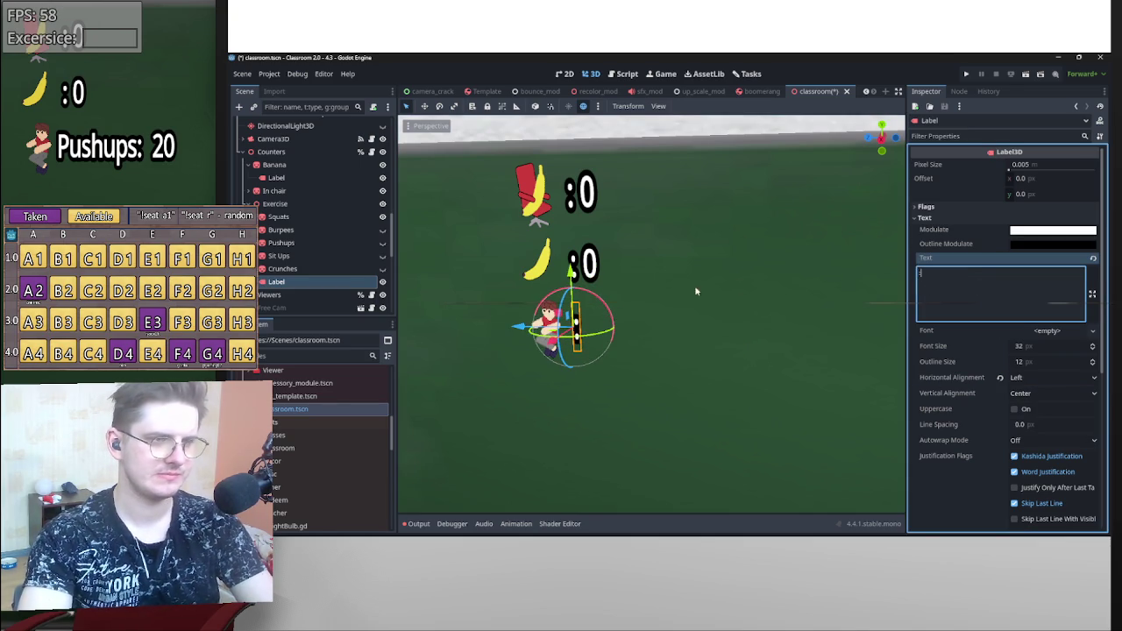
click(583, 263)
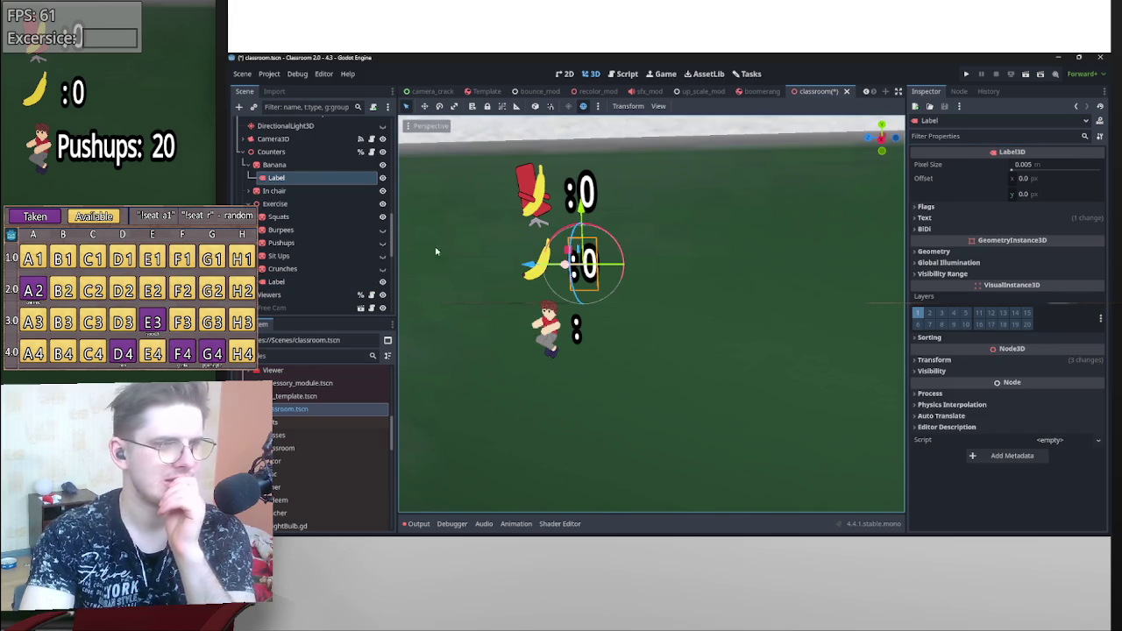
- Set the banana and In chair counter labels' font size to 24 px
click(251, 190)
ctrl+click(294, 204)
click(926, 218)
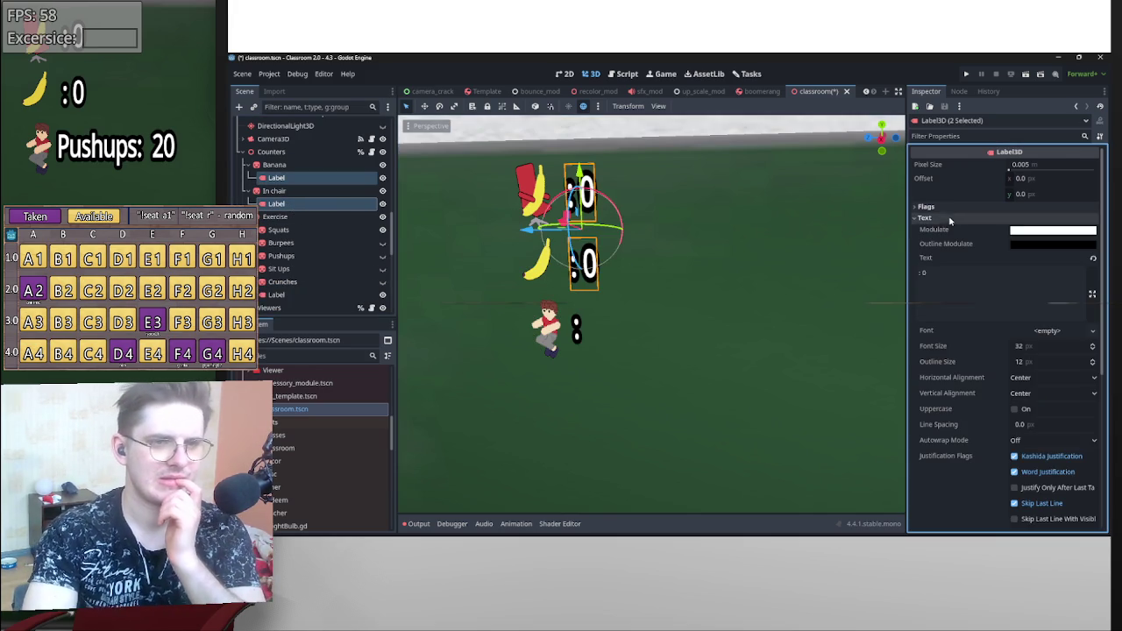
click(1032, 348)
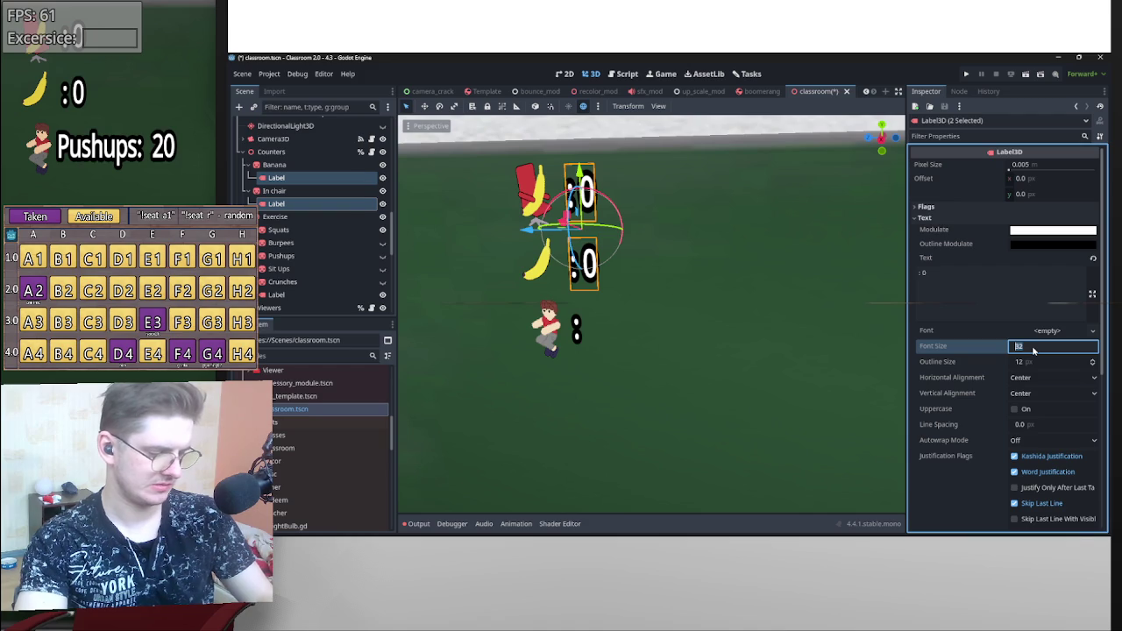
text(2)
key(Return)
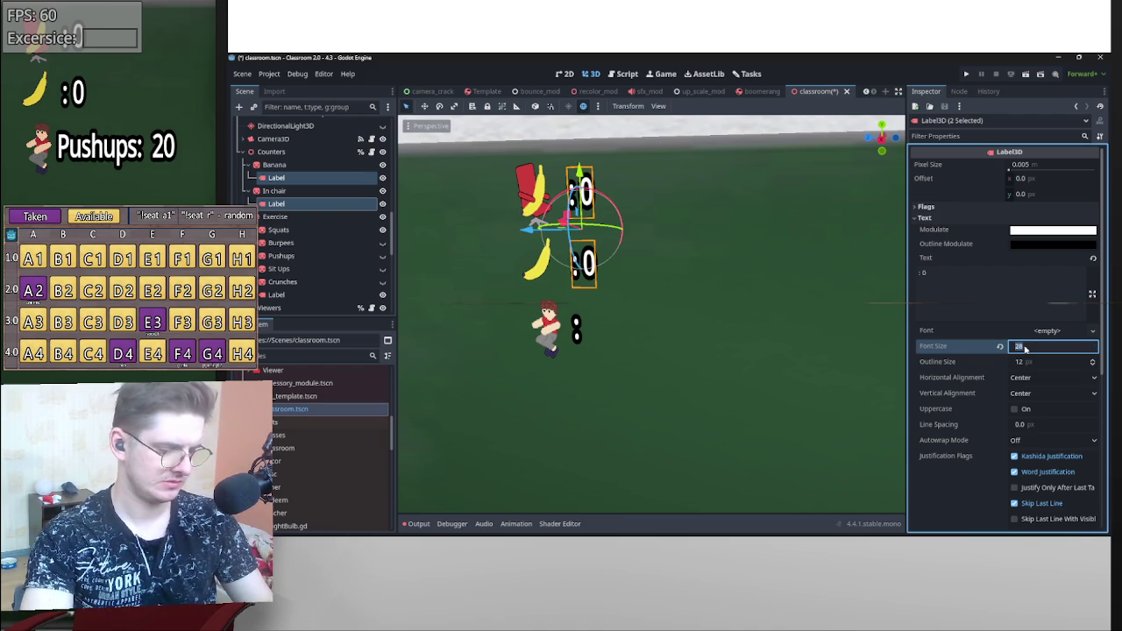
text(24)
key(Return)
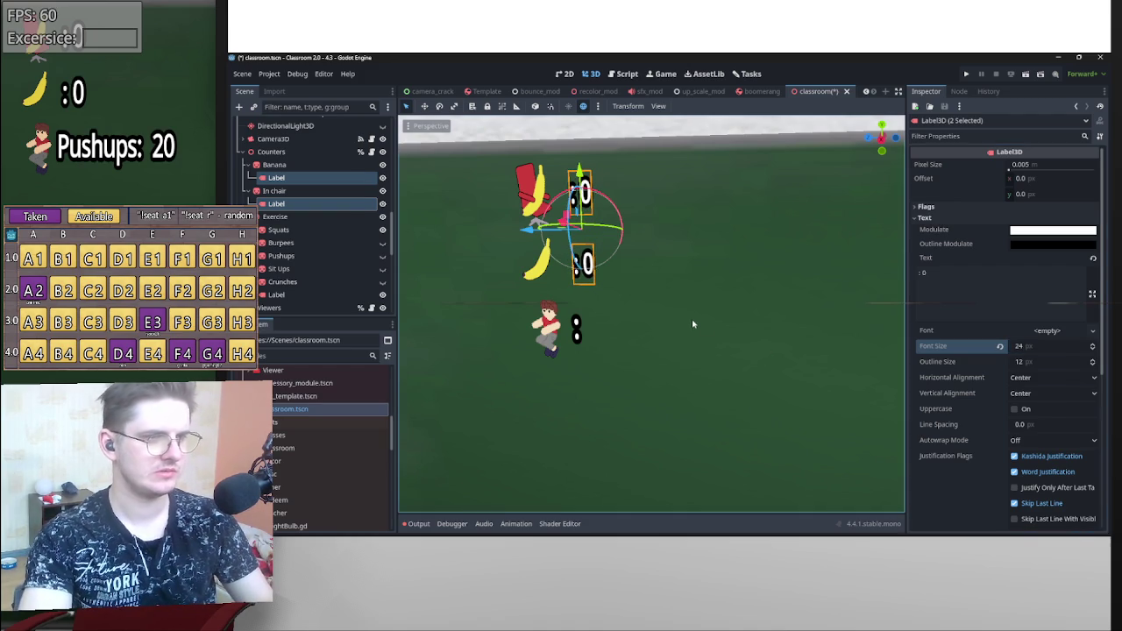
- Give the label under Crunches a 24 px font size and the text ':0'
click(680, 364)
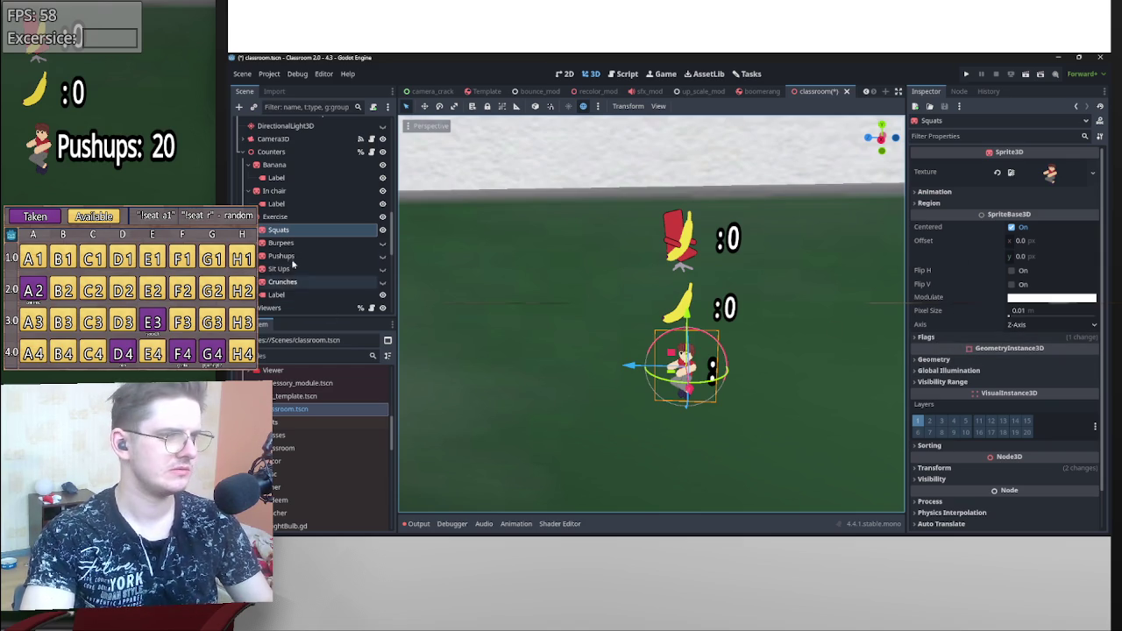
click(278, 295)
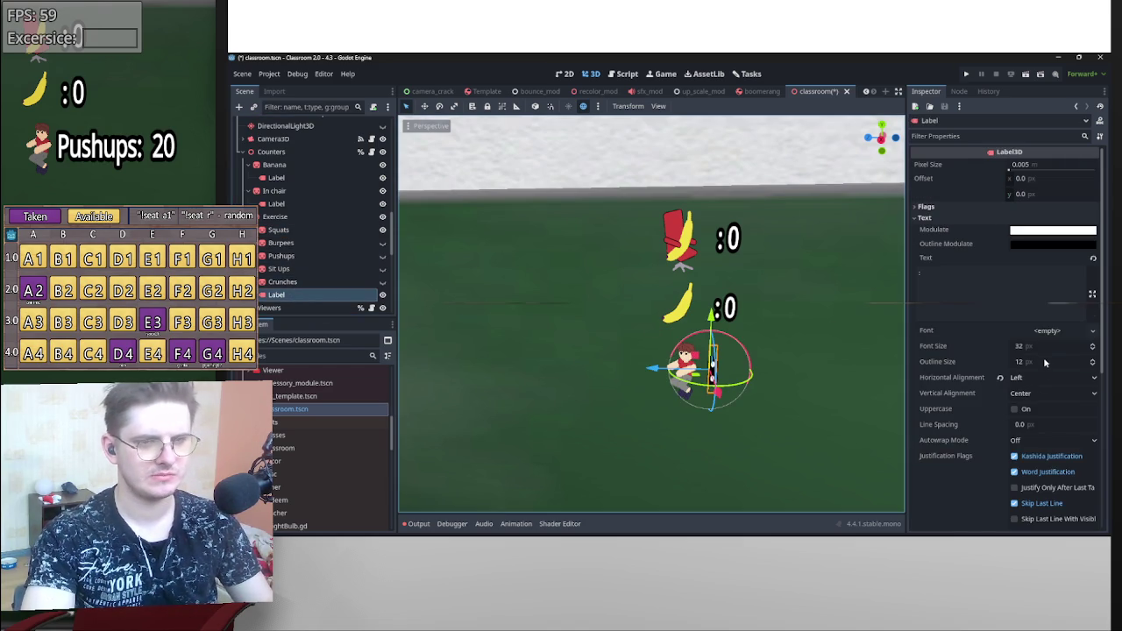
click(1042, 348)
text(24)
key(Return)
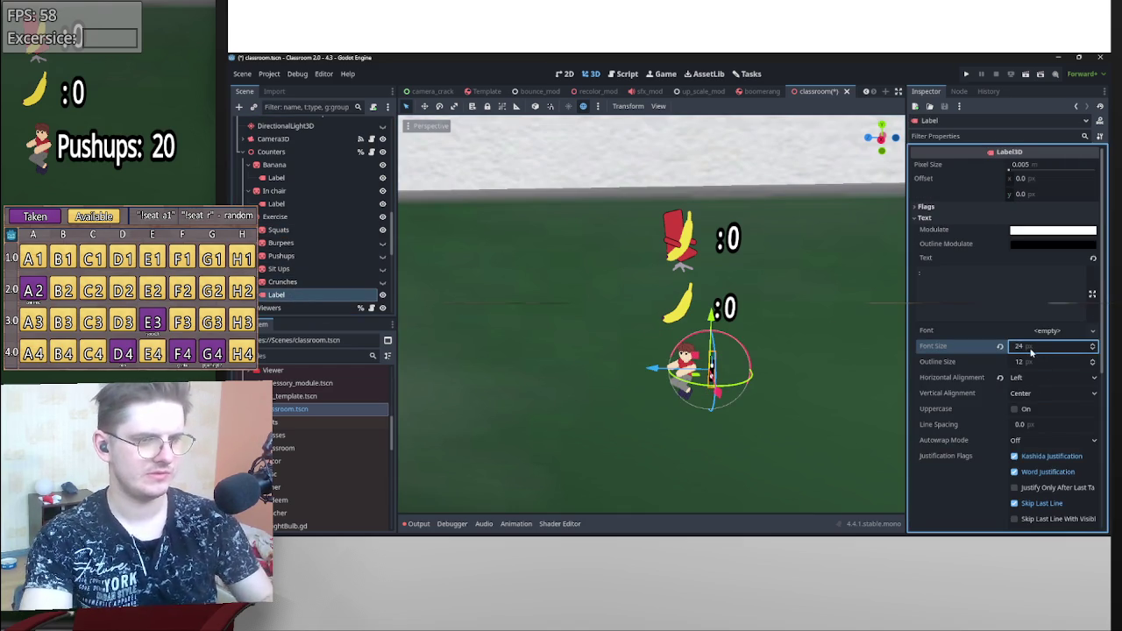
mouse_move(827, 366)
mouse_down()
mouse_move(802, 362)
mouse_move(820, 368)
mouse_up()
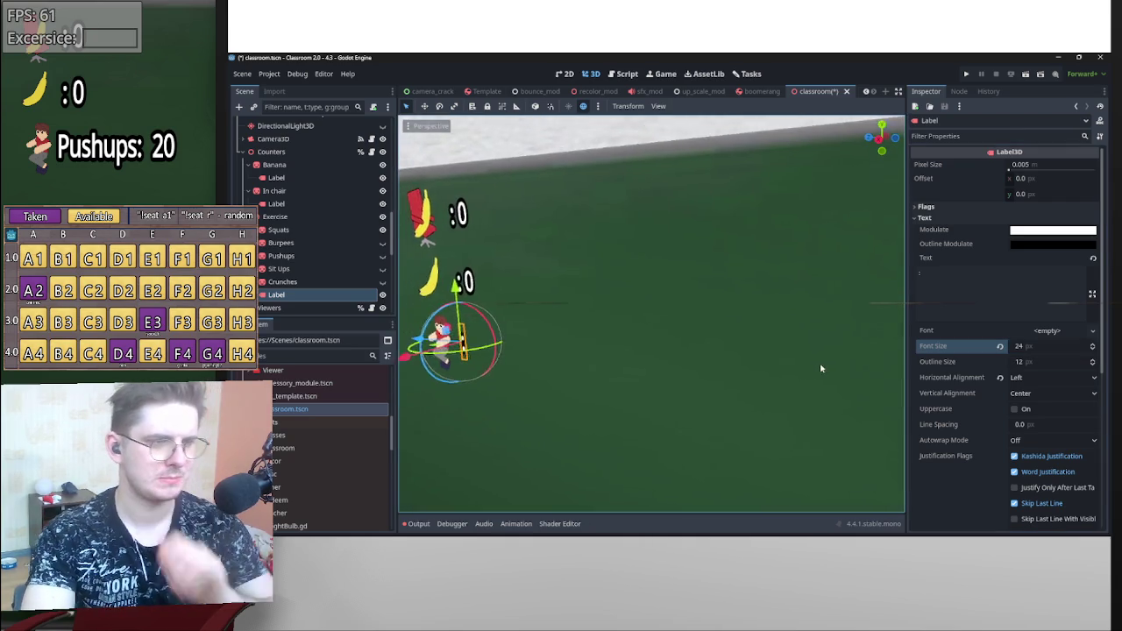
click(967, 297)
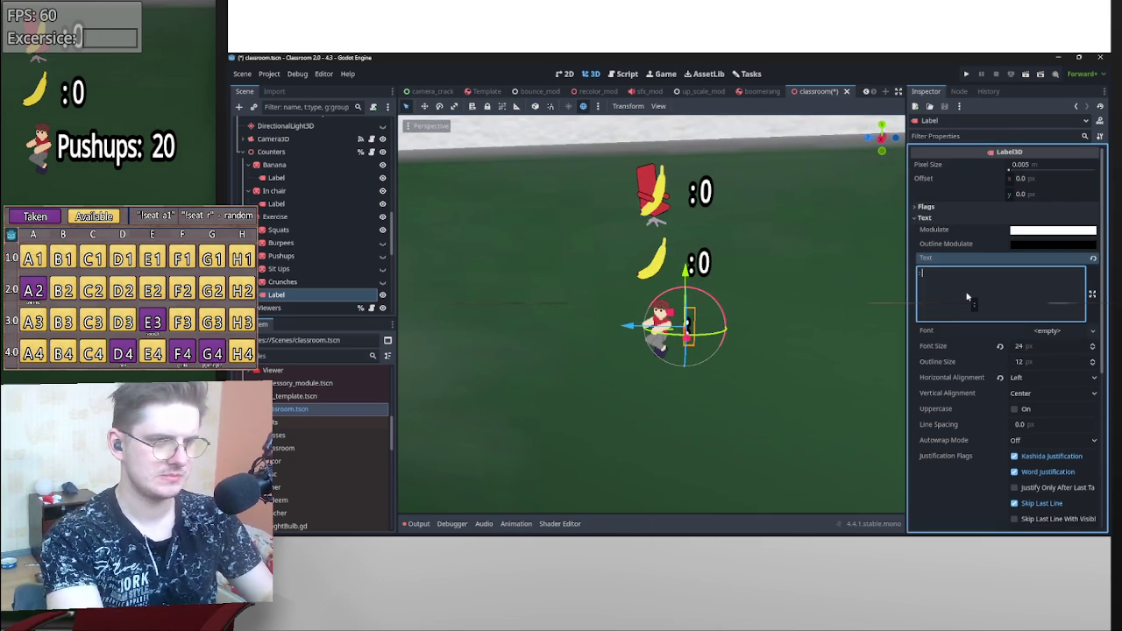
text(:0)
- Slide the three counter labels along X so they sit beside their icons
drag(638, 326, 633, 327)
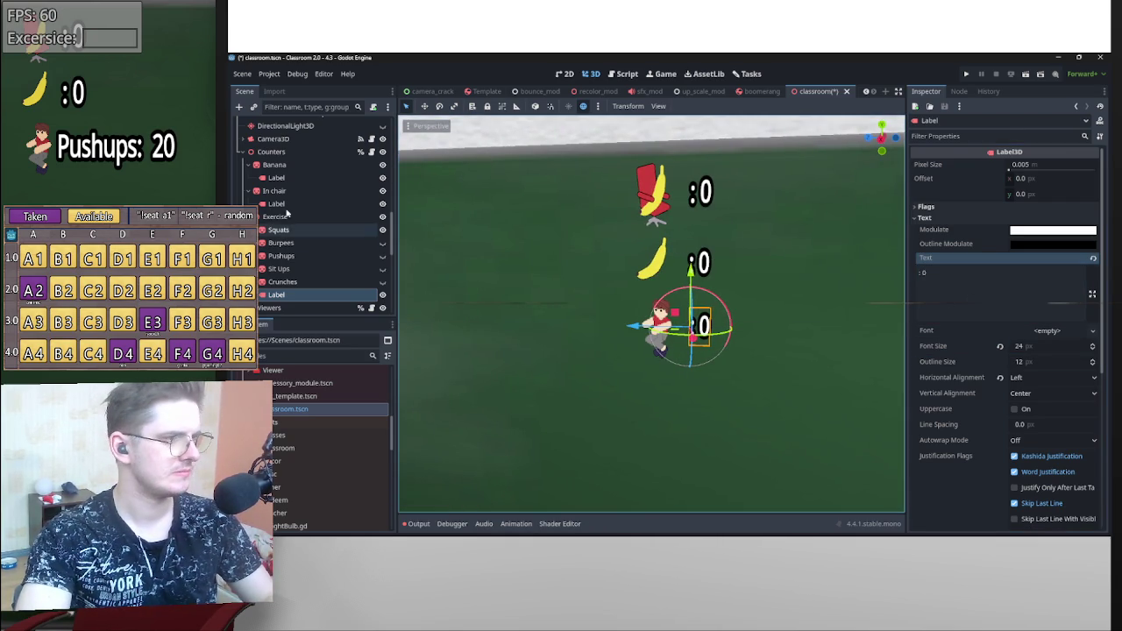
ctrl+click(279, 203)
ctrl+click(279, 177)
drag(633, 264, 628, 272)
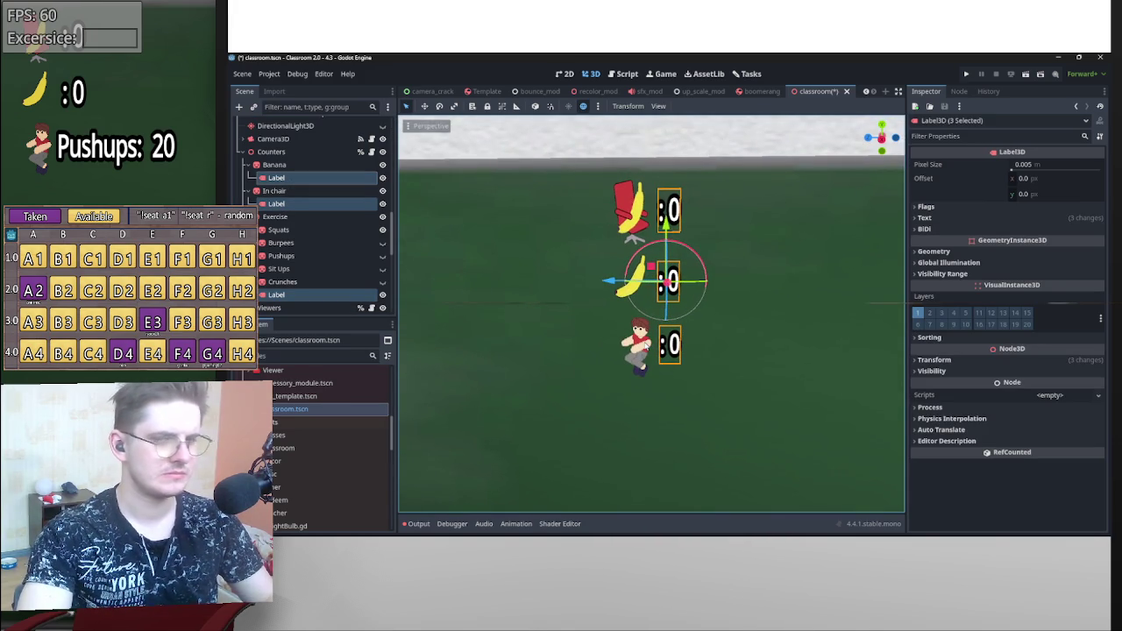
click(638, 346)
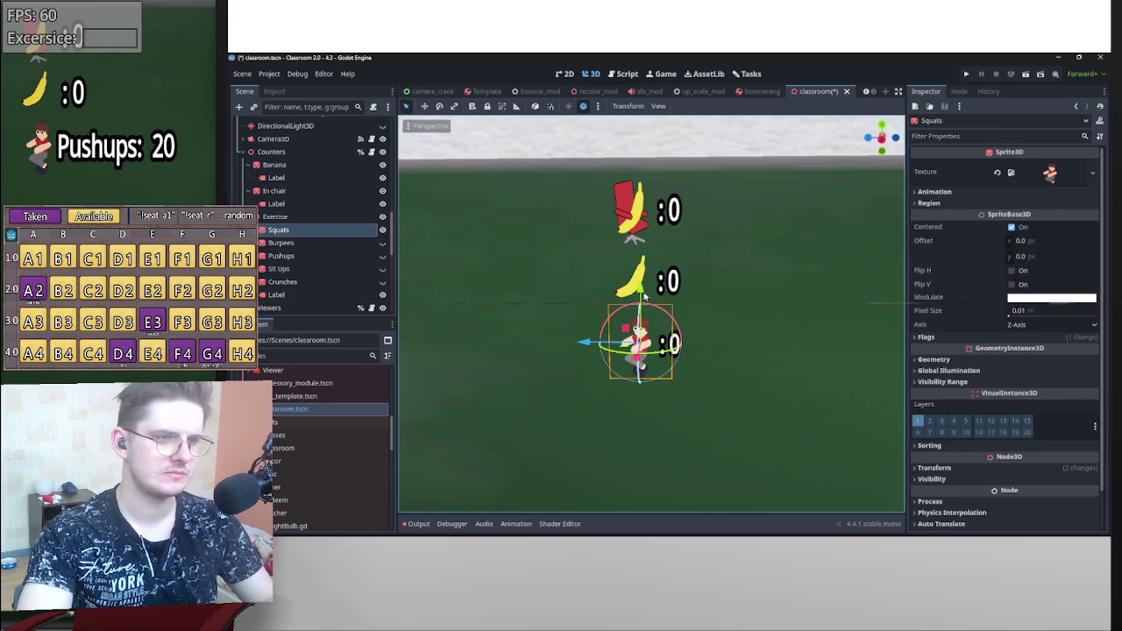
- Try a 0.8 scale on the three counter sprites, then undo it
shift+click(626, 289)
shift+click(645, 218)
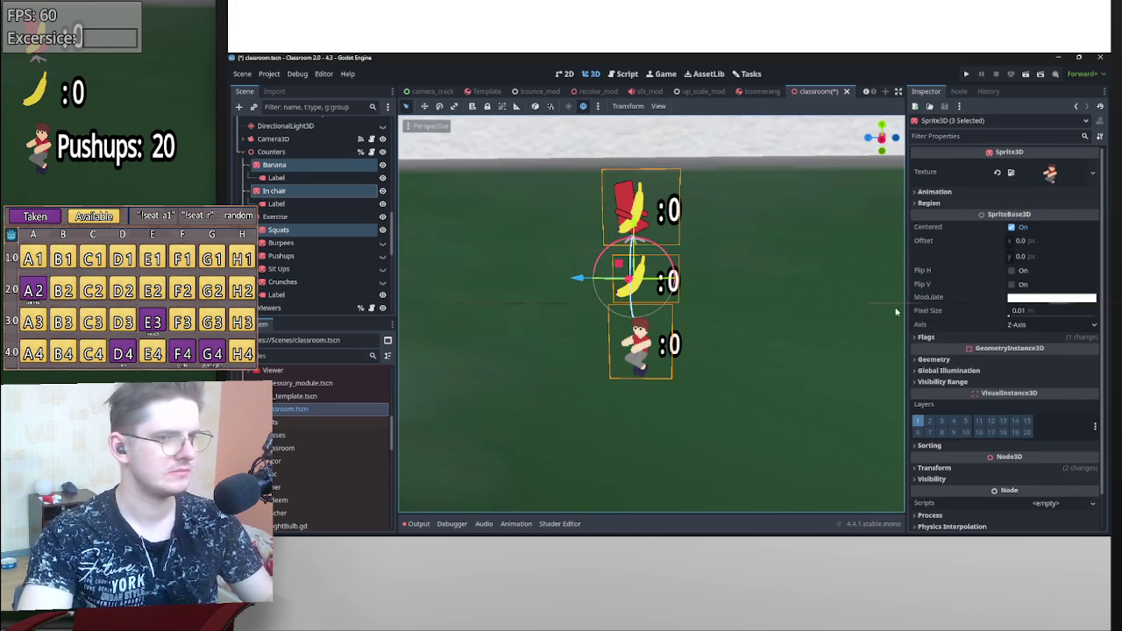
scroll(986, 398, down, 1)
click(965, 431)
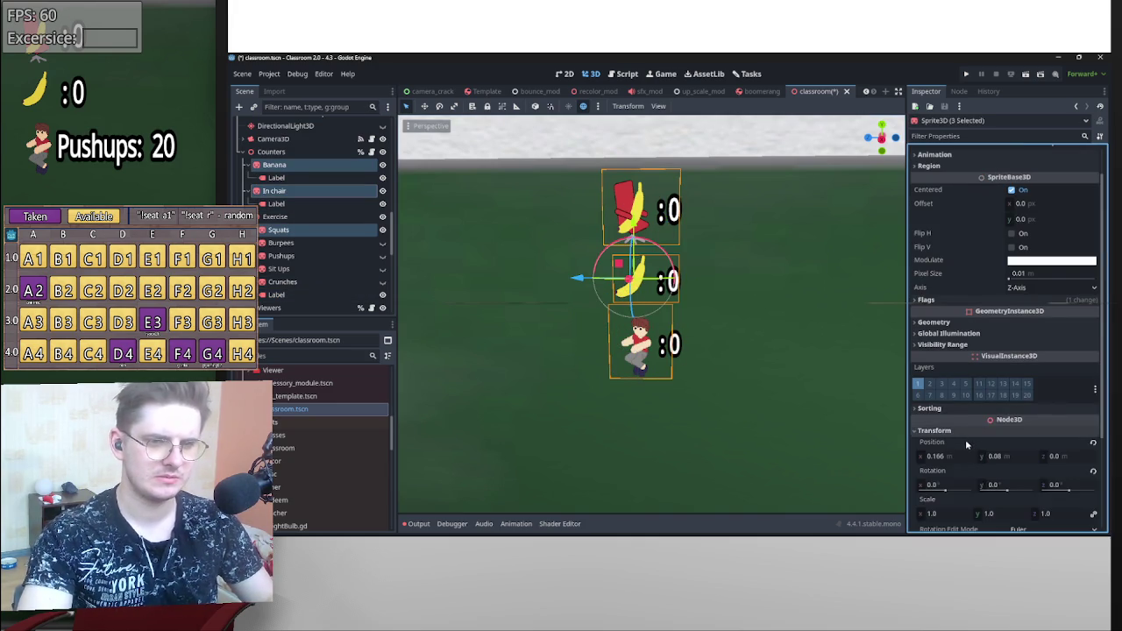
scroll(965, 439, down, 3)
click(949, 420)
text(0.)
text(8)
key(Return)
key(ctrl+z)
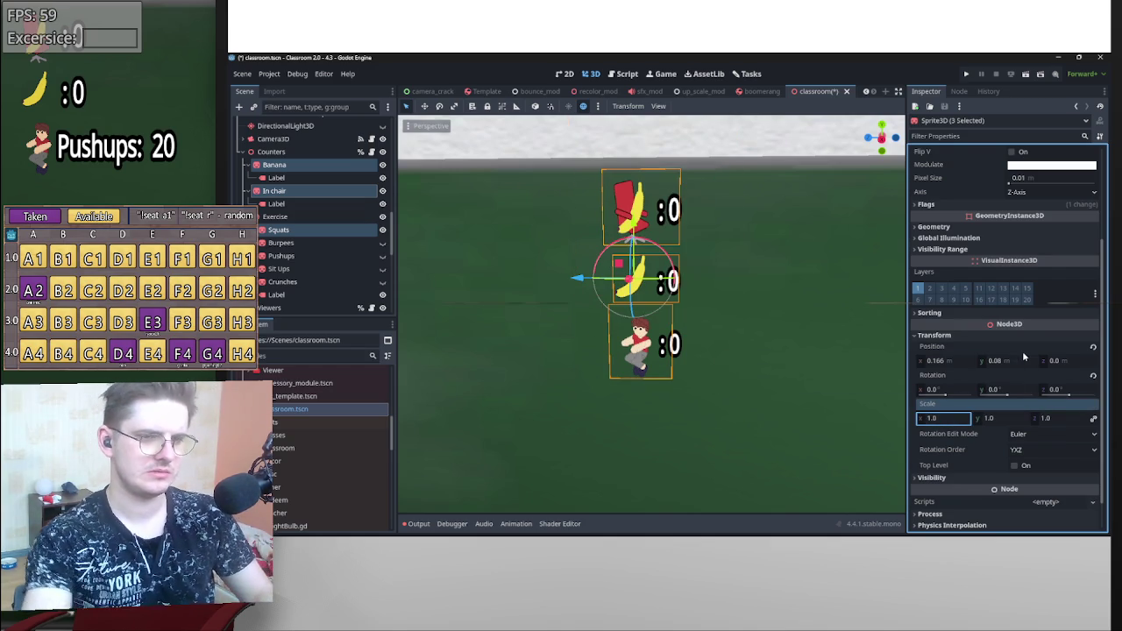
- Set the banana sprite's x scale to 0.336 after trialling 0.3
click(298, 168)
click(932, 479)
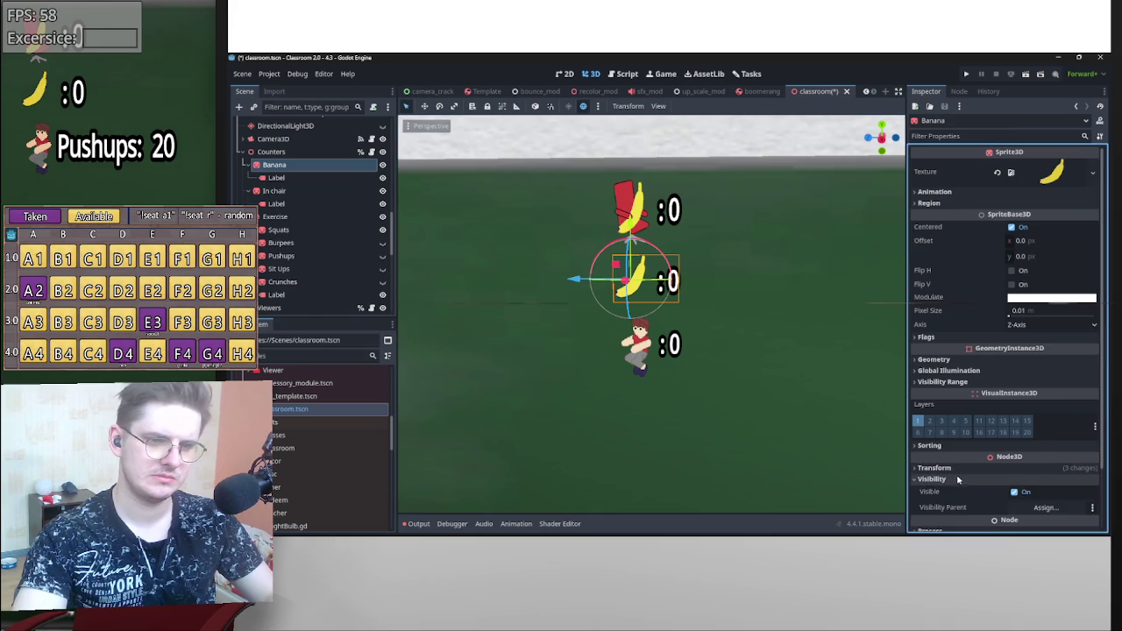
scroll(965, 430, down, 2)
click(955, 397)
scroll(958, 424, down, 1)
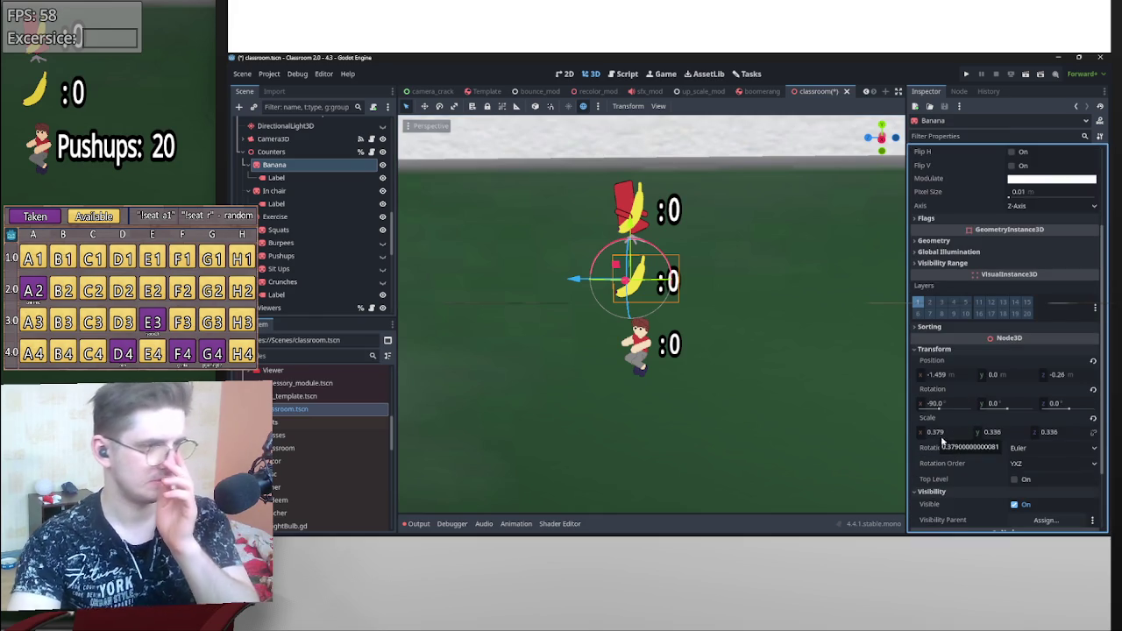
click(954, 434)
text(0.3)
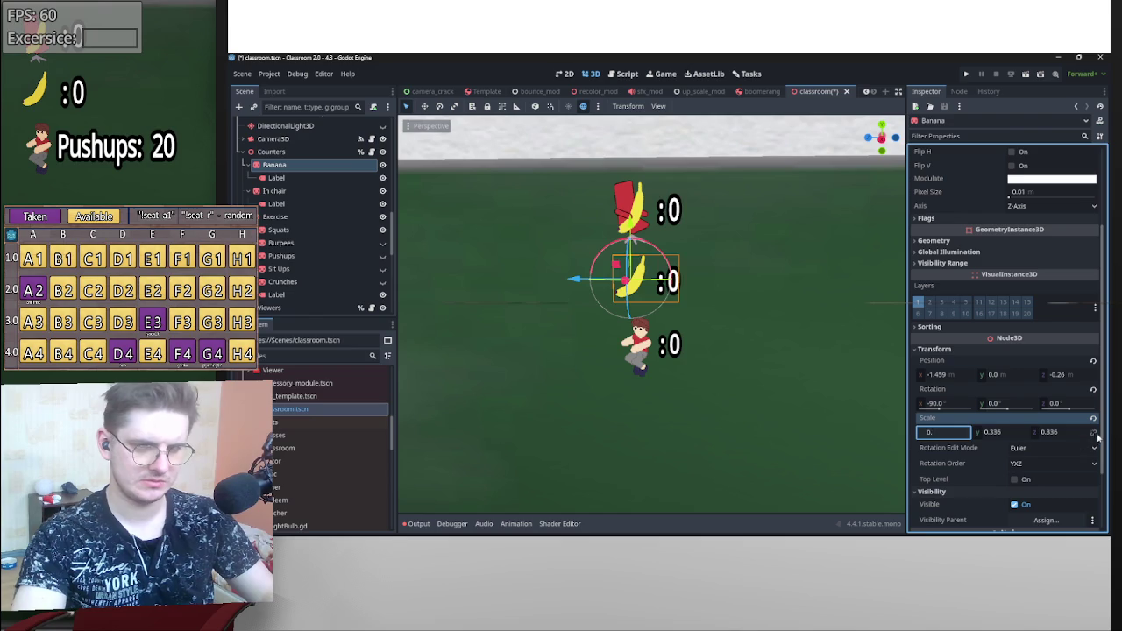
key(Return)
key(ctrl+z)
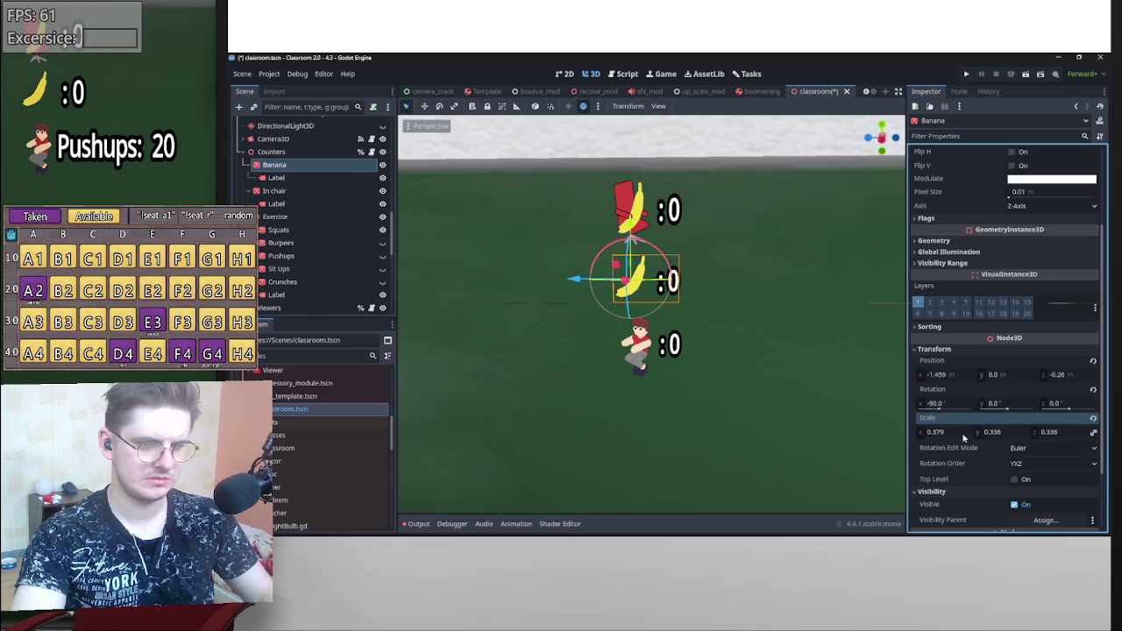
click(958, 436)
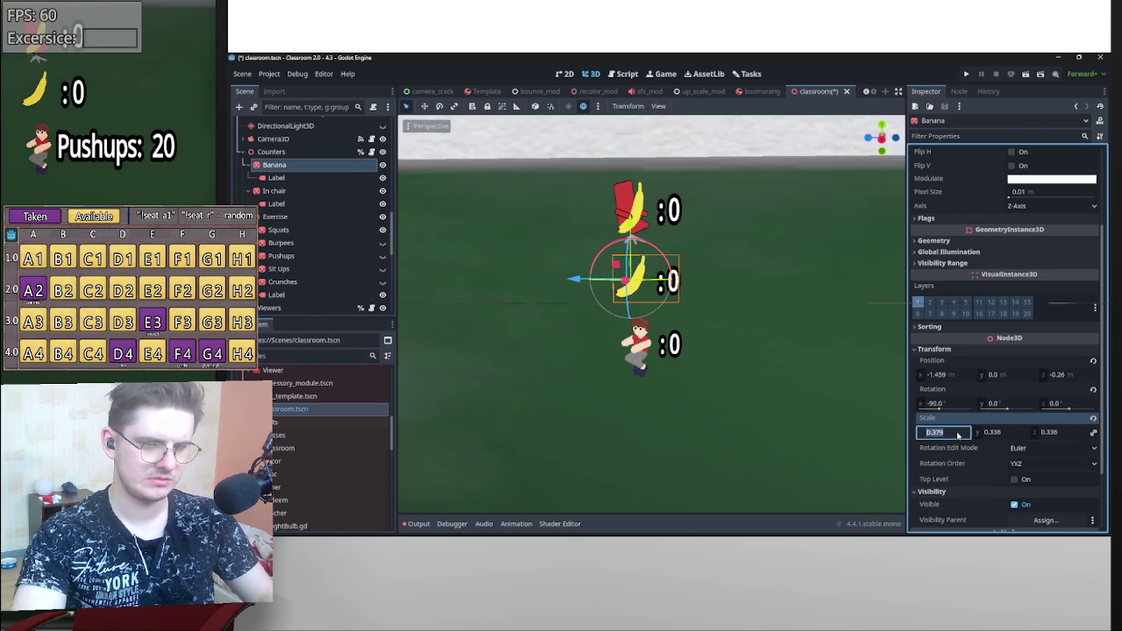
text(0.36)
key(Return)
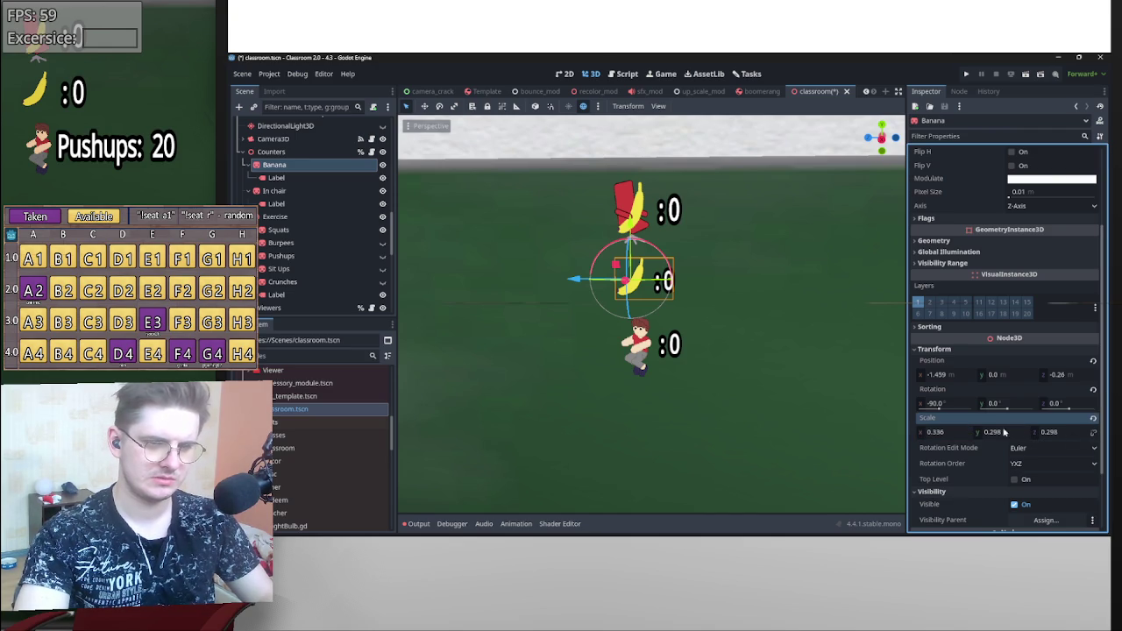
- Copy 0.336 into the banana's y and z scale, undoing a trial 0.25 scale
click(945, 435)
click(991, 432)
text(0.336)
click(1052, 433)
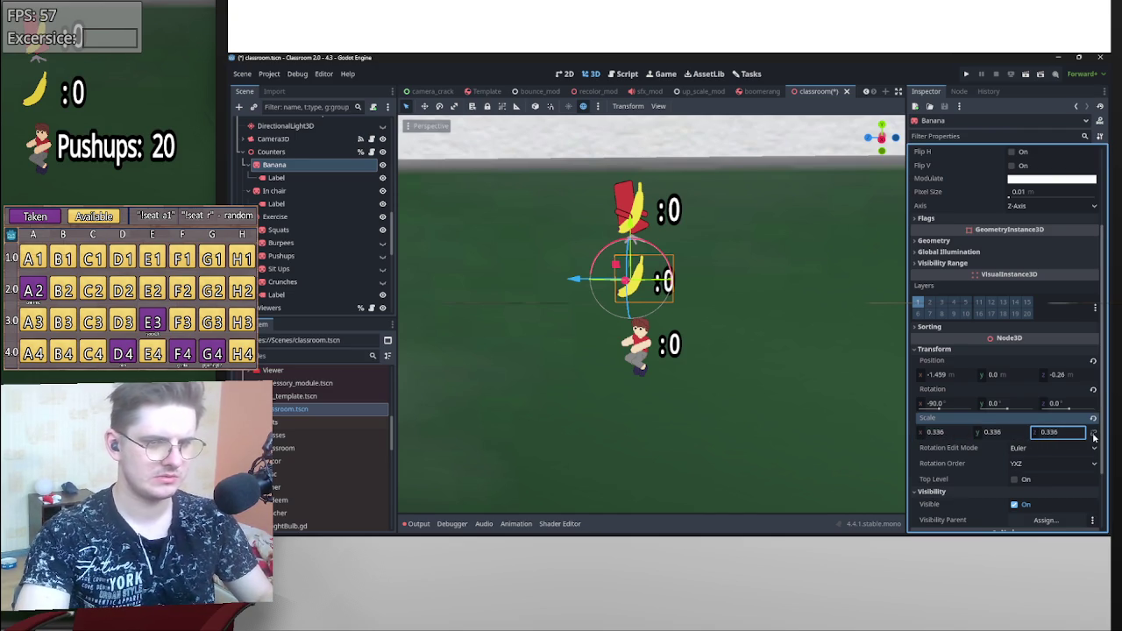
click(948, 434)
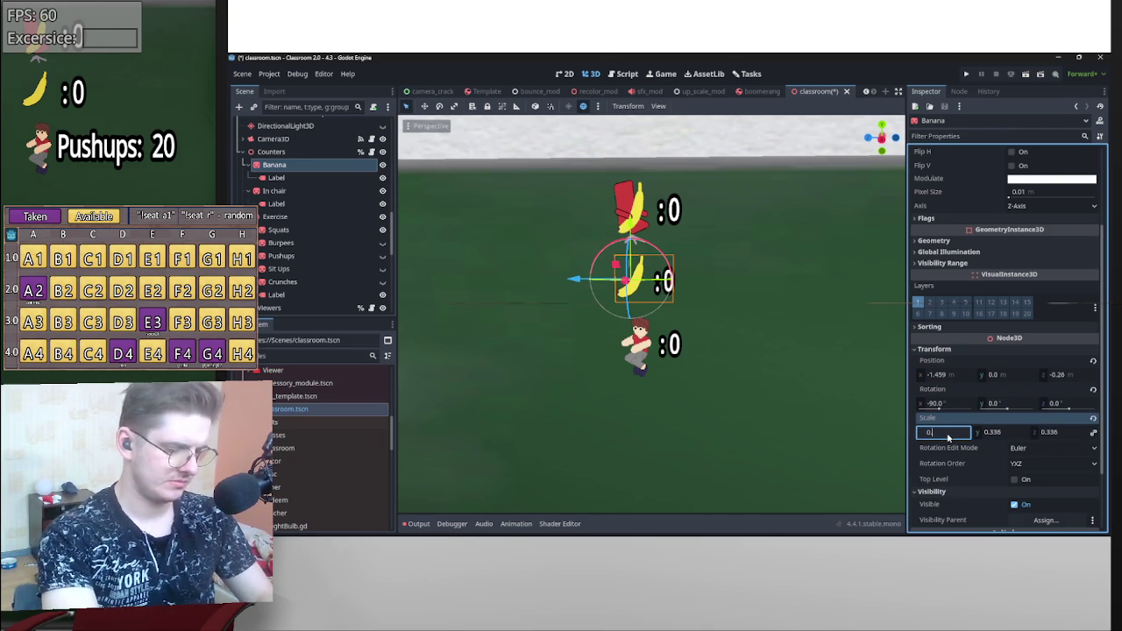
text(25)
key(Return)
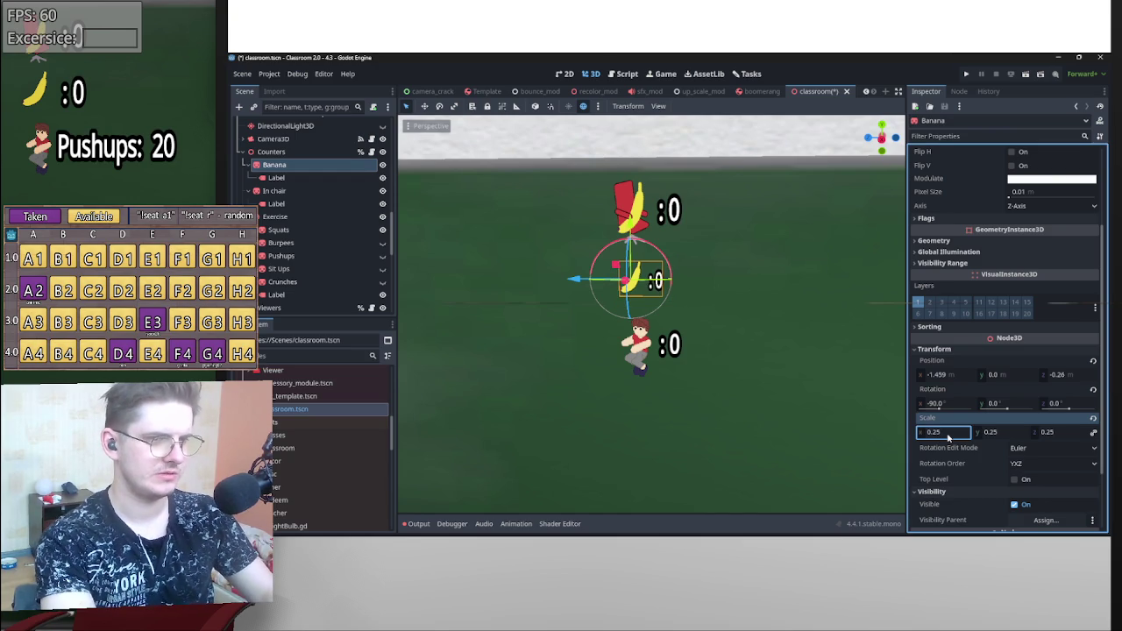
key(ctrl+z)
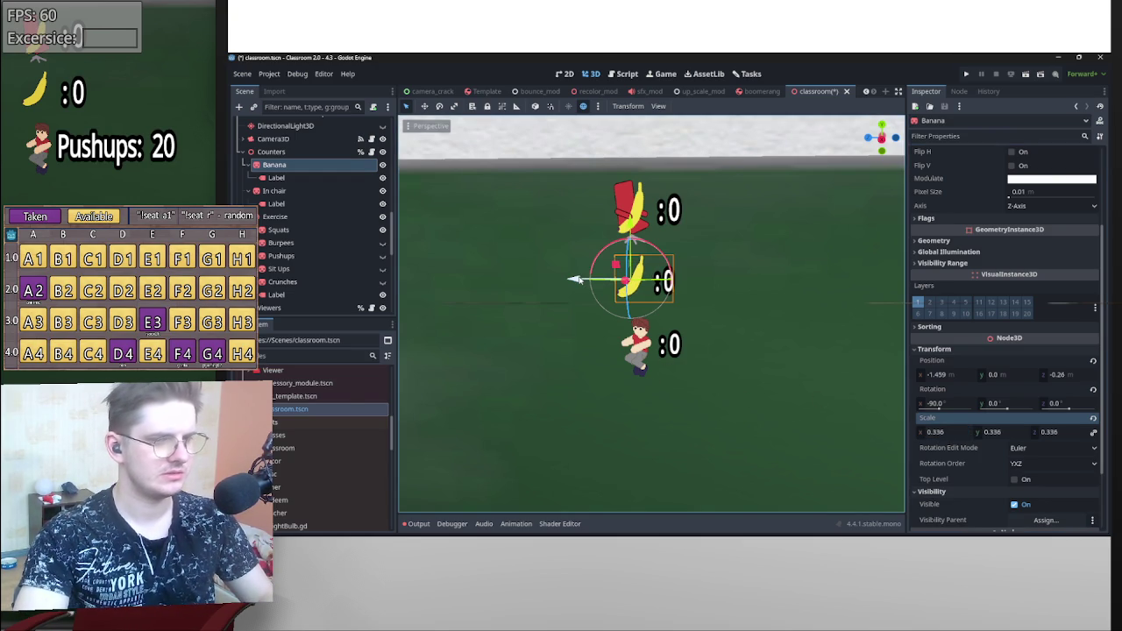
- Nudge the banana slightly right beside its counter and select its :0 label
drag(577, 279, 586, 281)
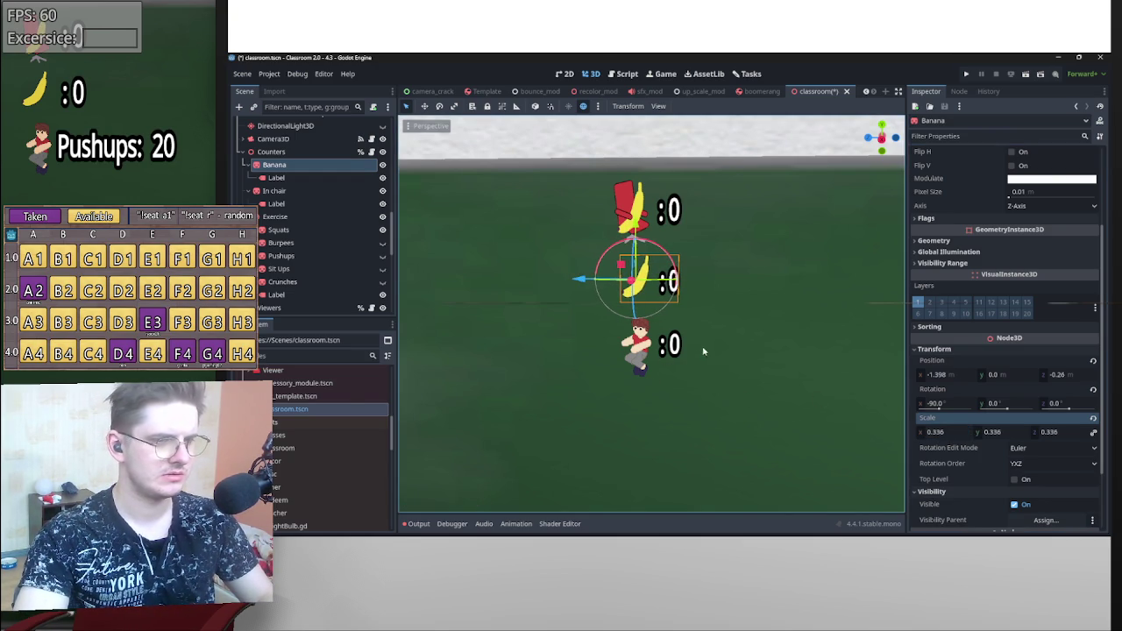
click(704, 355)
click(686, 296)
click(672, 284)
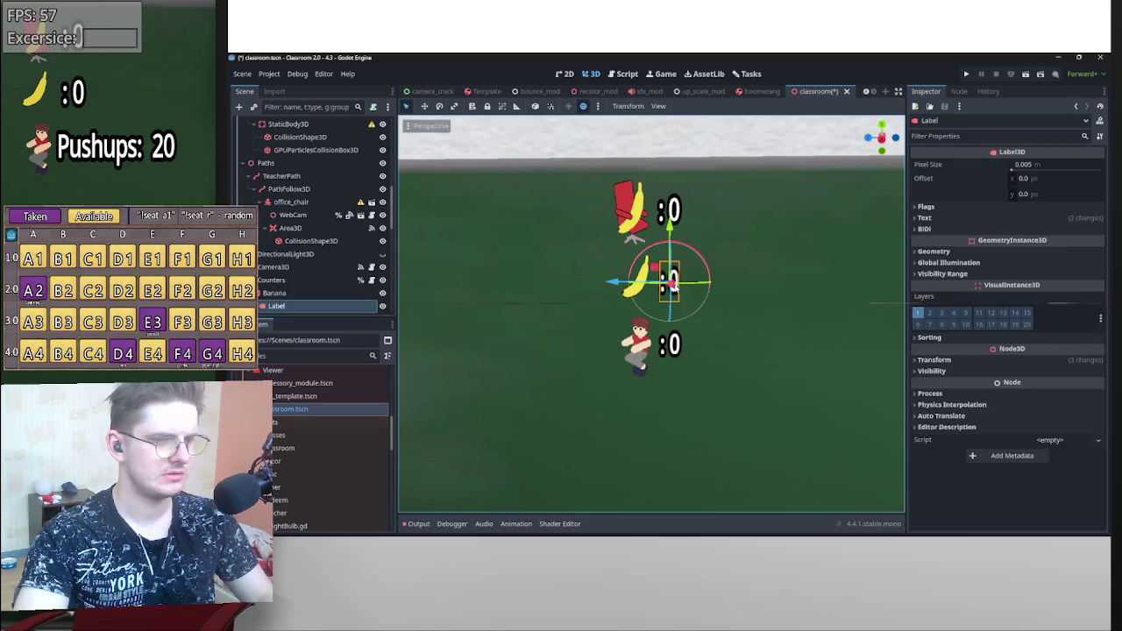
- Try resetting the label's scale to 1 in Transform, then undo the change
click(968, 358)
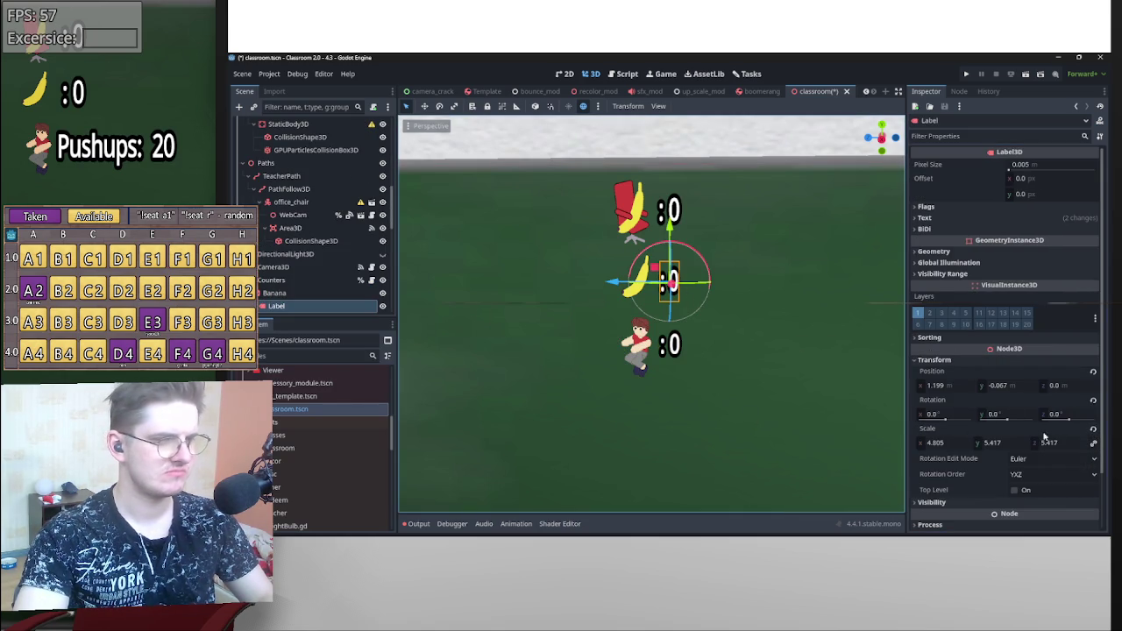
click(1093, 431)
scroll(703, 317, up, 5)
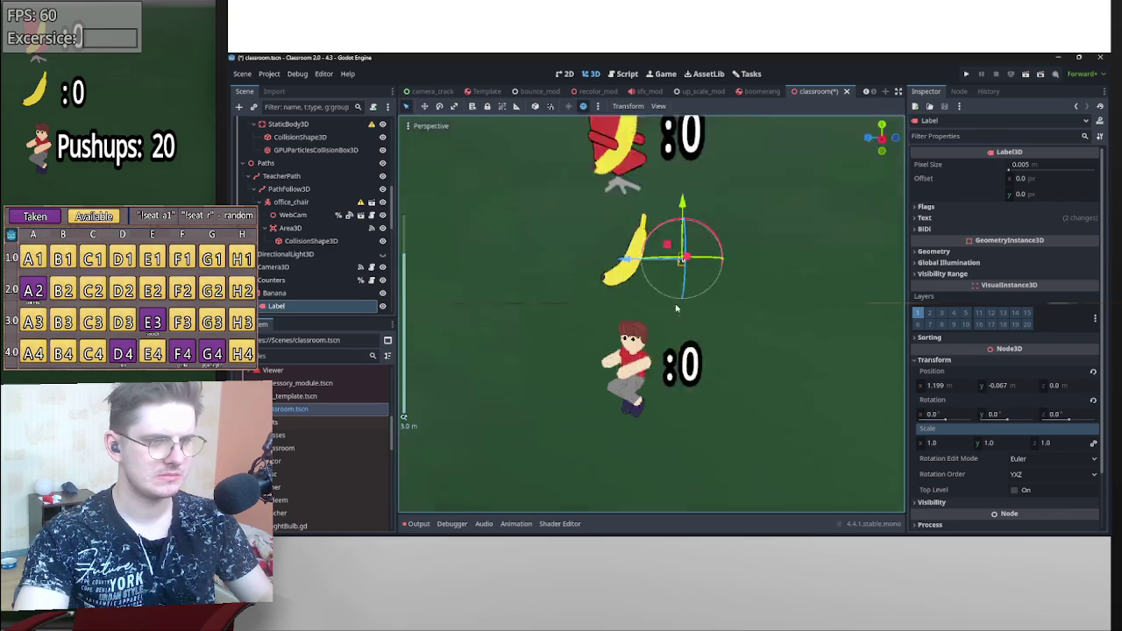
scroll(703, 318, down, 5)
key(ctrl+z)
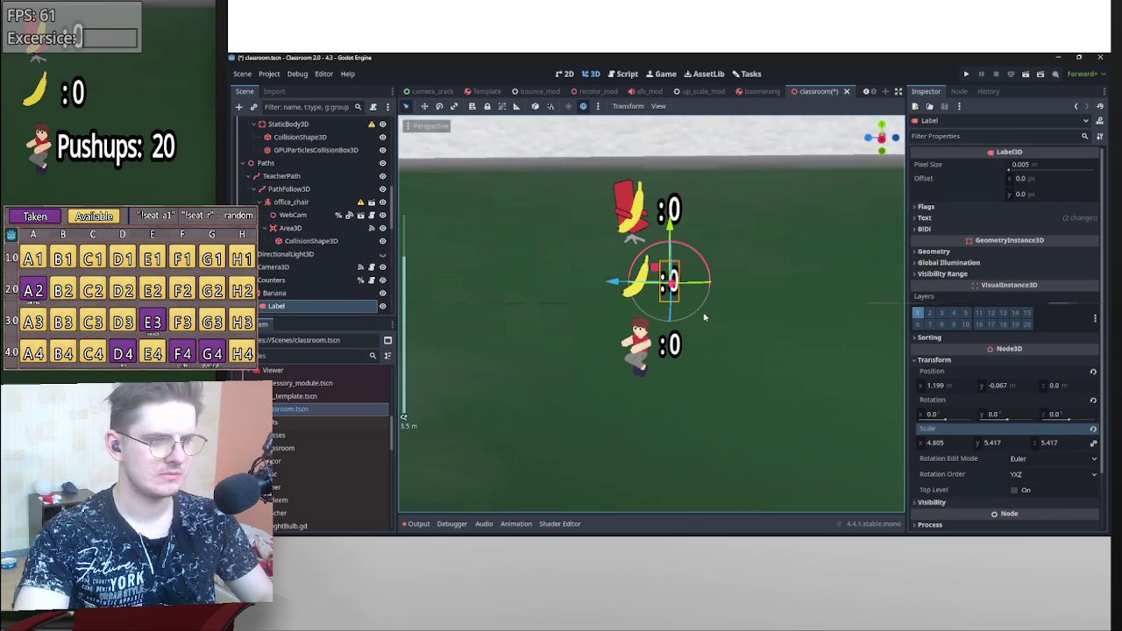
- Start moving the squat character sprite along X, then cancel the move
click(654, 346)
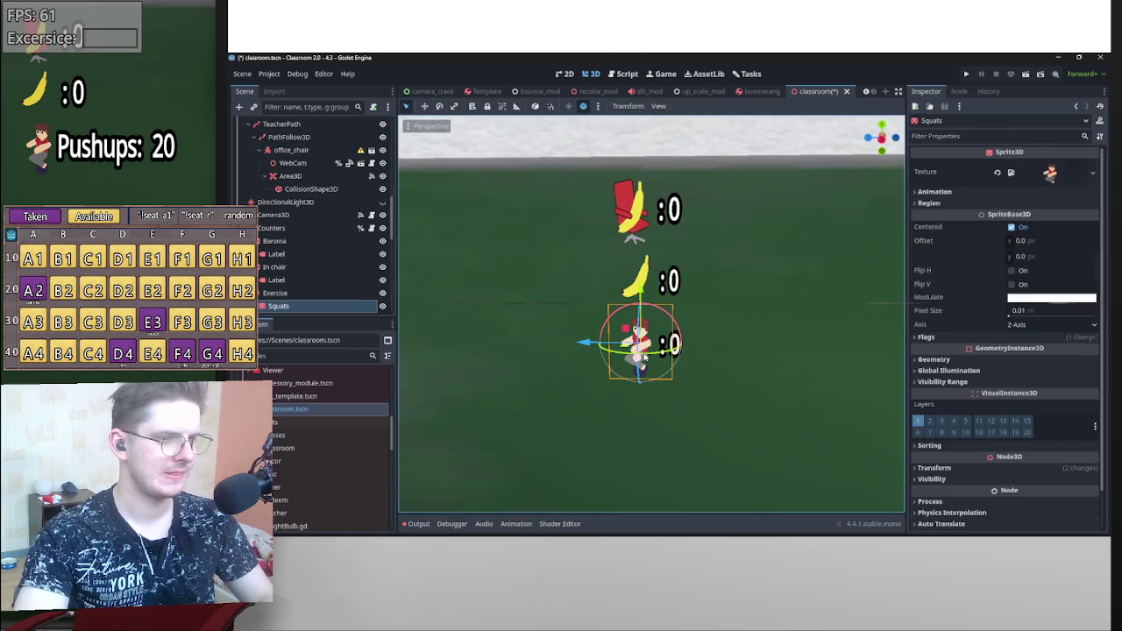
key(g)
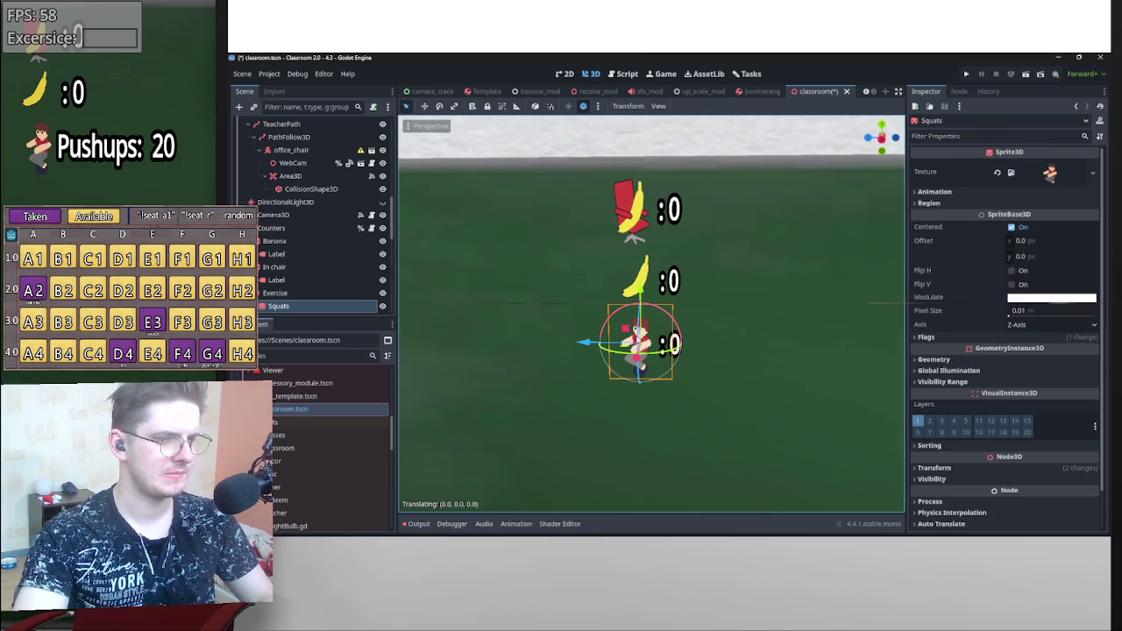
key(x)
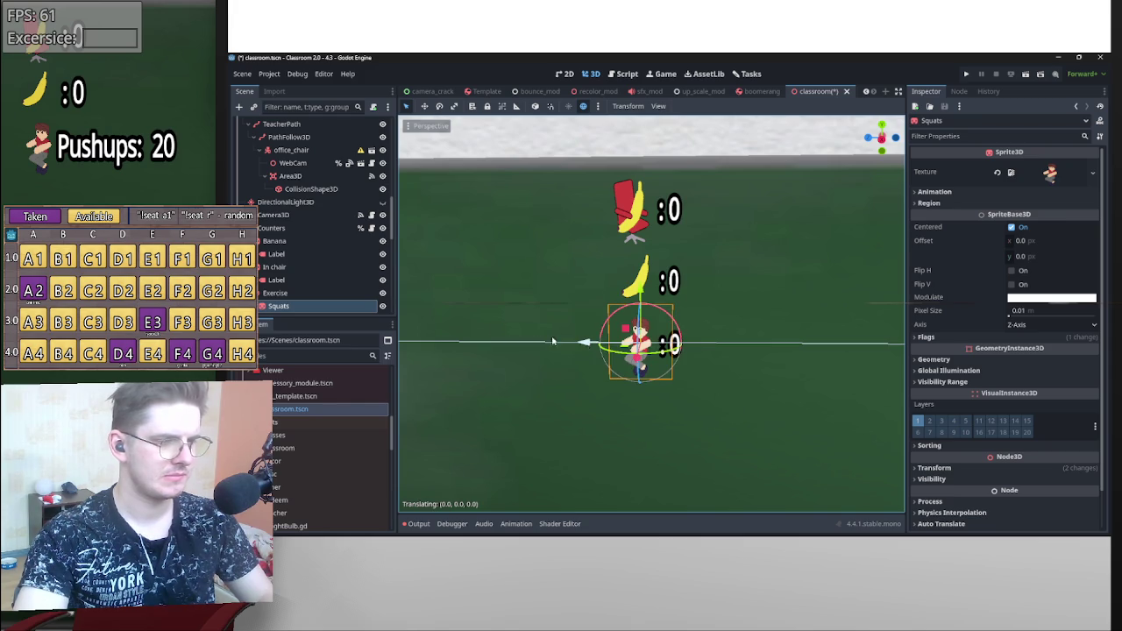
key(Up)
key(Up)
key(Up)
key(Up)
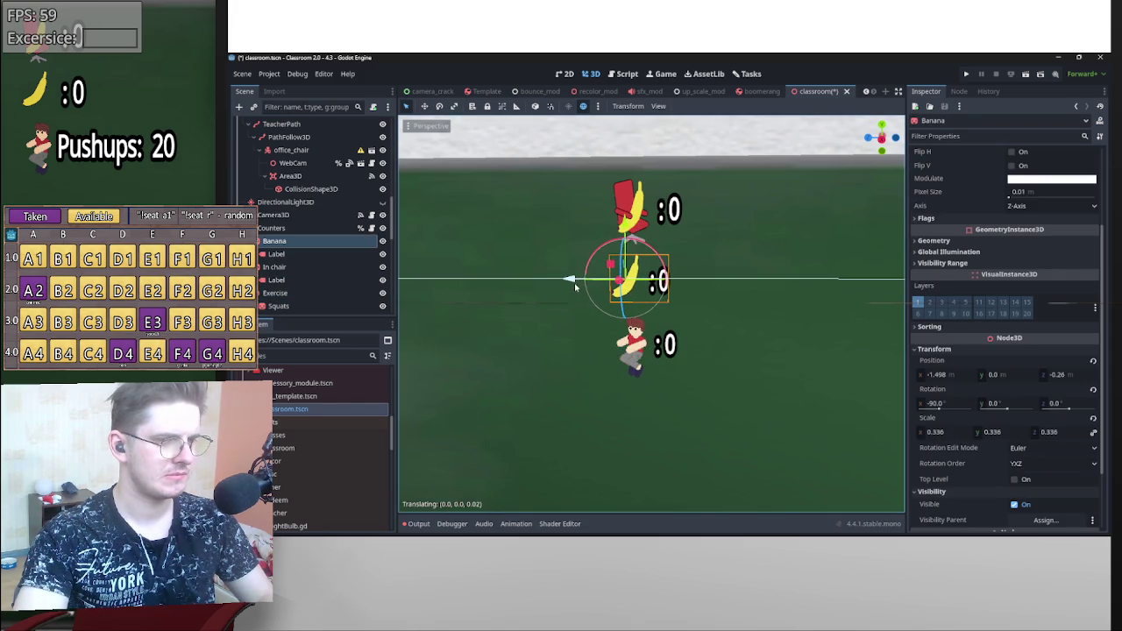
key(Escape)
key(Down)
key(Down)
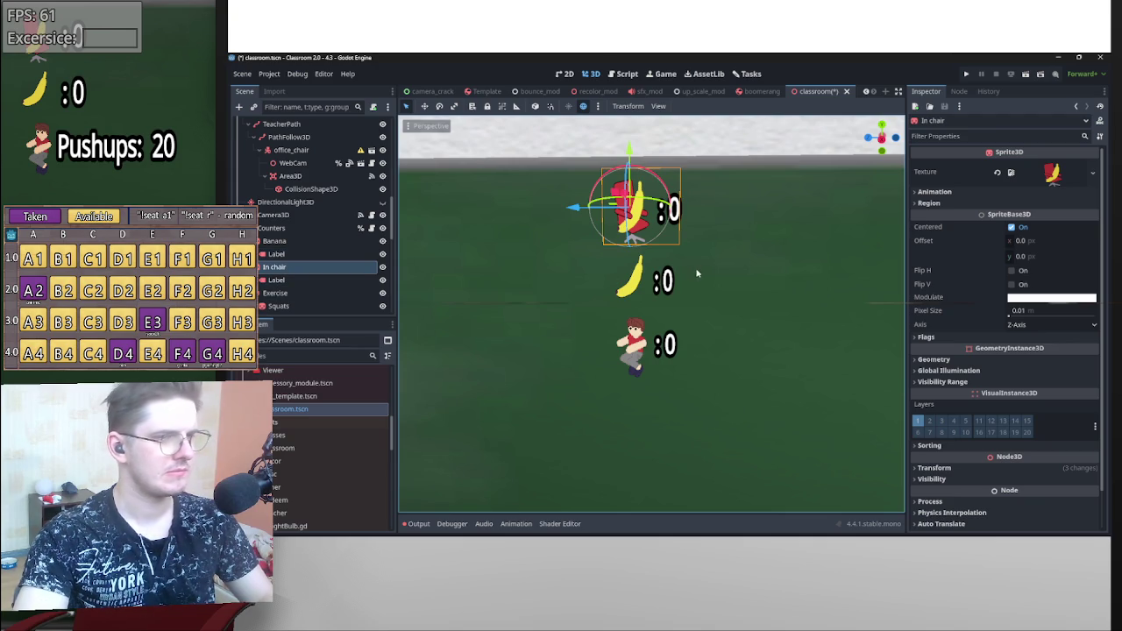
- Drag the second counter label above In chair and show In chair's Transform properties
drag(278, 280, 281, 263)
click(275, 279)
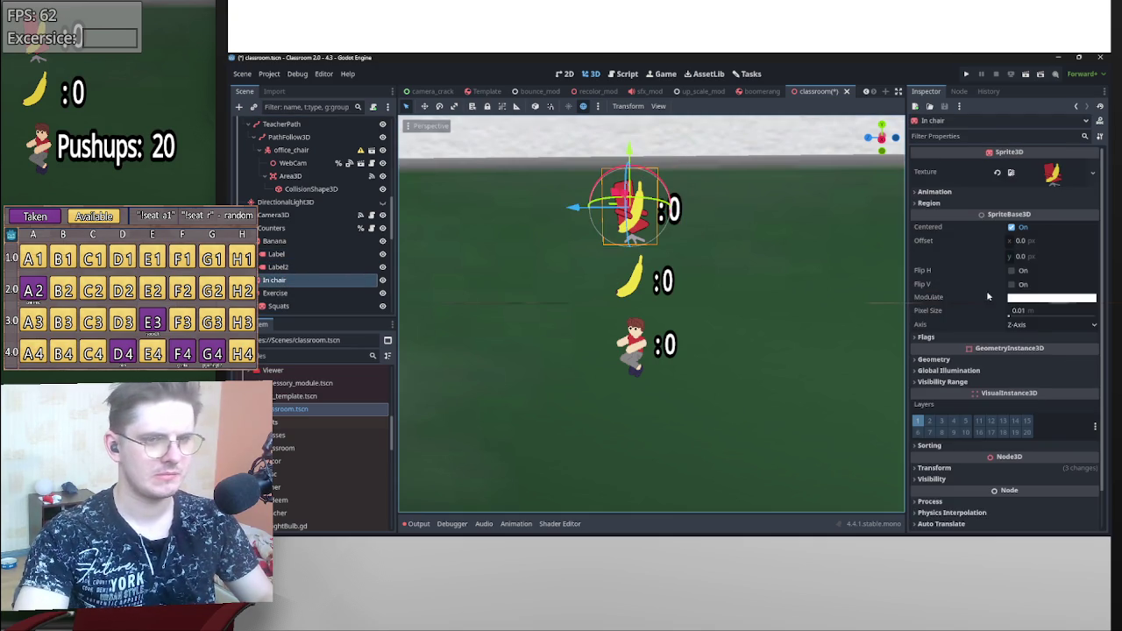
click(934, 467)
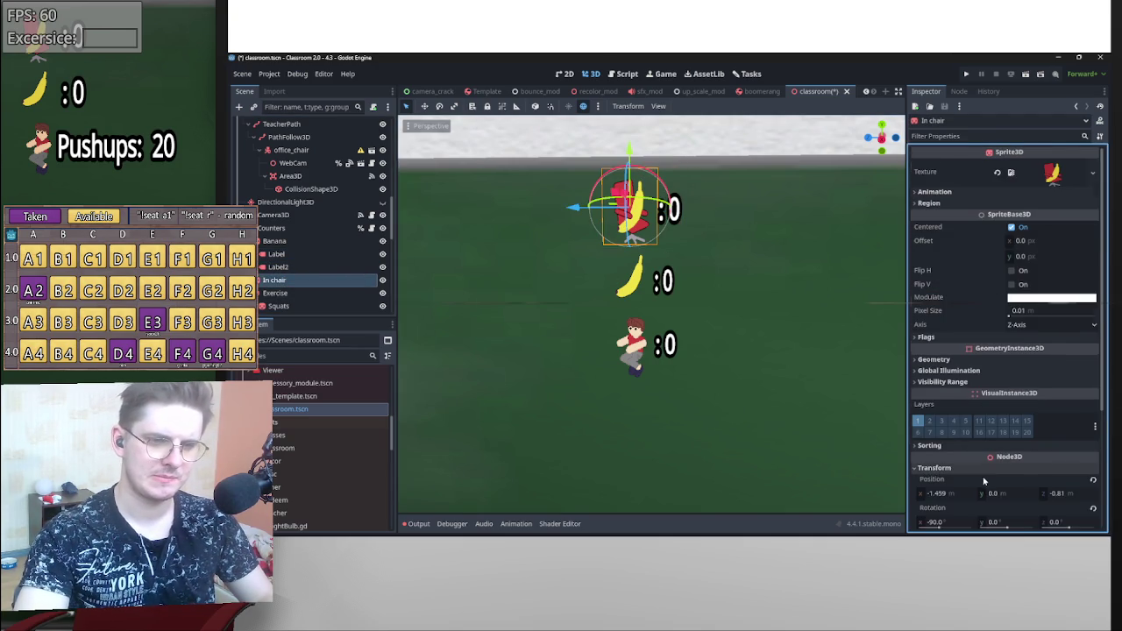
- Set the In chair sprite's X scale, first to 0.336, then to 0.25
scroll(995, 497, down, 2)
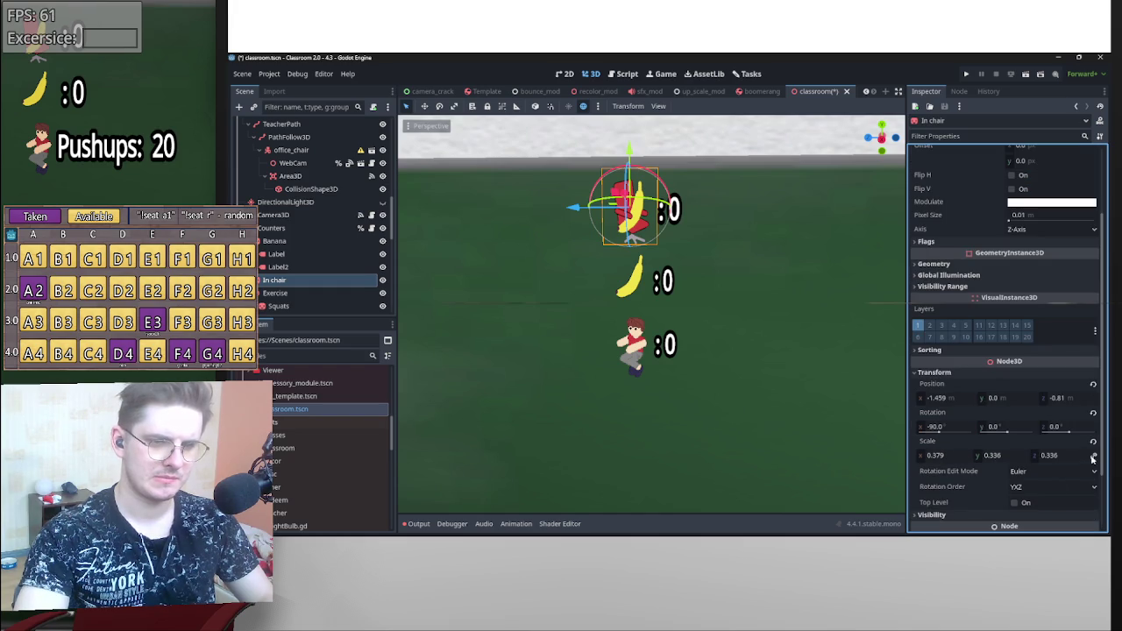
click(944, 455)
text(0.336)
key(Return)
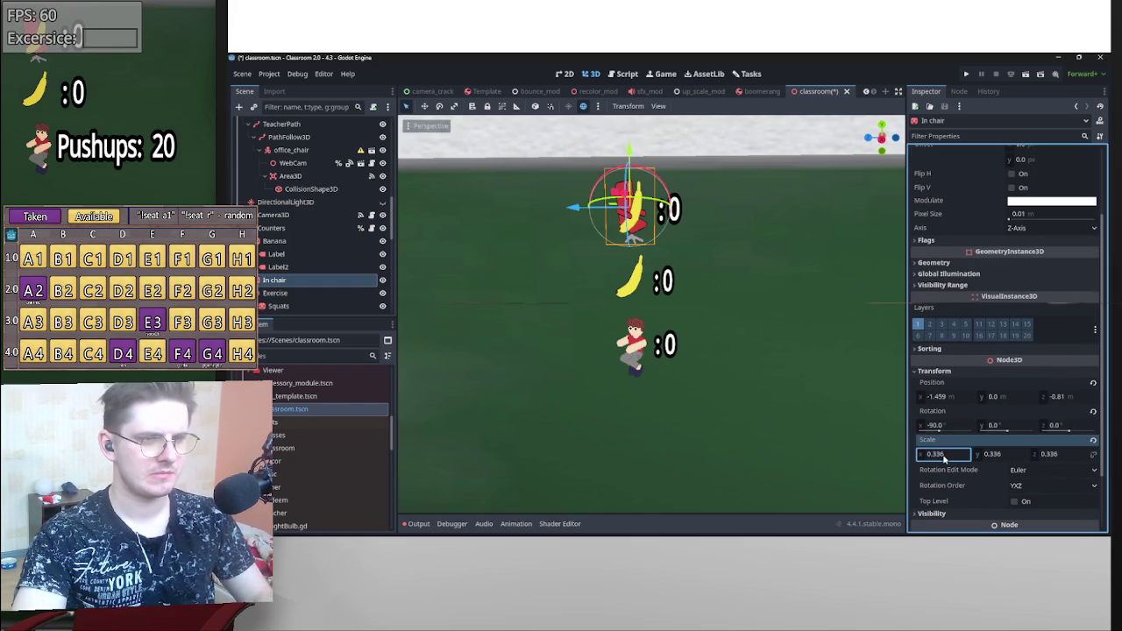
click(957, 456)
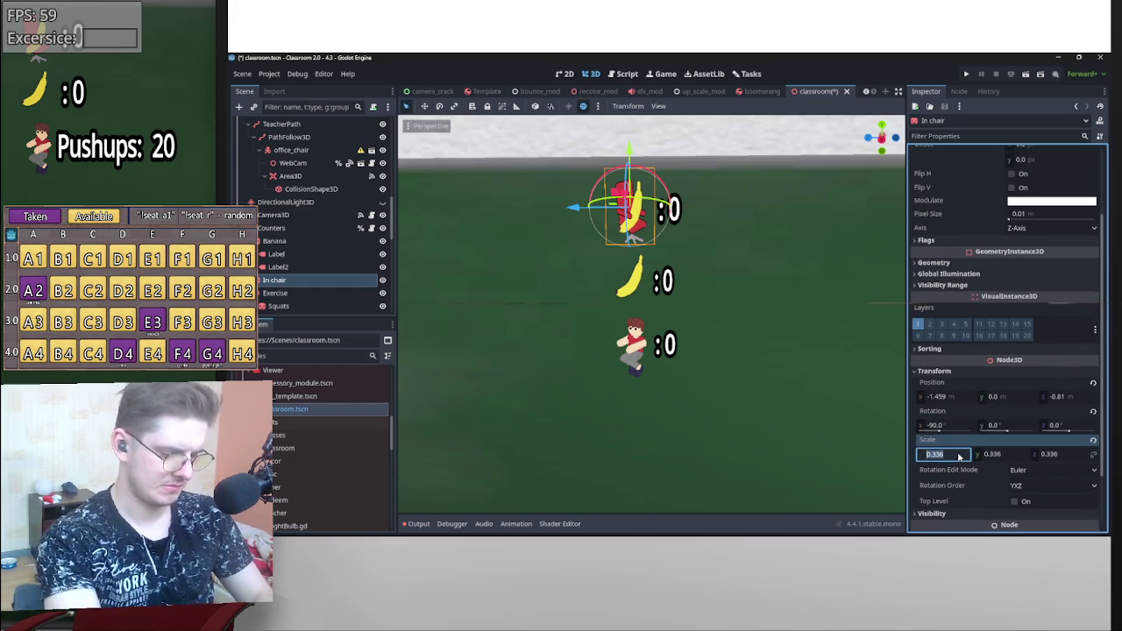
text(0.25)
key(Return)
- Enter 0.25 for the Y and Z scale as well, then select Label2
click(958, 456)
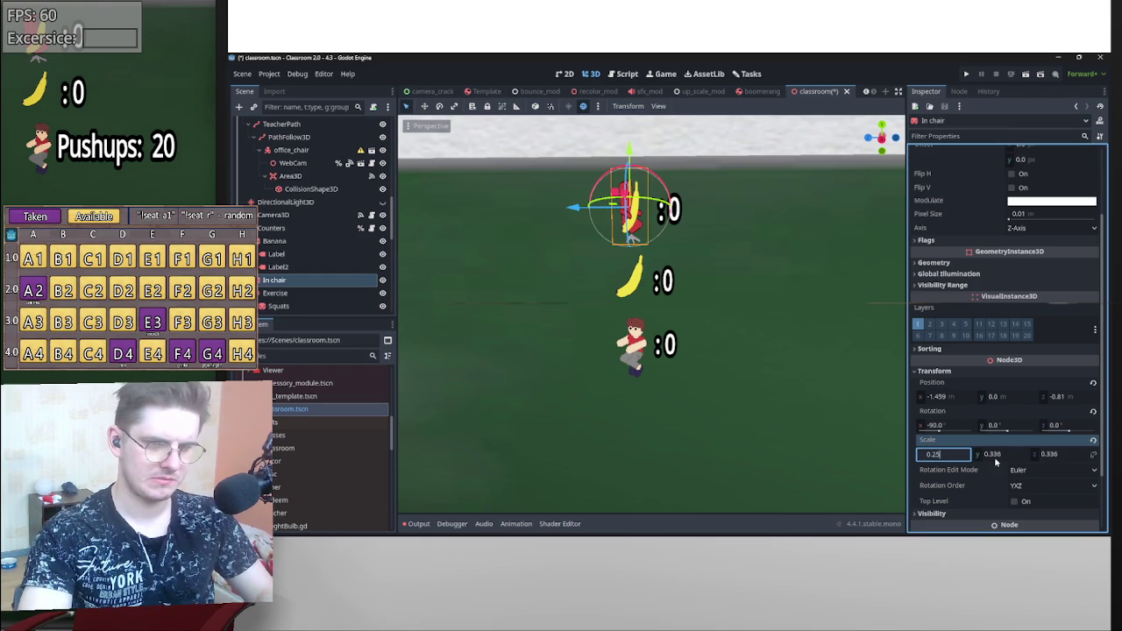
key(Tab)
text(0.25)
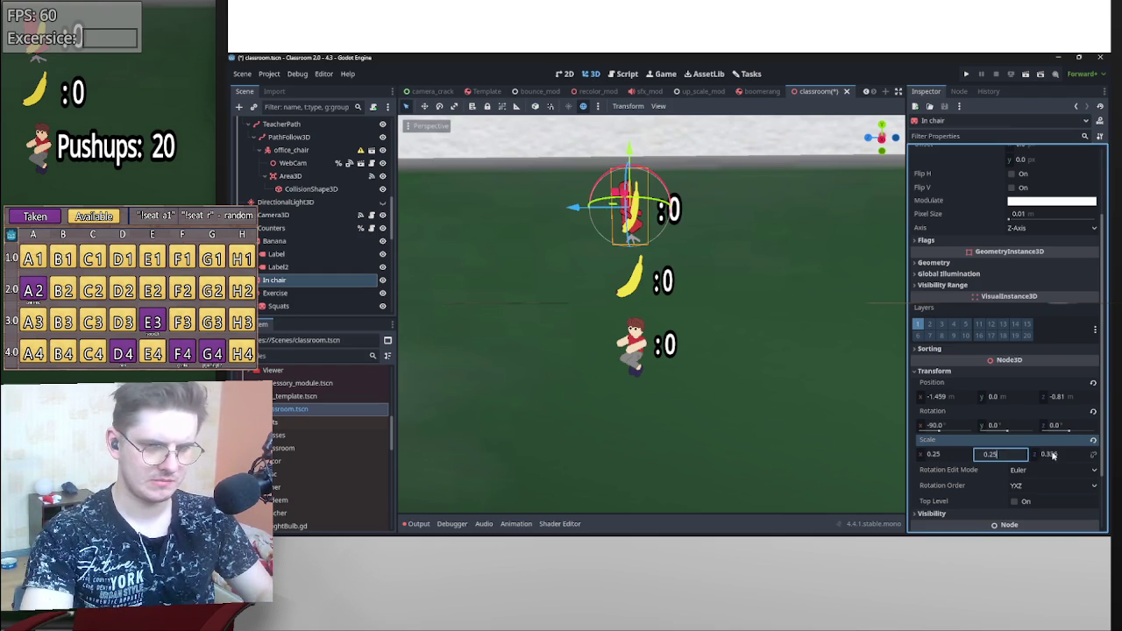
key(Tab)
text(0.25)
key(Return)
click(666, 208)
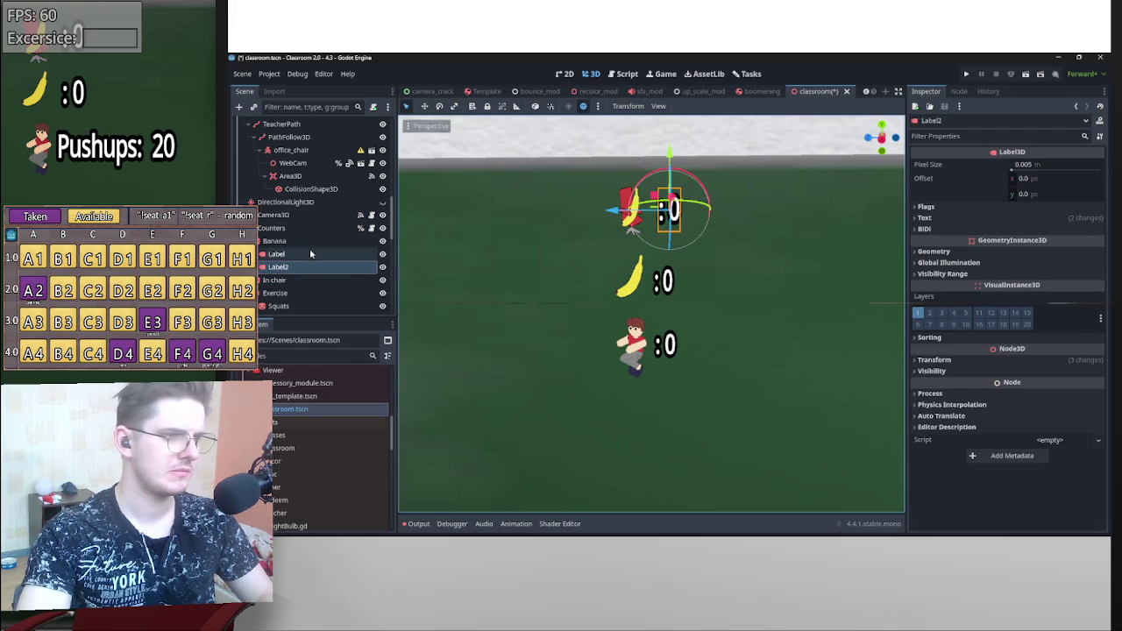
- Set Label2's Text font size to 20
click(927, 218)
click(1036, 346)
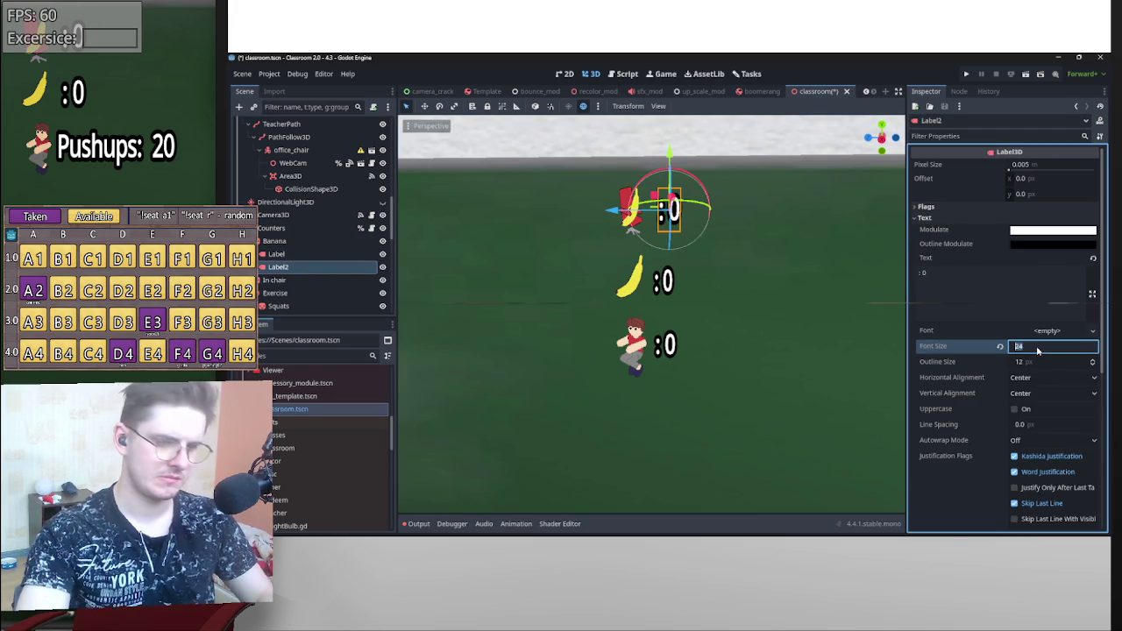
text(20)
key(Return)
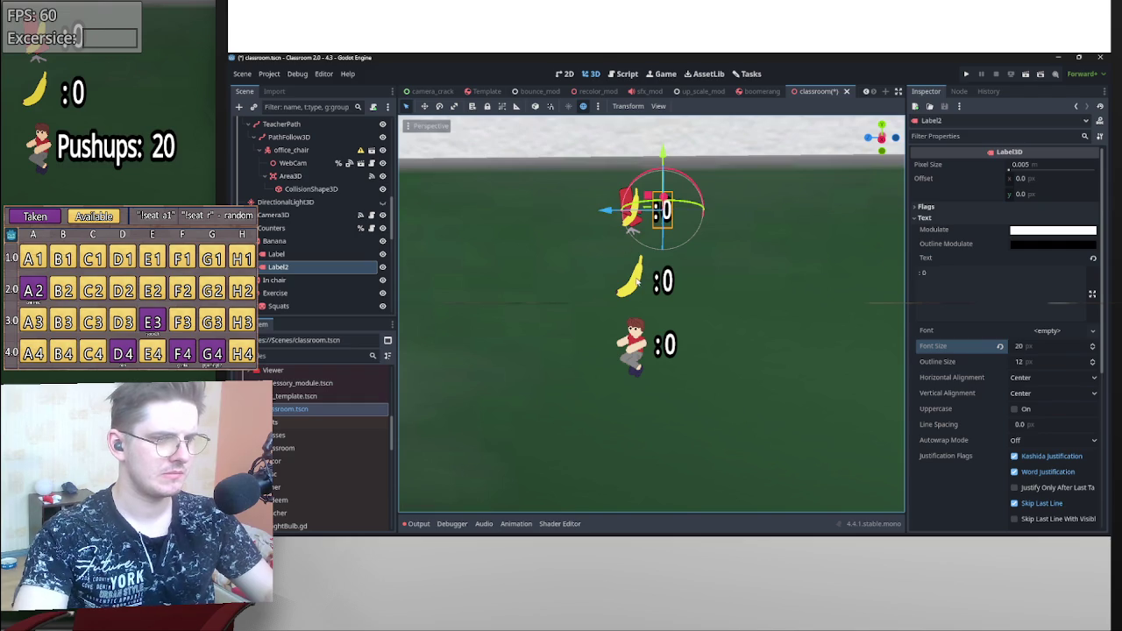
- Delete Label2 and undo it, then nest Label2 under the In chair node
click(640, 282)
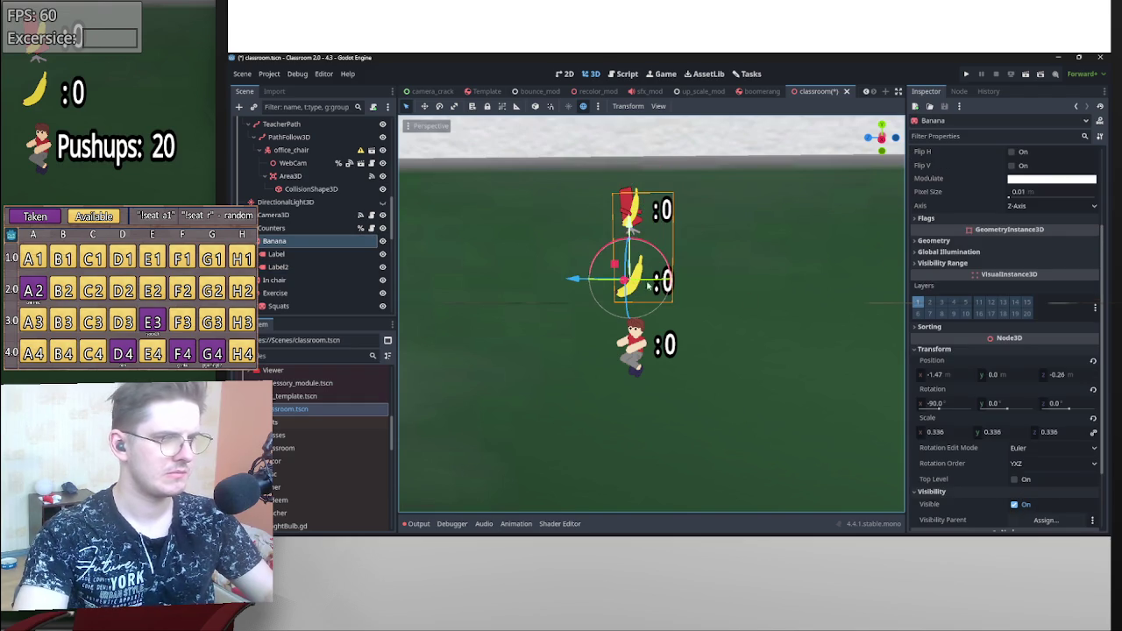
click(284, 253)
click(334, 270)
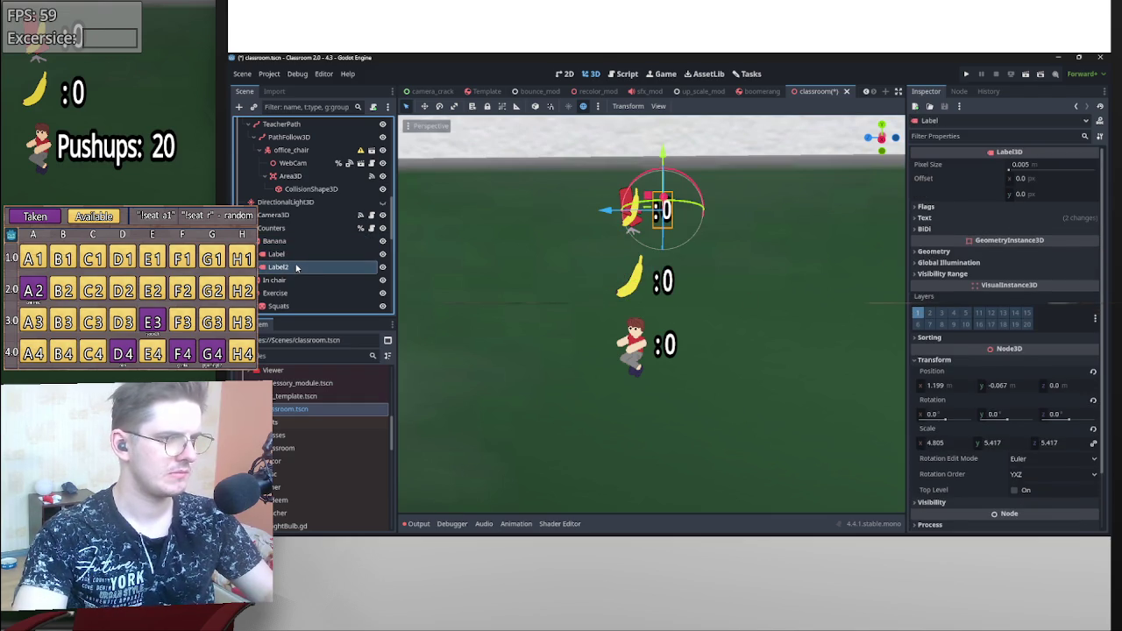
key(Delete)
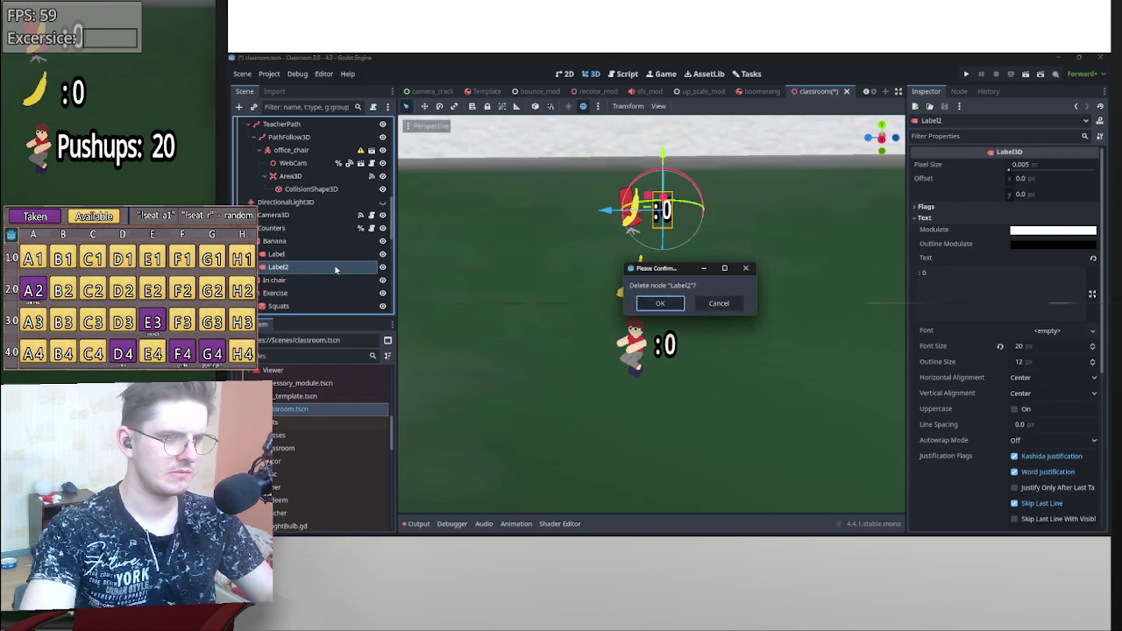
key(Return)
key(ctrl+z)
mouse_move(307, 272)
mouse_down()
mouse_move(300, 293)
mouse_move(290, 286)
mouse_up()
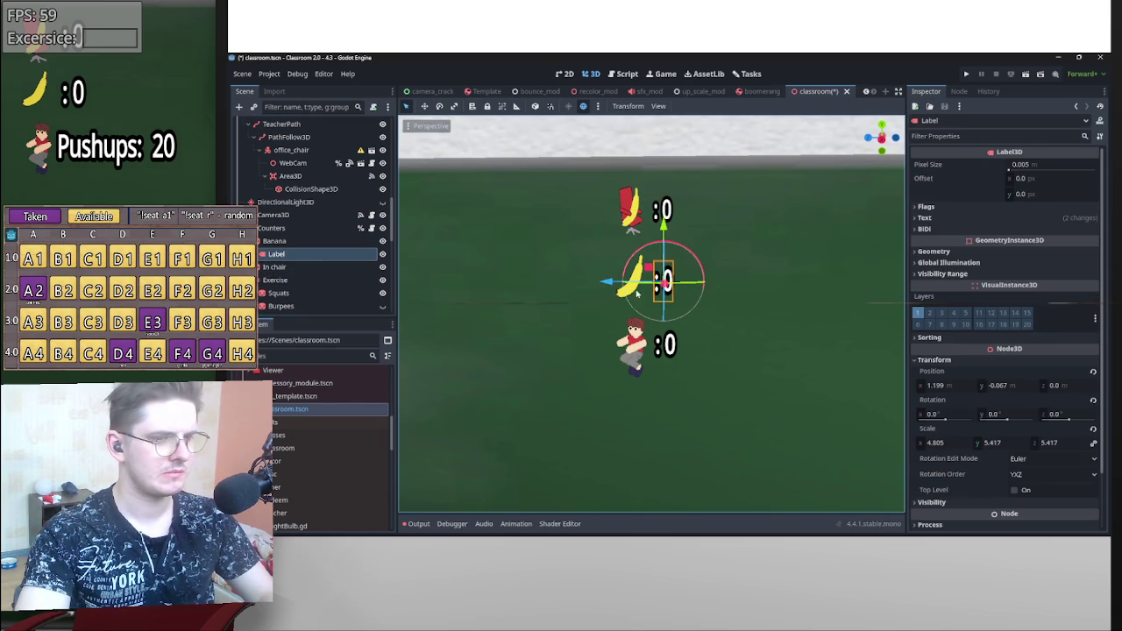
- Raise the banana sprite and shift it slightly along the depth axis
scroll(687, 281, up, 5)
scroll(692, 281, down, 5)
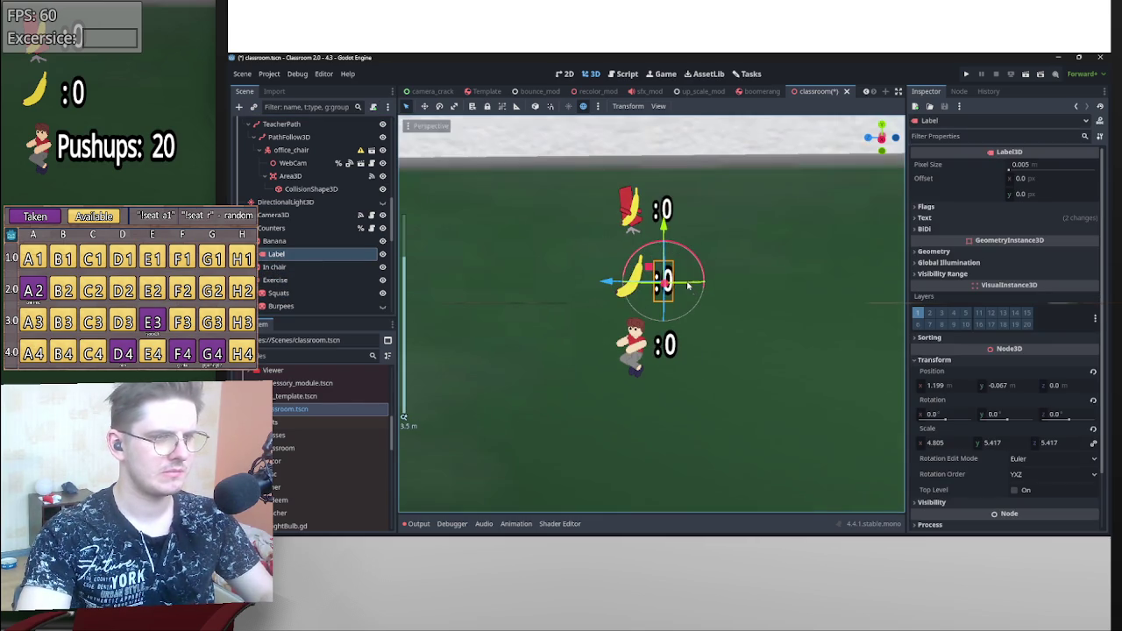
click(618, 294)
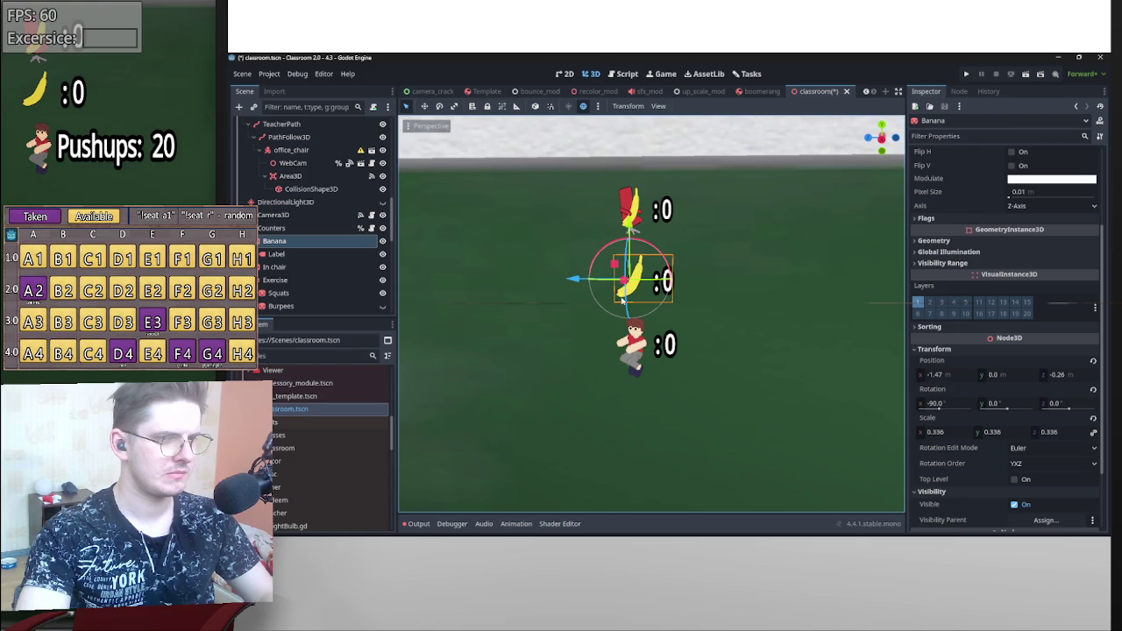
drag(630, 226, 629, 209)
drag(571, 267, 577, 265)
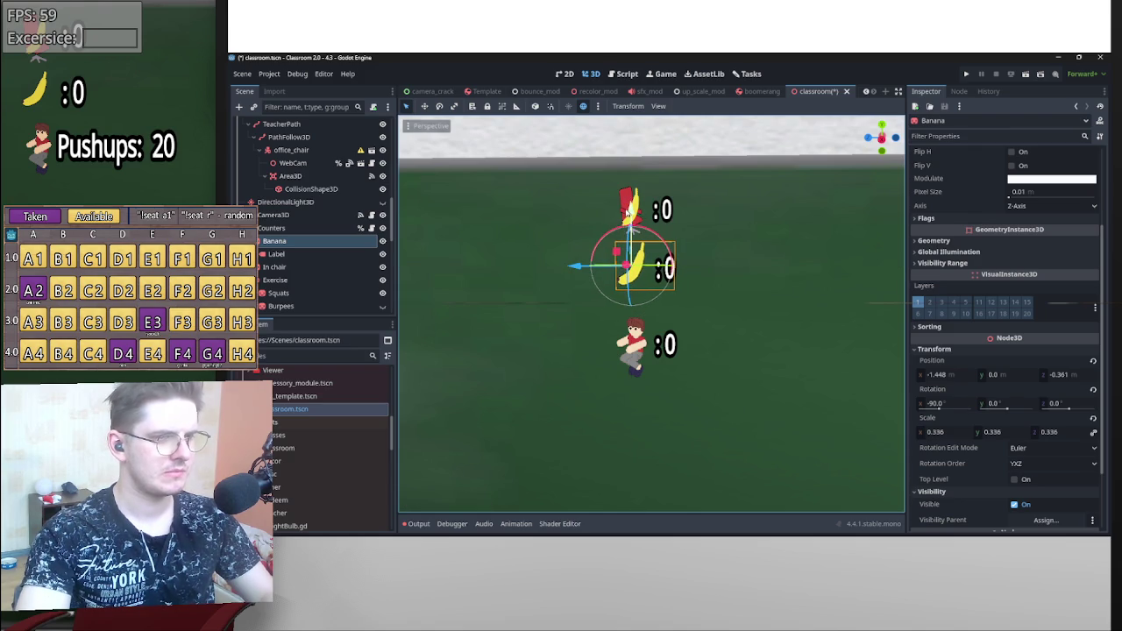
- Turn on the Double Sided rendering flag for the Squats sprite
click(631, 355)
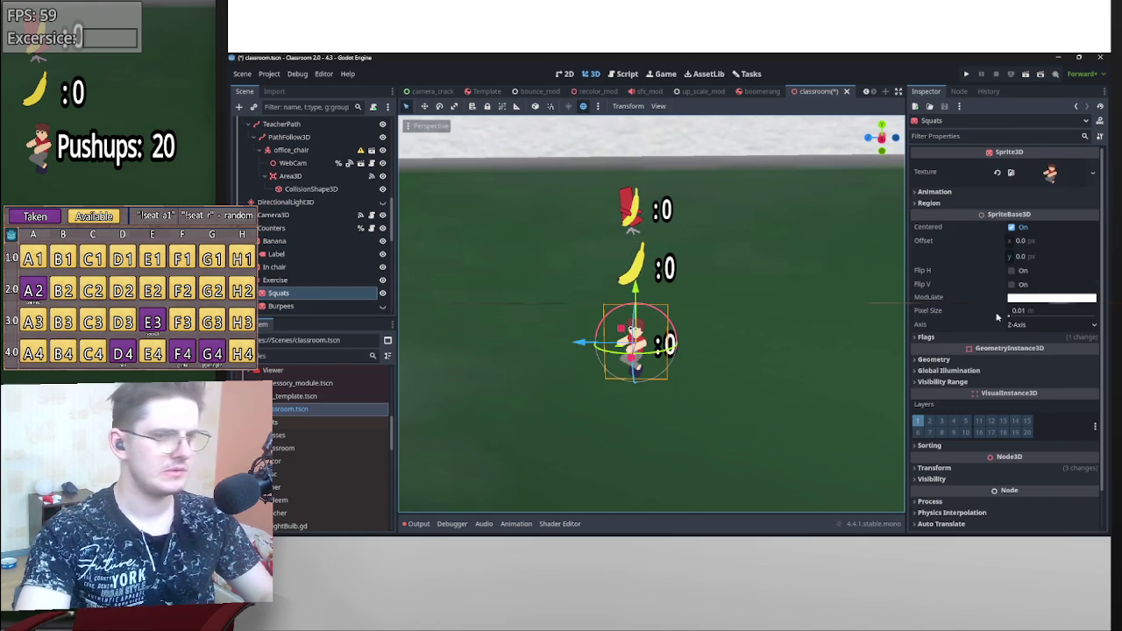
click(945, 338)
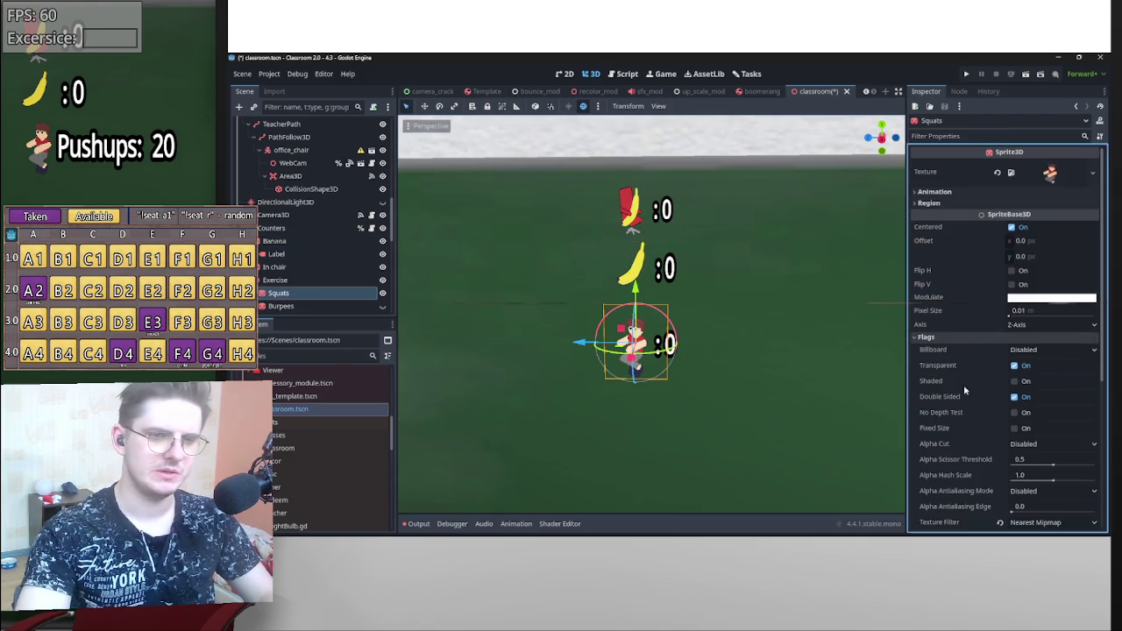
click(1014, 395)
scroll(1014, 396, down, 3)
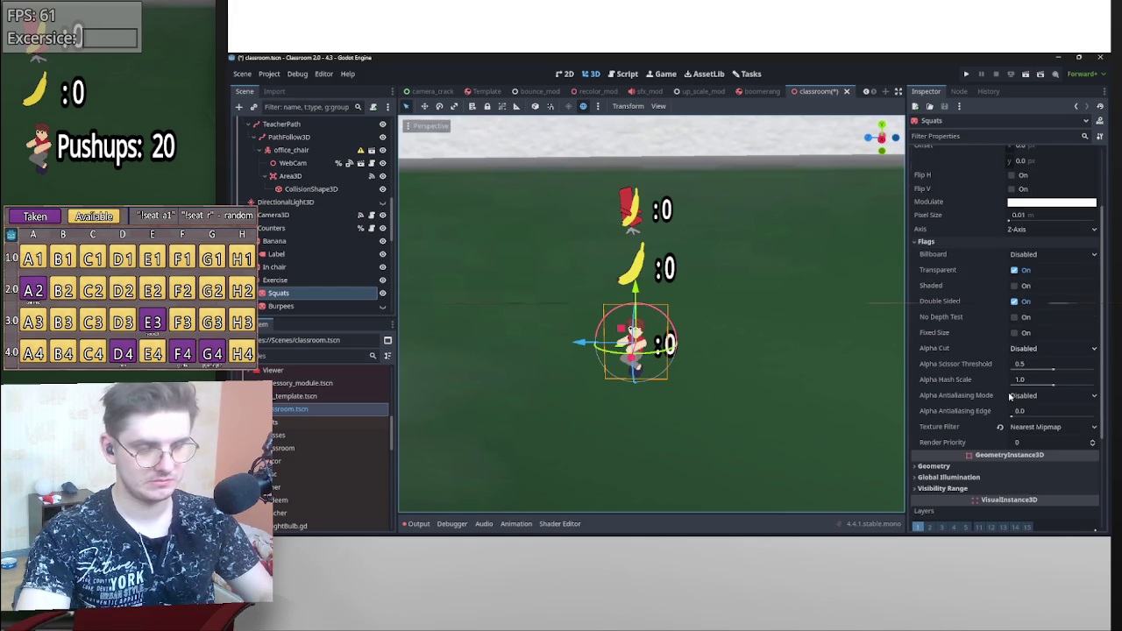
click(955, 239)
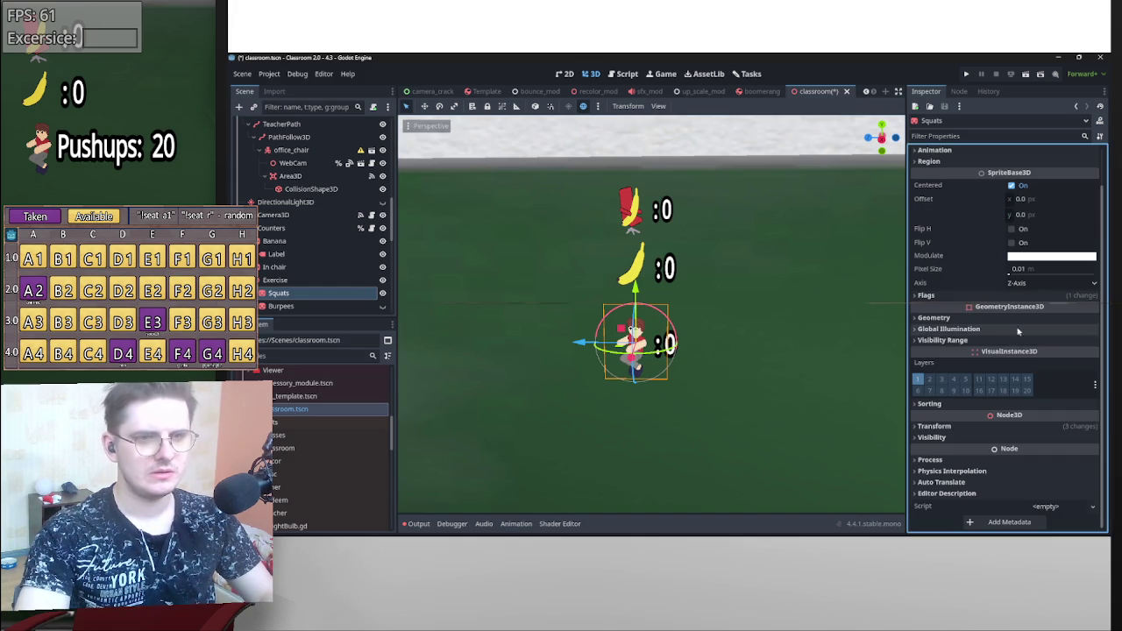
- Scale the Squats sprite to 0.8 on all axes
click(1008, 429)
click(943, 513)
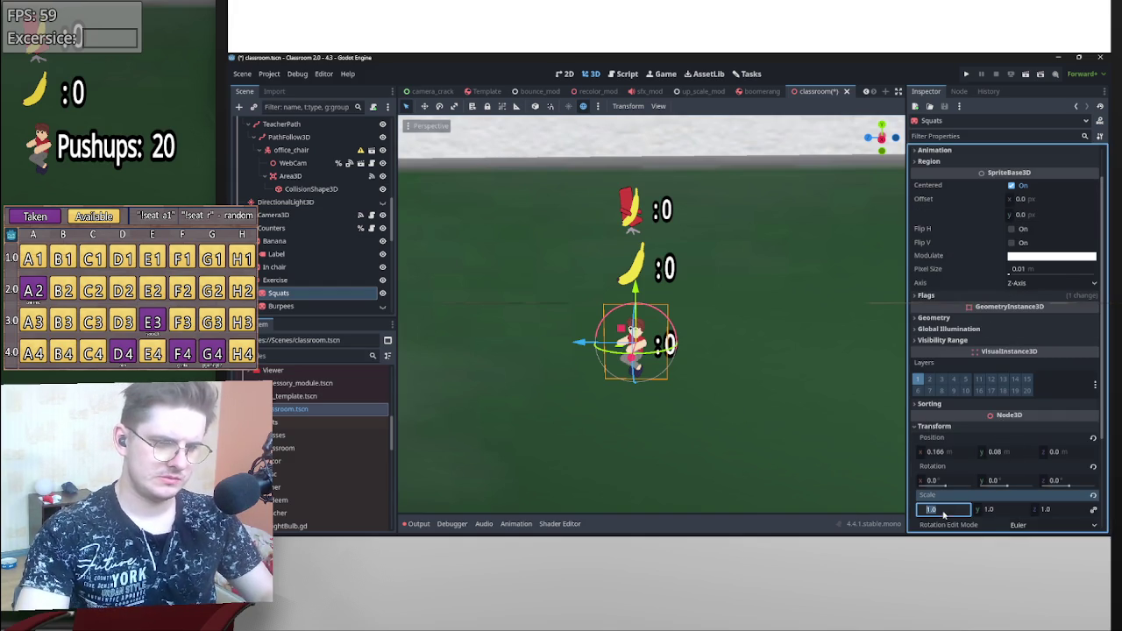
text(0.8)
key(Return)
scroll(662, 388, up, 5)
scroll(662, 388, down, 5)
- Raise the Squats sprite to Y 0.22, then start moving its counter label vertically
key(g)
key(y)
click(637, 274)
click(655, 336)
key(g)
key(y)
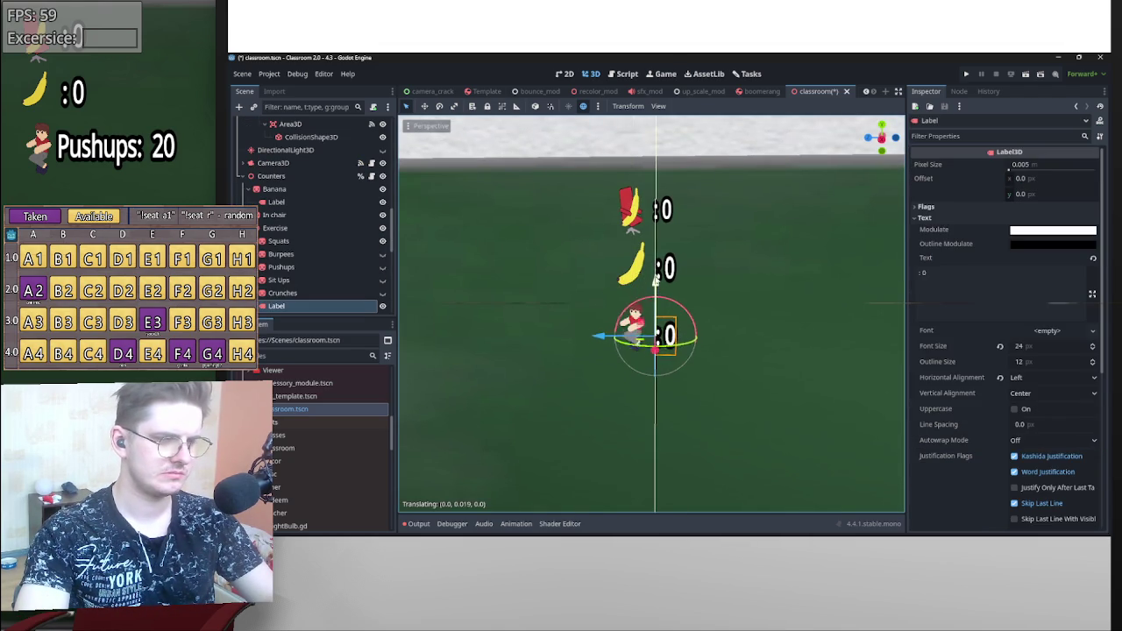
- Confirm the squats label's new height and shift the Counters group slightly left
click(663, 280)
click(637, 214)
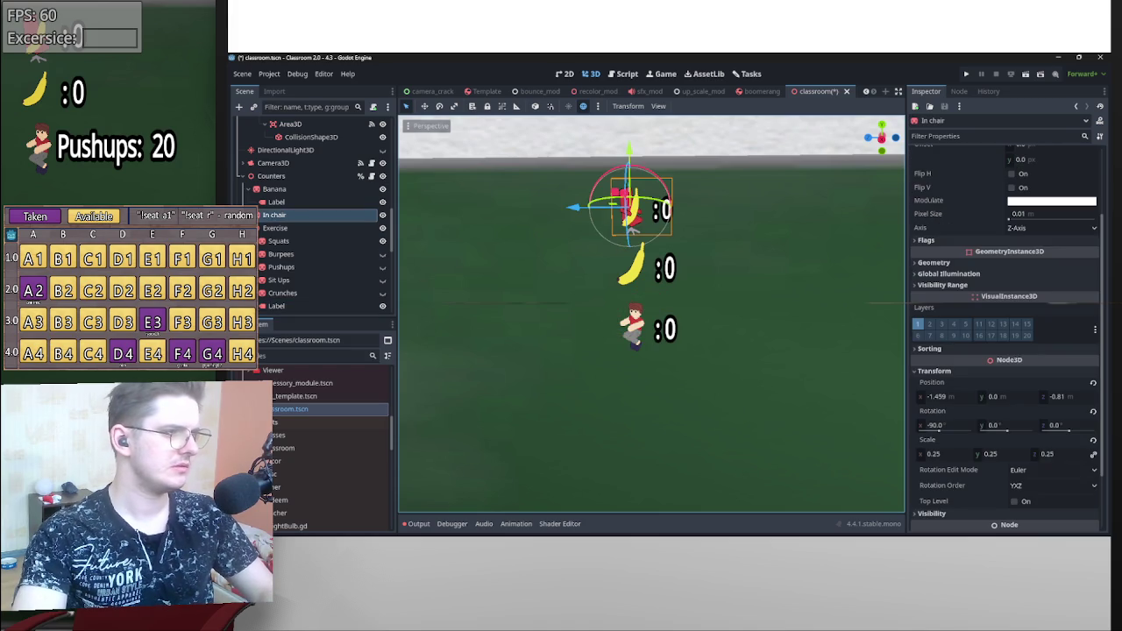
click(272, 175)
drag(695, 313, 683, 313)
- Move the Squats sprite and its label together upward and along the depth axis
click(656, 335)
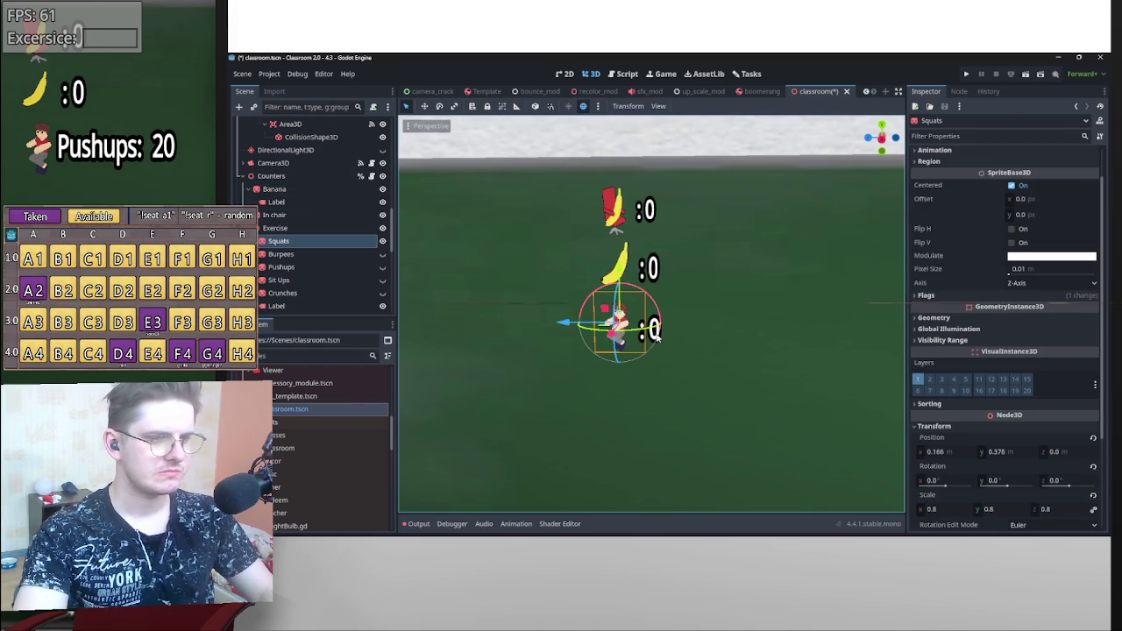
shift+click(656, 336)
drag(628, 268, 627, 264)
drag(573, 318, 583, 322)
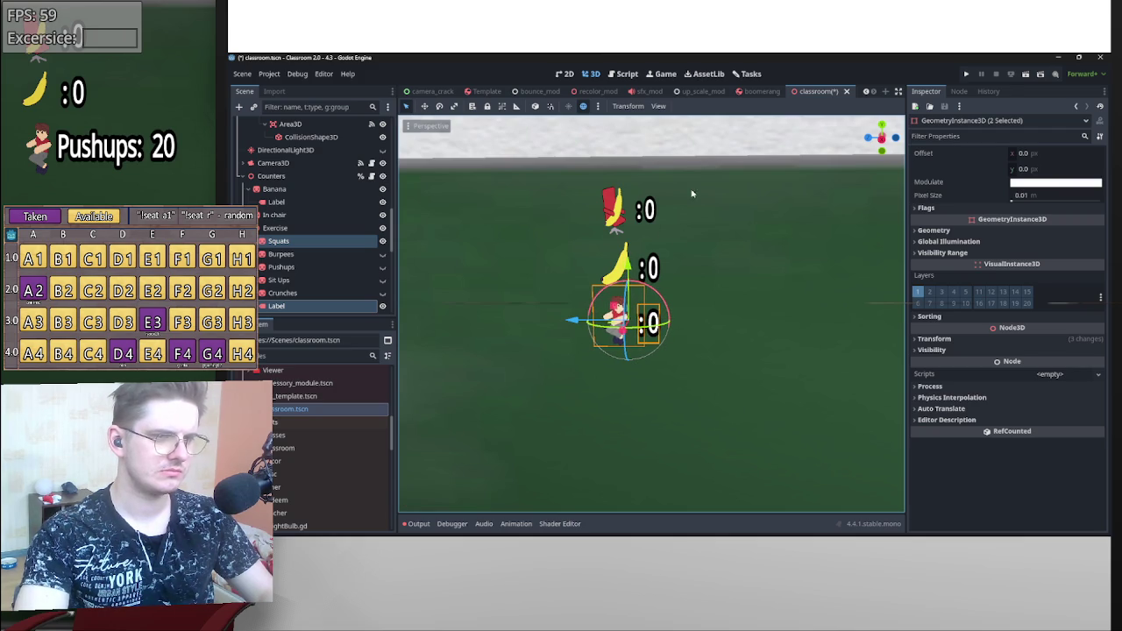
click(704, 173)
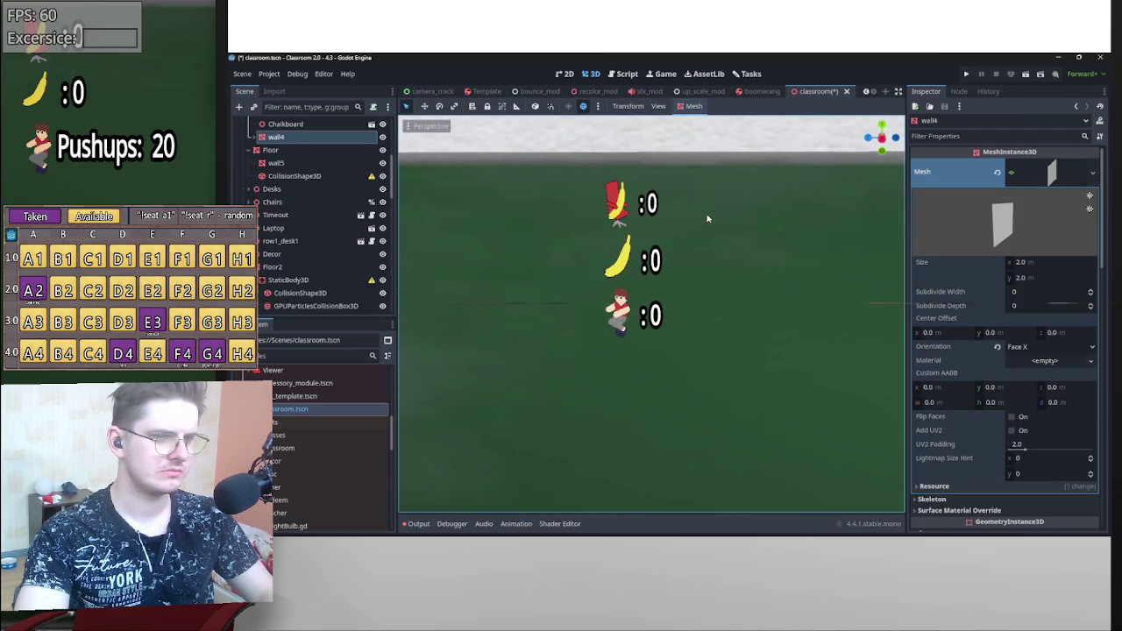
click(645, 208)
- Set Label2's font size to 24, then check the squats label's font size
click(643, 210)
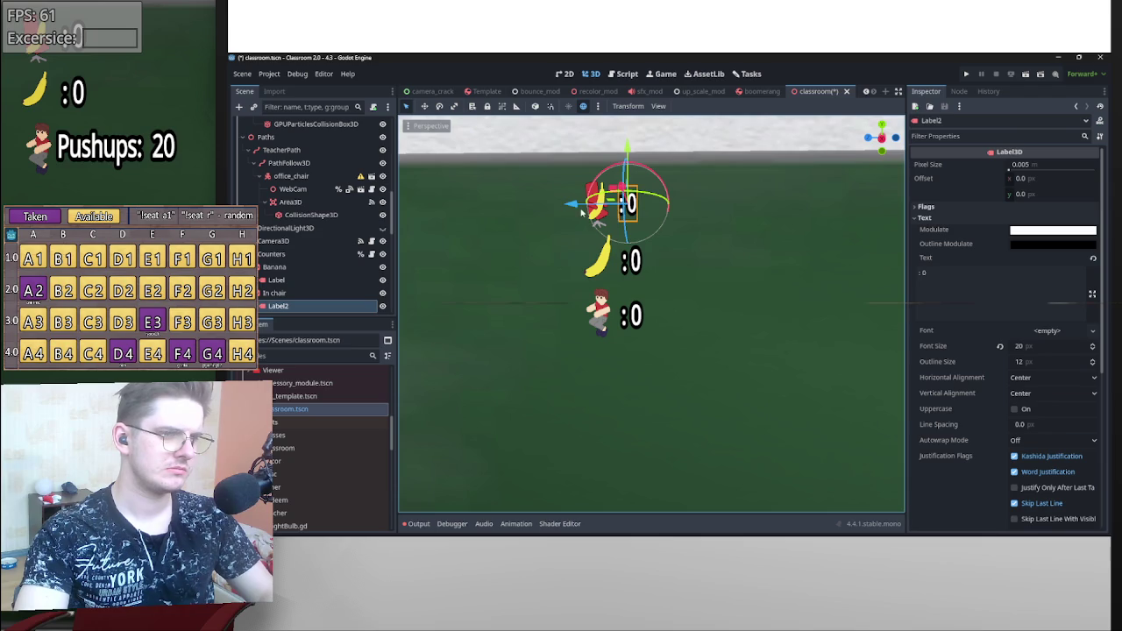
click(278, 294)
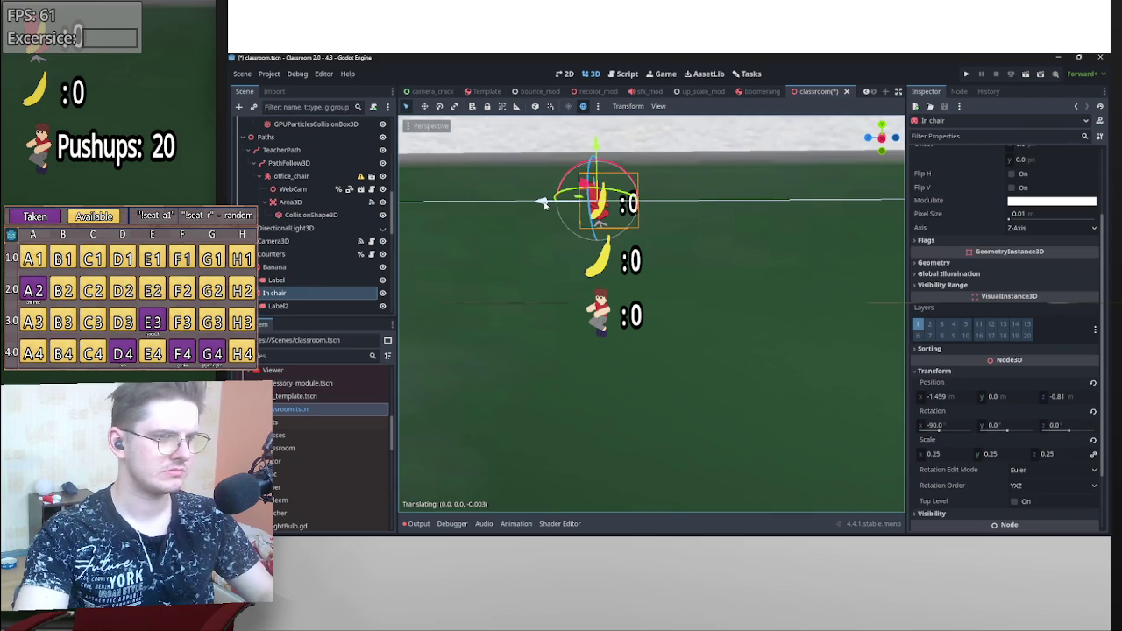
click(349, 306)
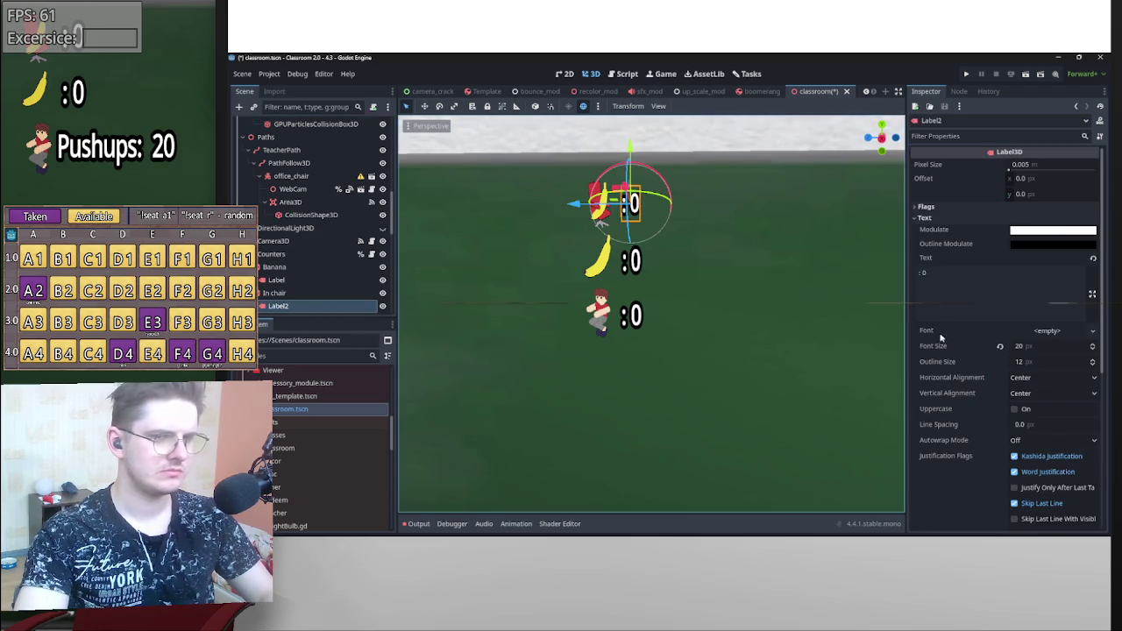
click(1025, 349)
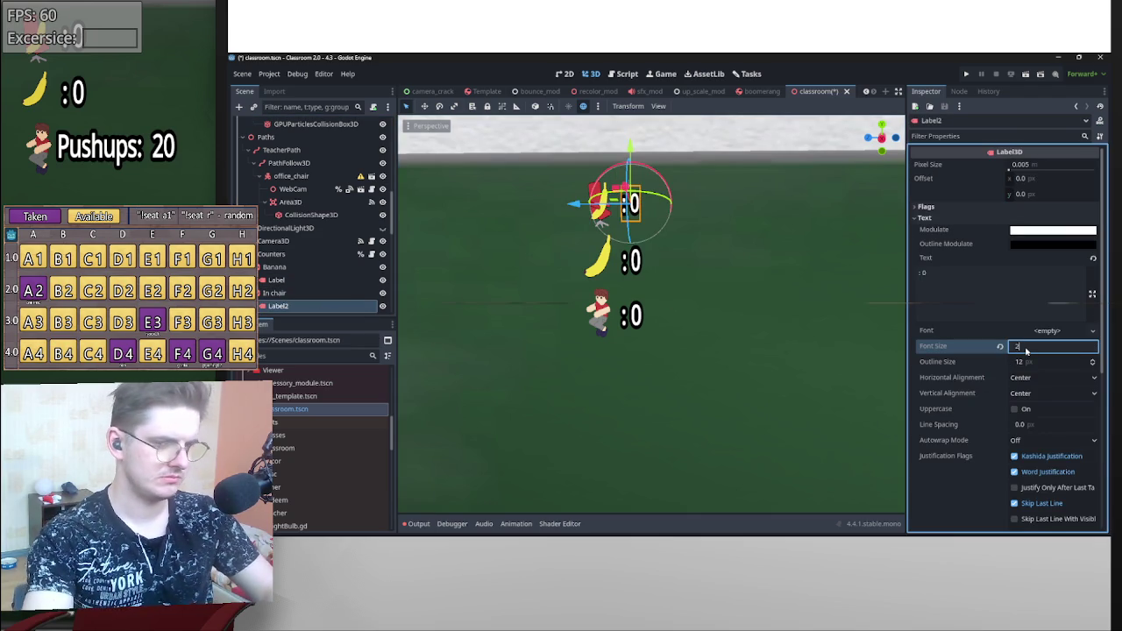
text(4)
key(Return)
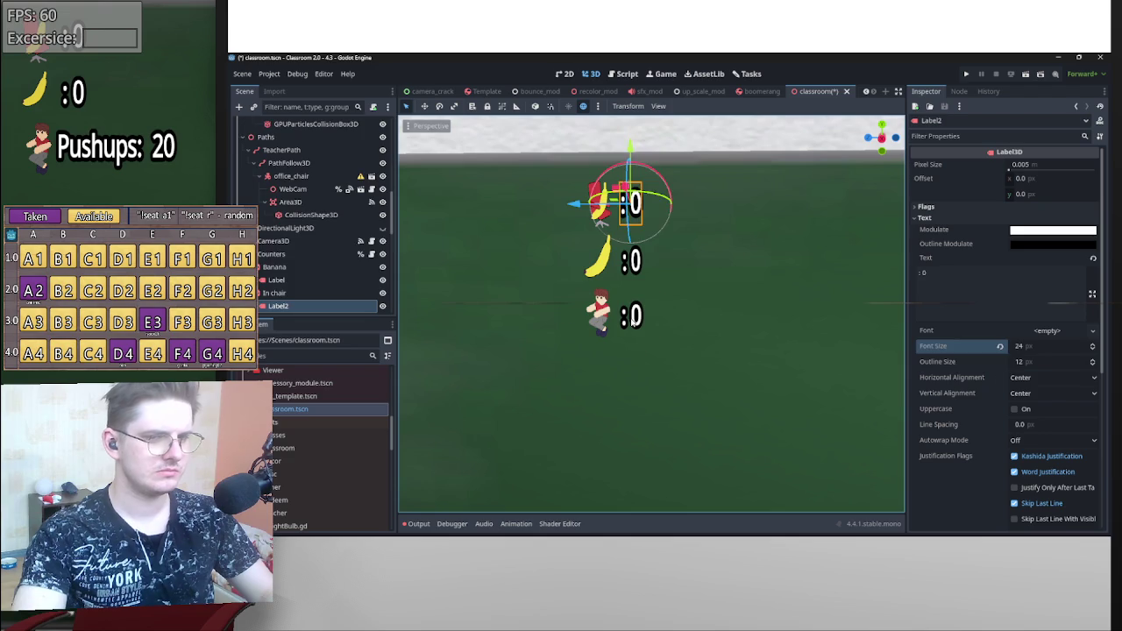
click(633, 323)
click(1017, 347)
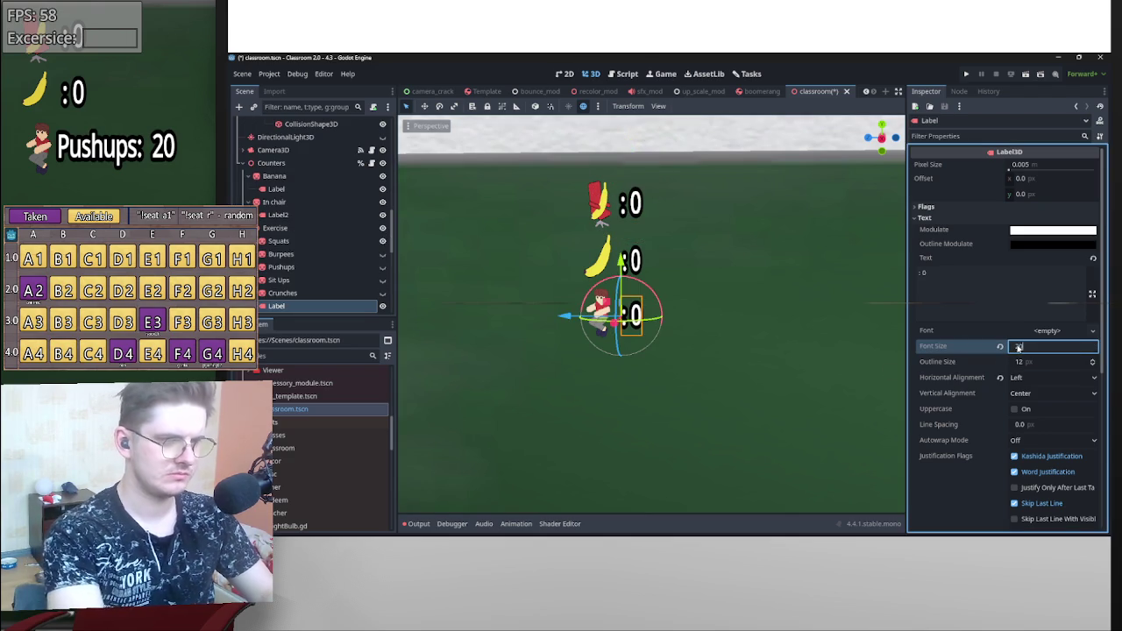
text(20)
click(807, 277)
- Frame the chalkboard, save classroom.tscn with Ctrl+S, and browse the open scene tabs
key(f)
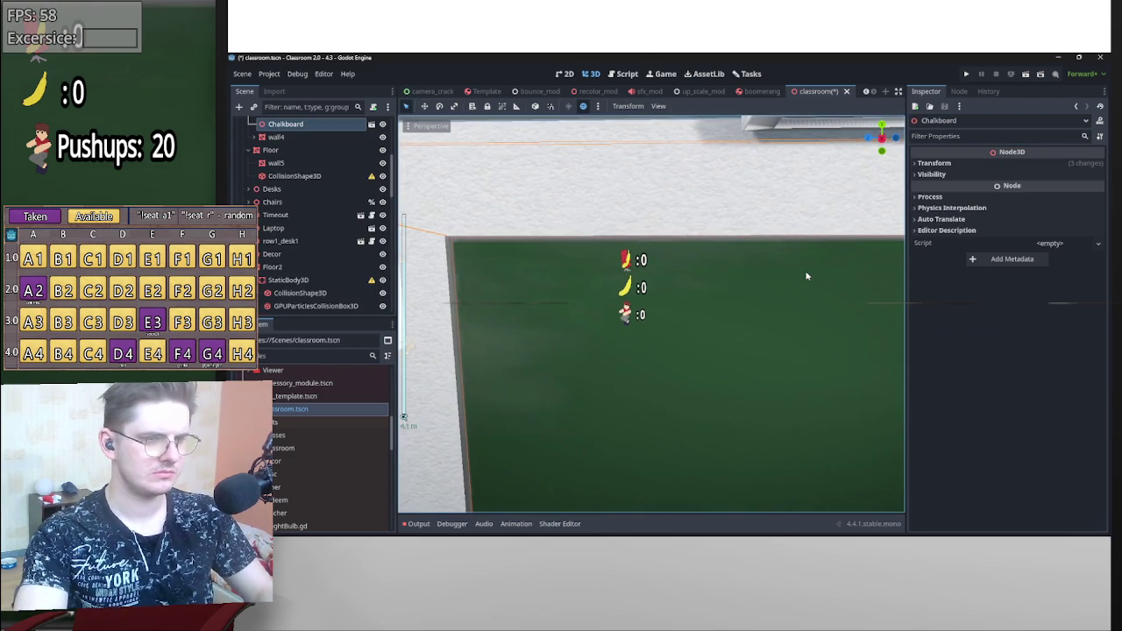
key(ctrl+s)
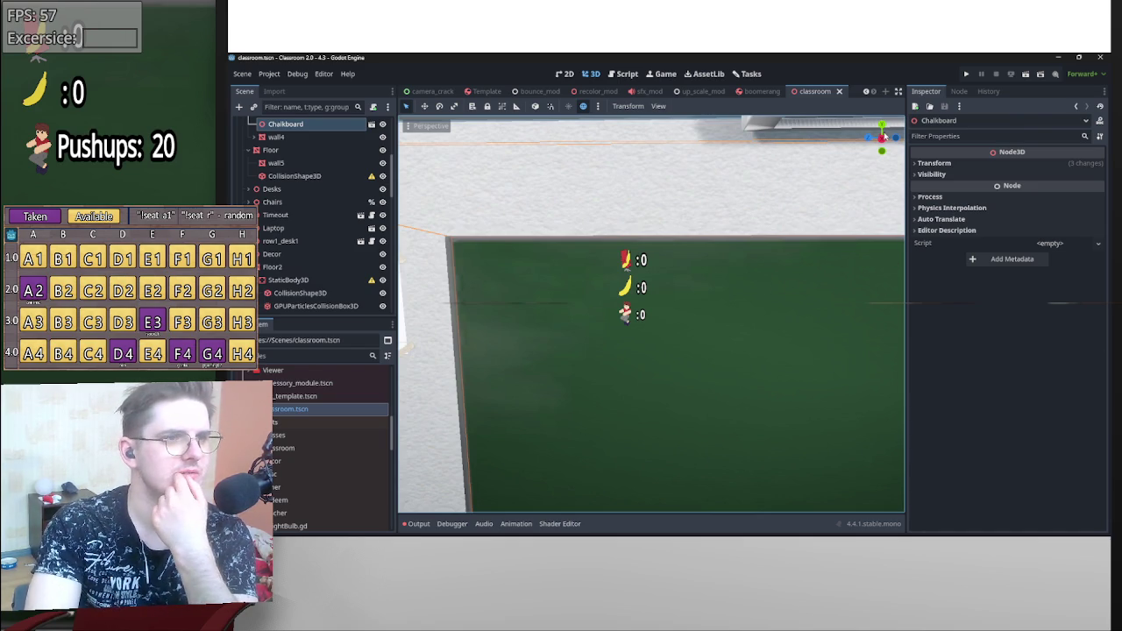
click(867, 92)
click(866, 92)
click(866, 92)
click(867, 92)
click(867, 92)
click(873, 92)
click(873, 92)
click(874, 92)
click(873, 92)
click(873, 92)
click(874, 92)
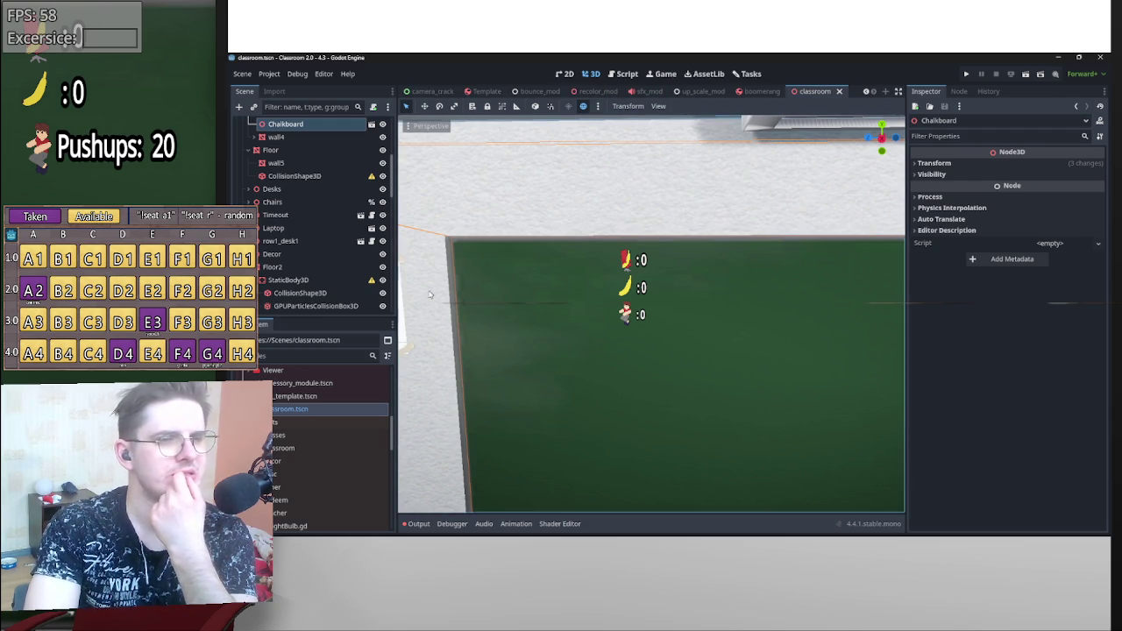
scroll(348, 422, down, 2)
scroll(351, 429, down, 5)
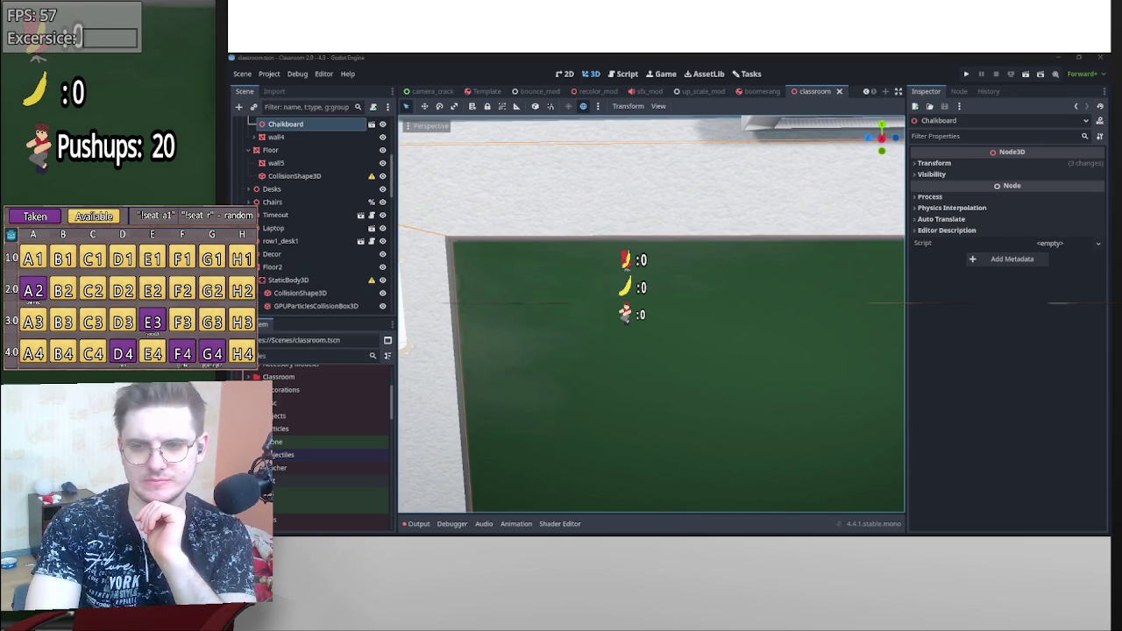
- Filter the FileSystem for 'menu', open menu.tscn, then open rn_context_menu.gd
click(317, 355)
text(debug)
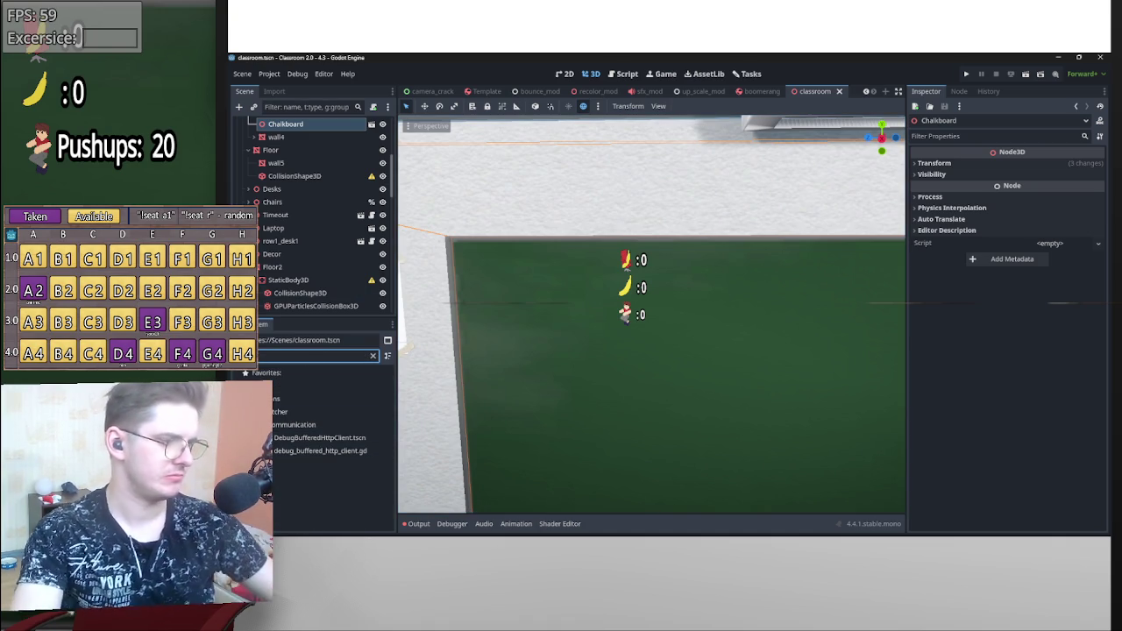
key(BackSpace)
key(BackSpace)
key(BackSpace)
text(menu)
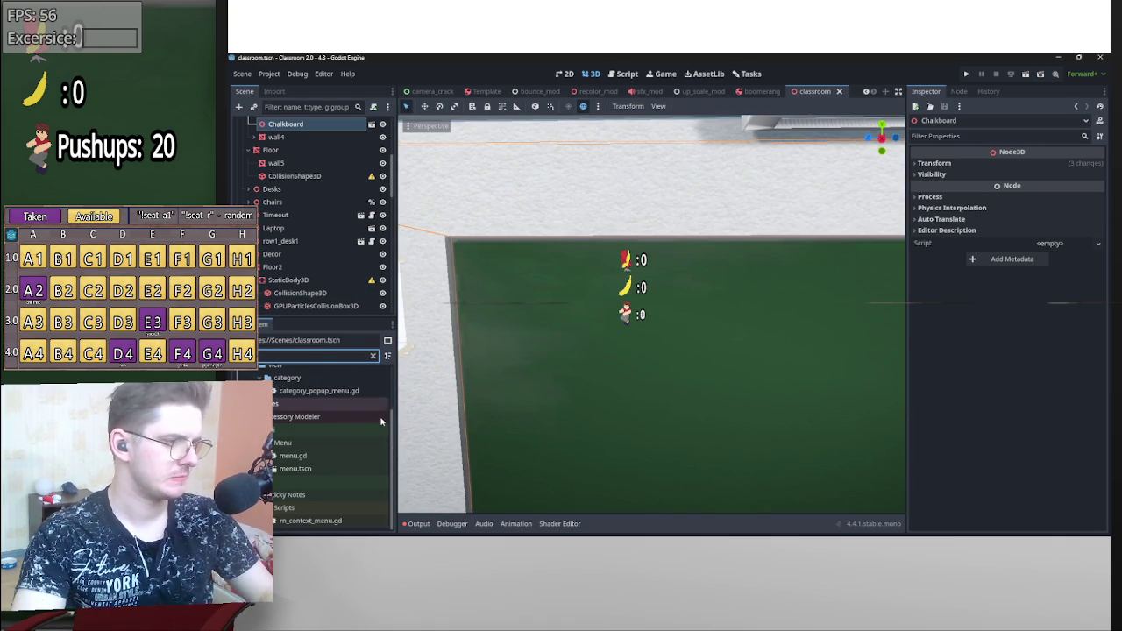
double_click(321, 471)
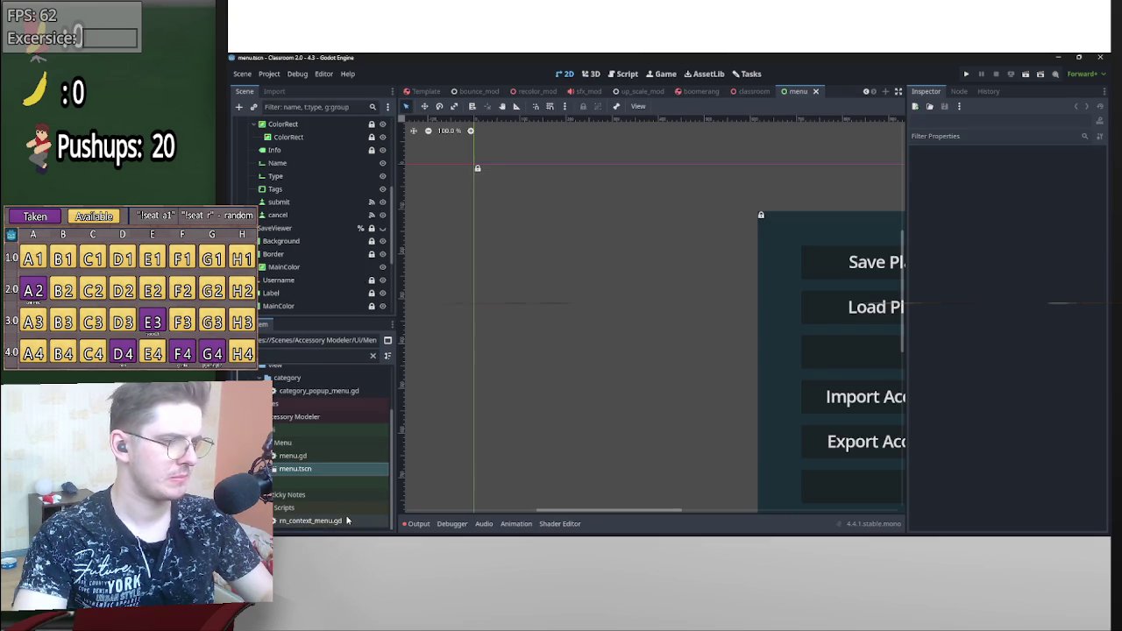
mouse_move(622, 511)
mouse_down()
mouse_move(650, 512)
mouse_move(593, 512)
mouse_up()
double_click(348, 523)
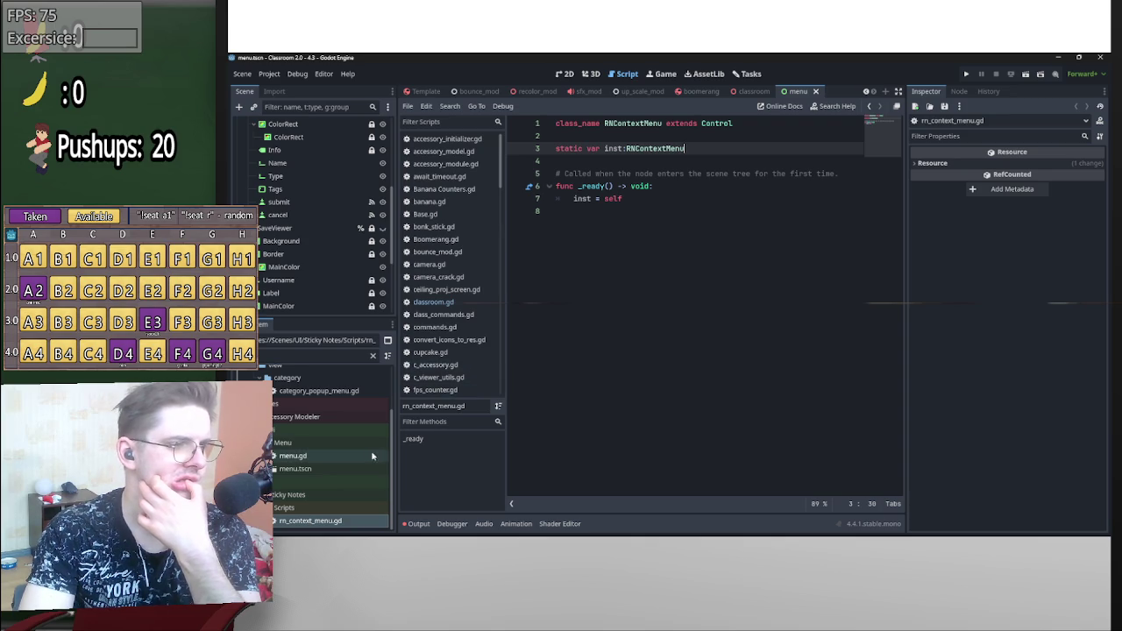
- Open menu.gd, glance at the menu scene's 2D layout, and return to menu.gd's CSD/Export code
click(358, 469)
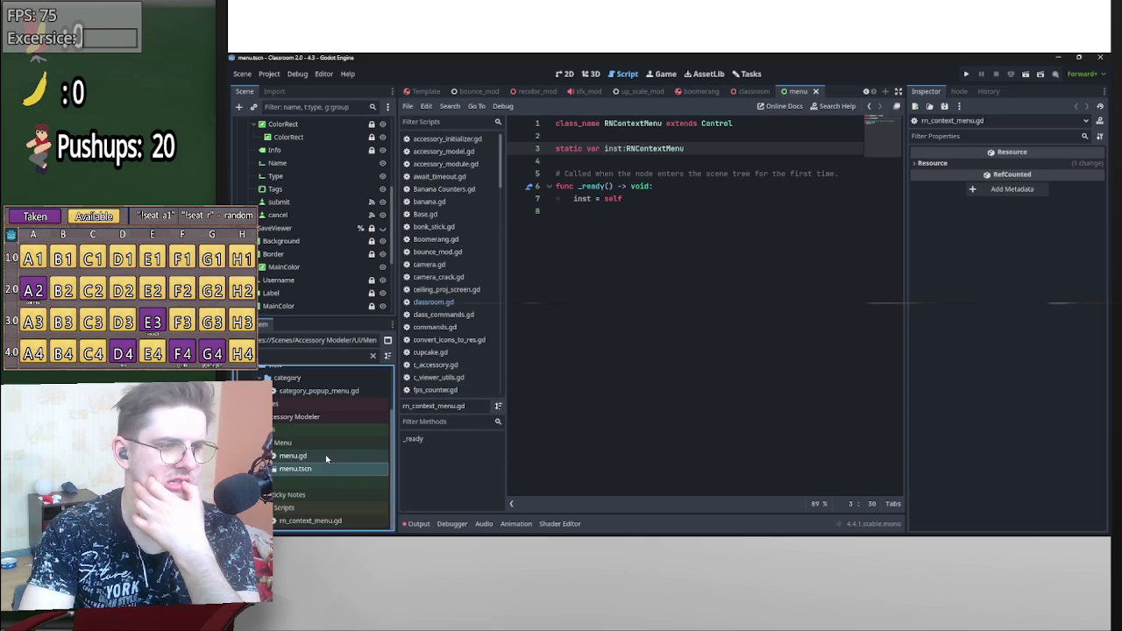
click(756, 92)
click(796, 91)
scroll(771, 342, down, 5)
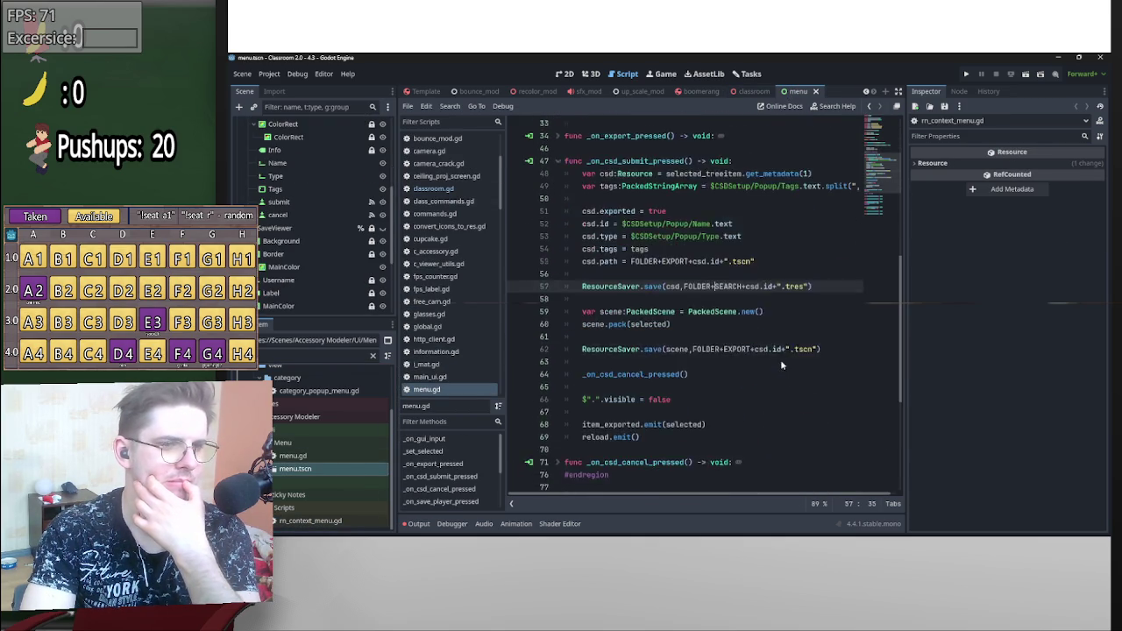
scroll(782, 365, up, 5)
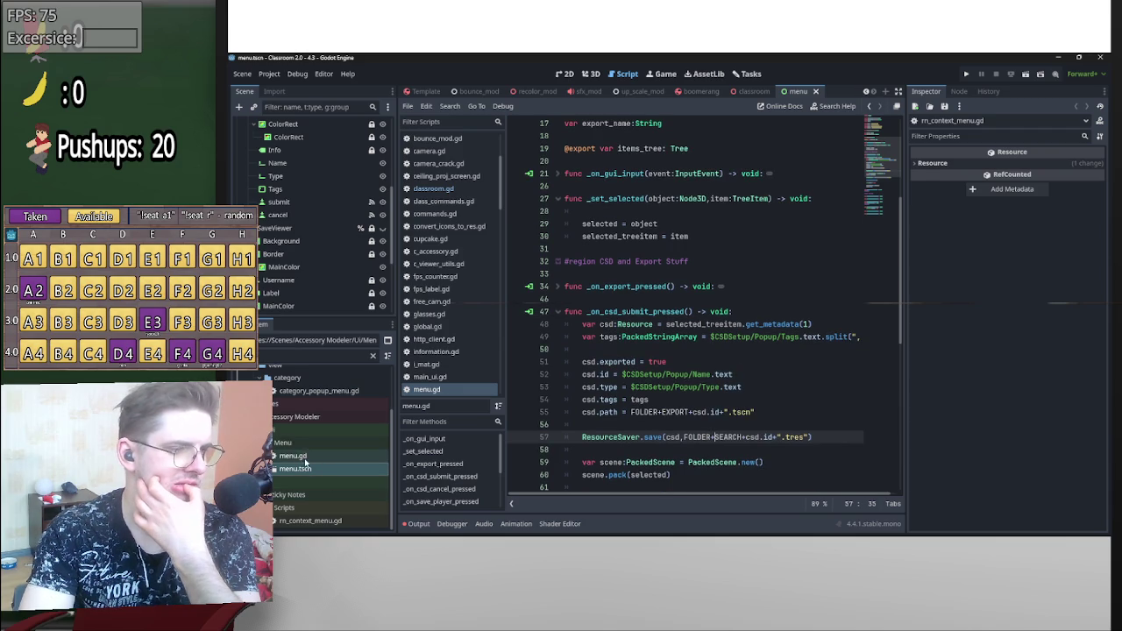
click(564, 74)
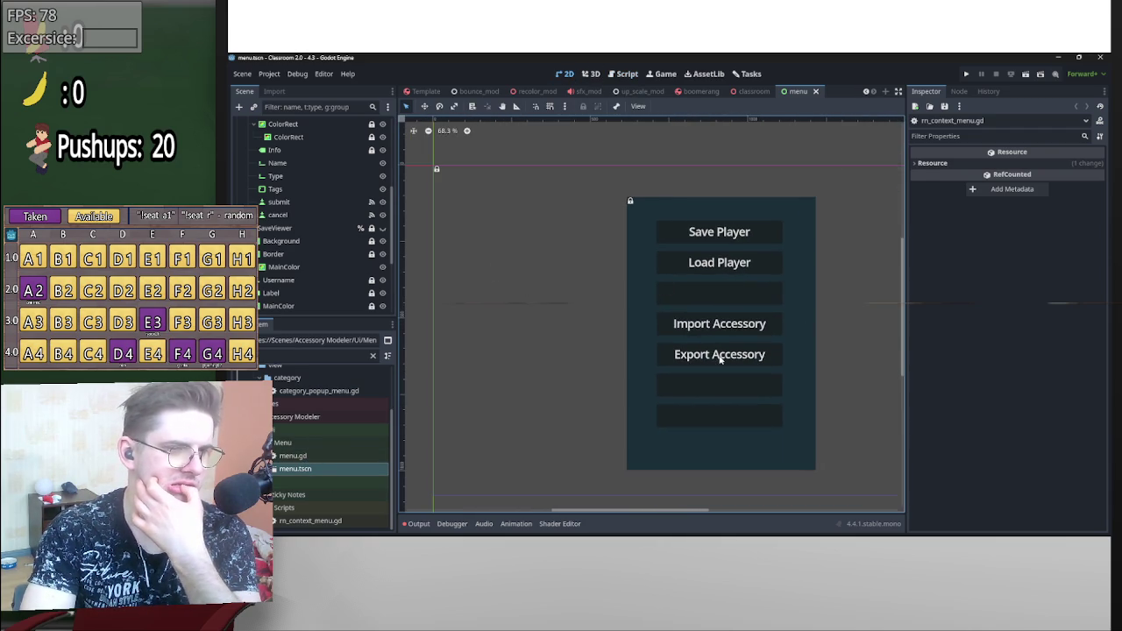
click(332, 521)
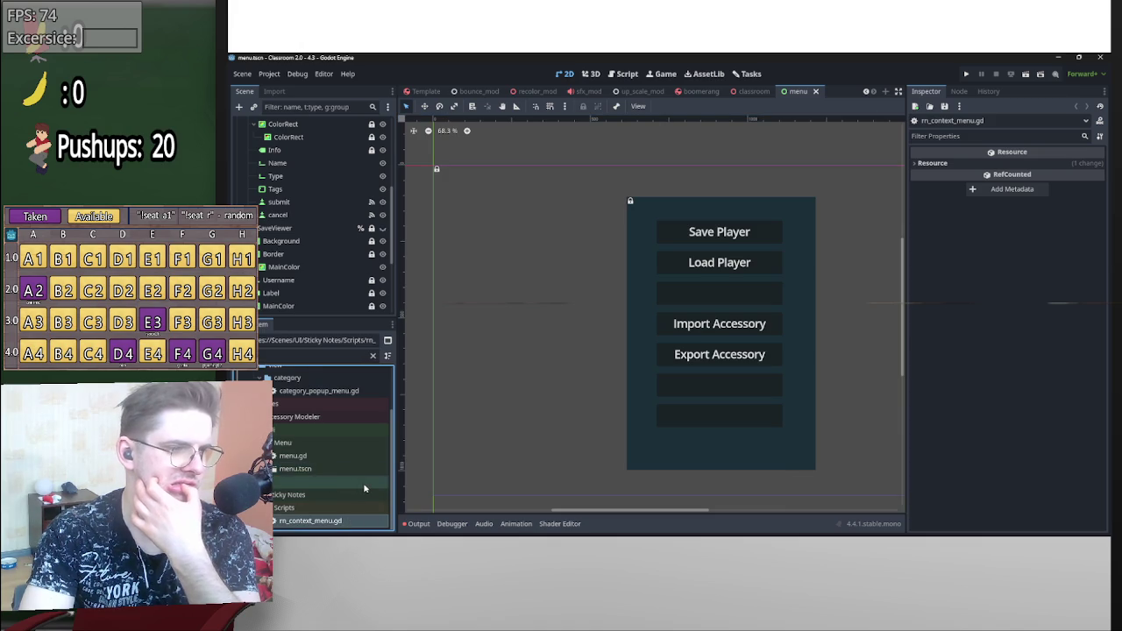
scroll(364, 488, up, 3)
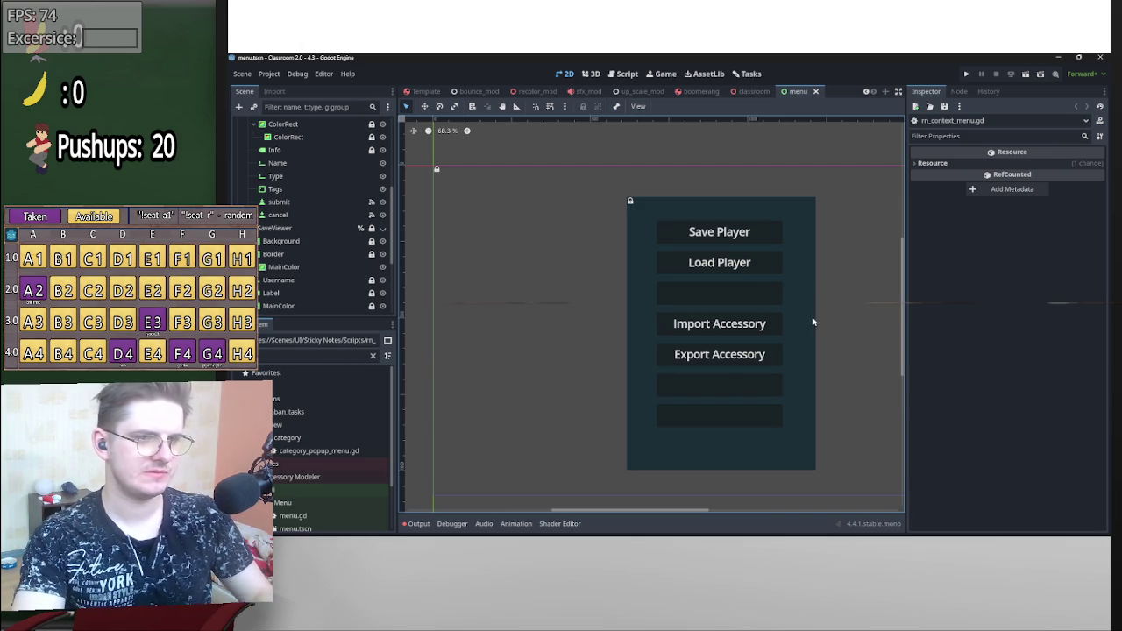
click(624, 73)
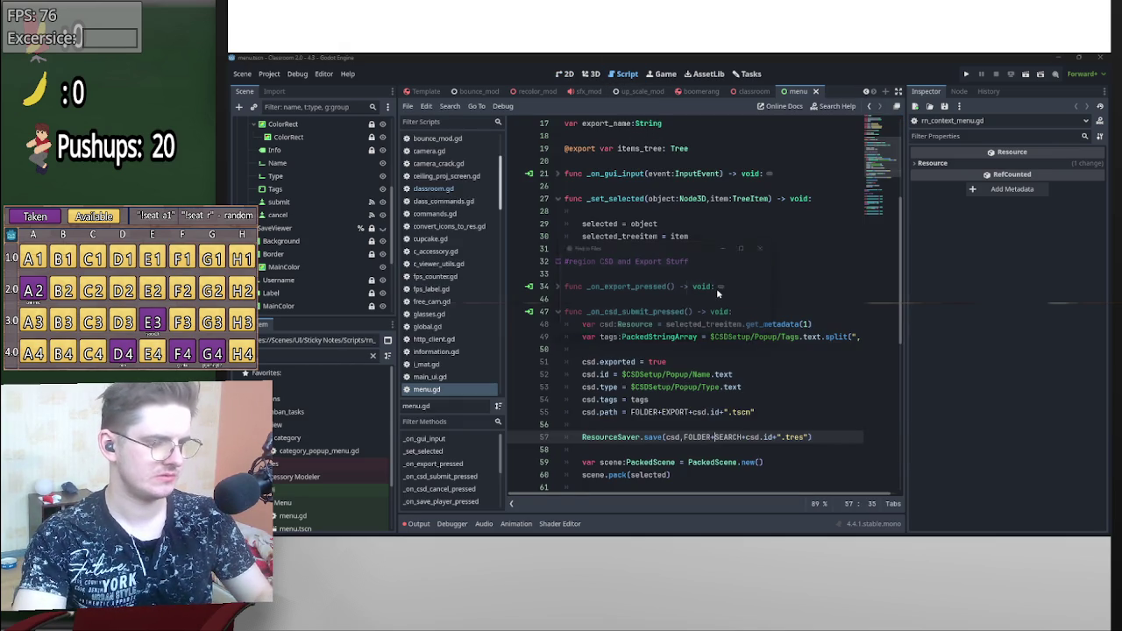
- Run a Find in Files search for 'toggle_debug', listing toggle_debug matches in commands.gd and classroom.gd
key(alt+Tab)
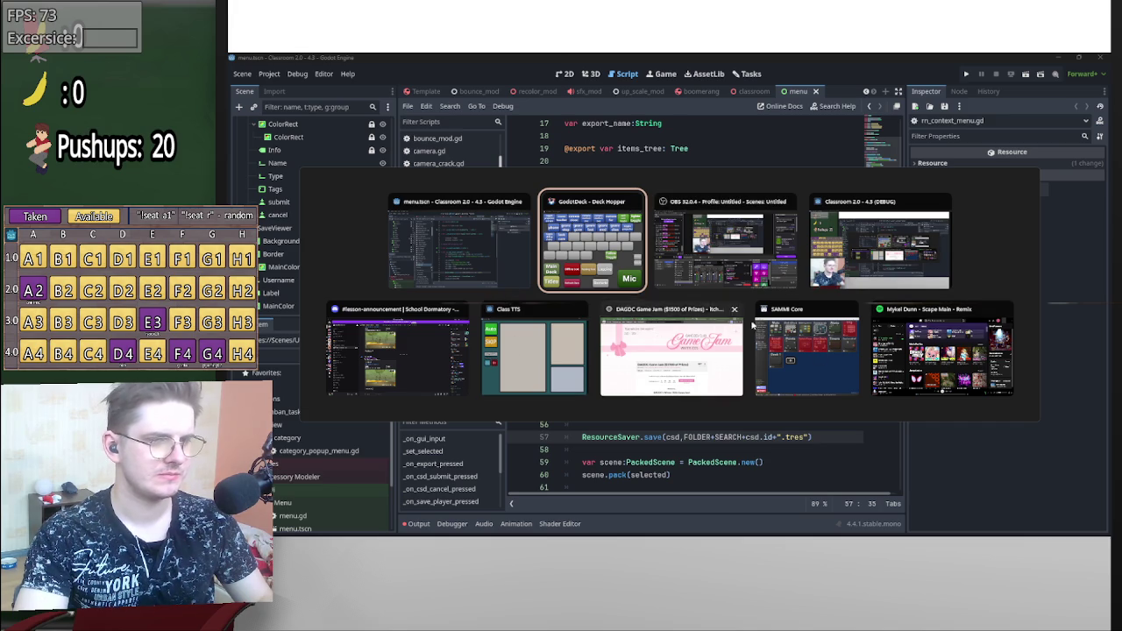
key(Escape)
key(ctrl+shift+f)
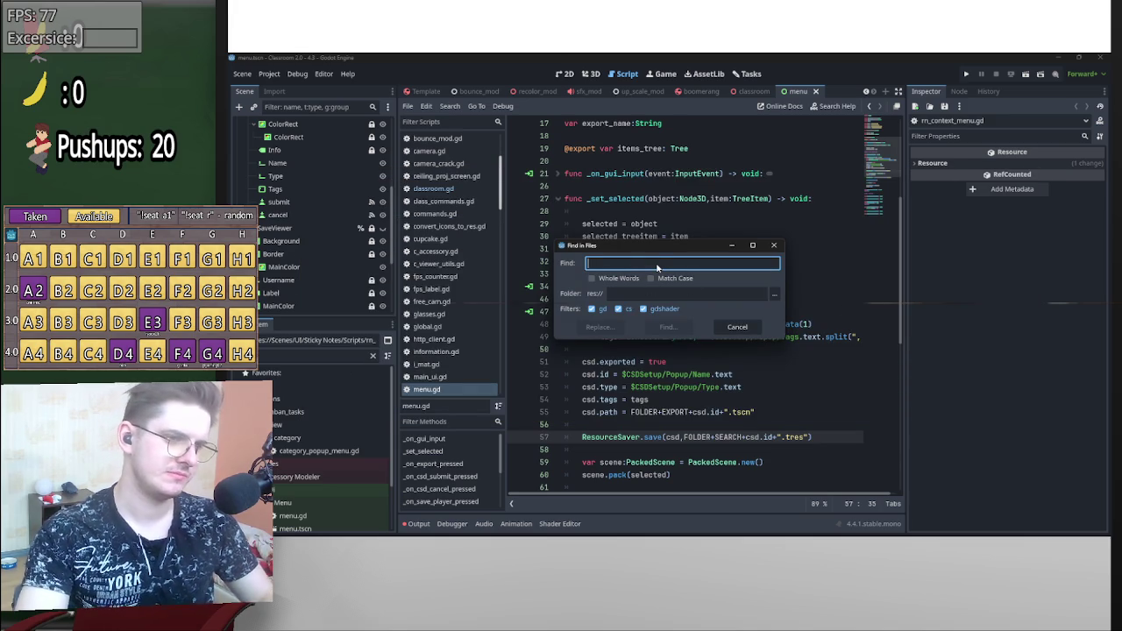
text(toggle_debug)
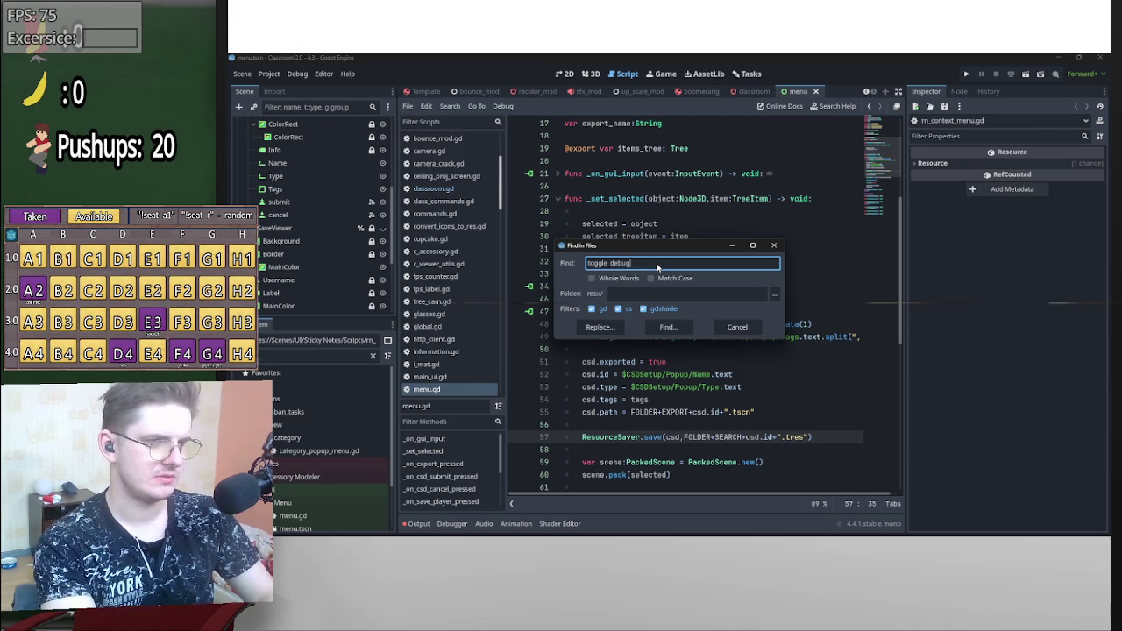
key(Return)
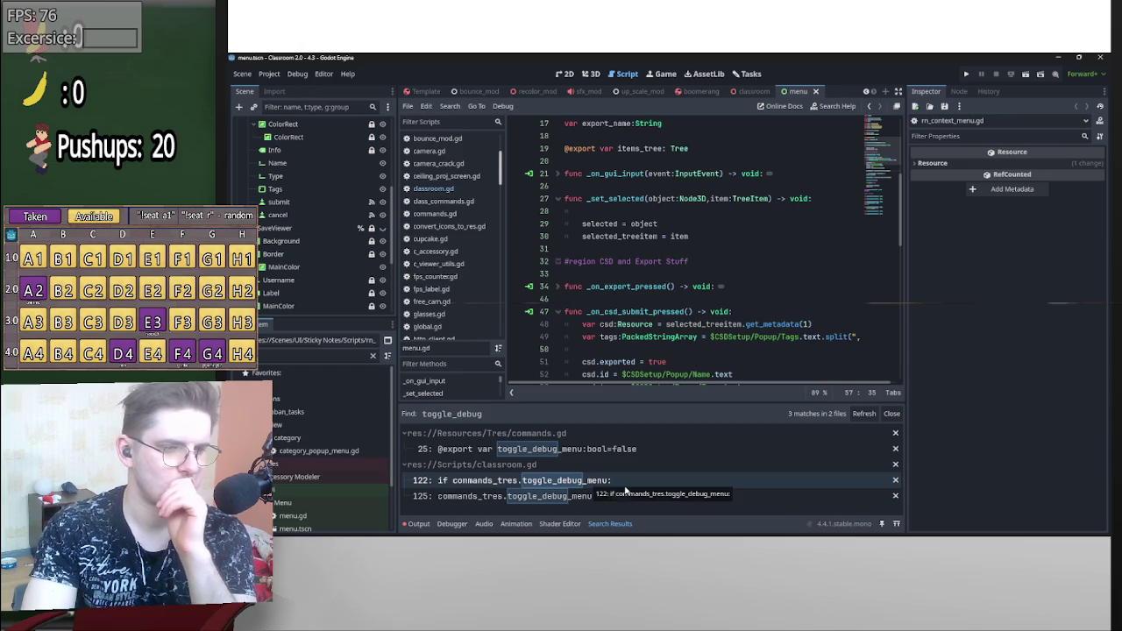
- Jump to classroom.gd line 122 and read the toggle_debug_menu block flipping %DebugMenu.visible
click(586, 482)
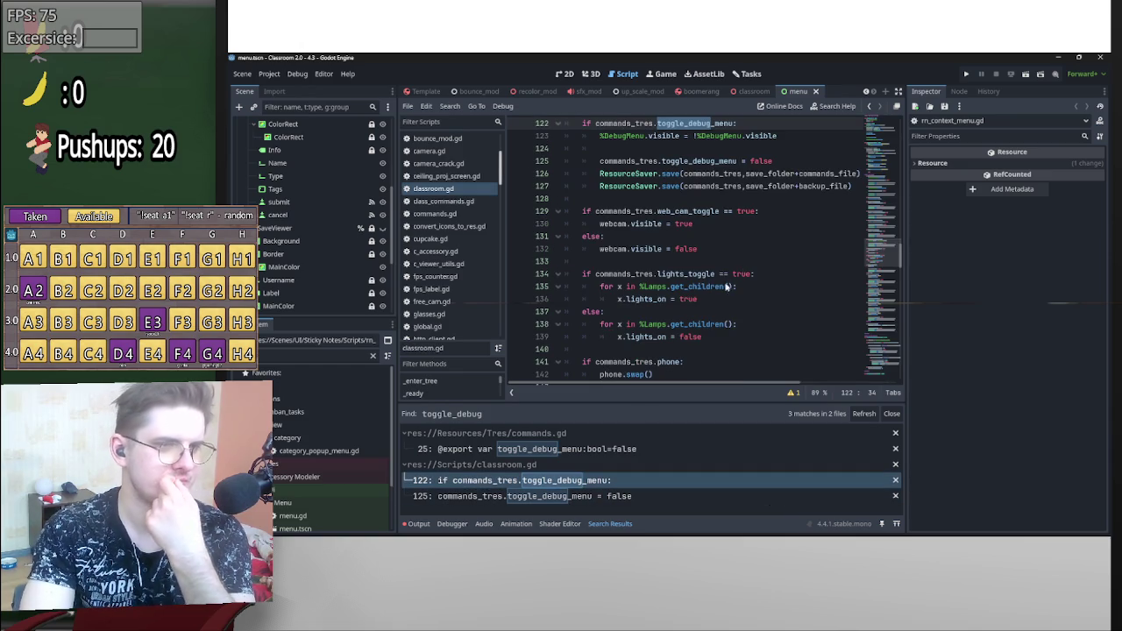
scroll(653, 175, up, 2)
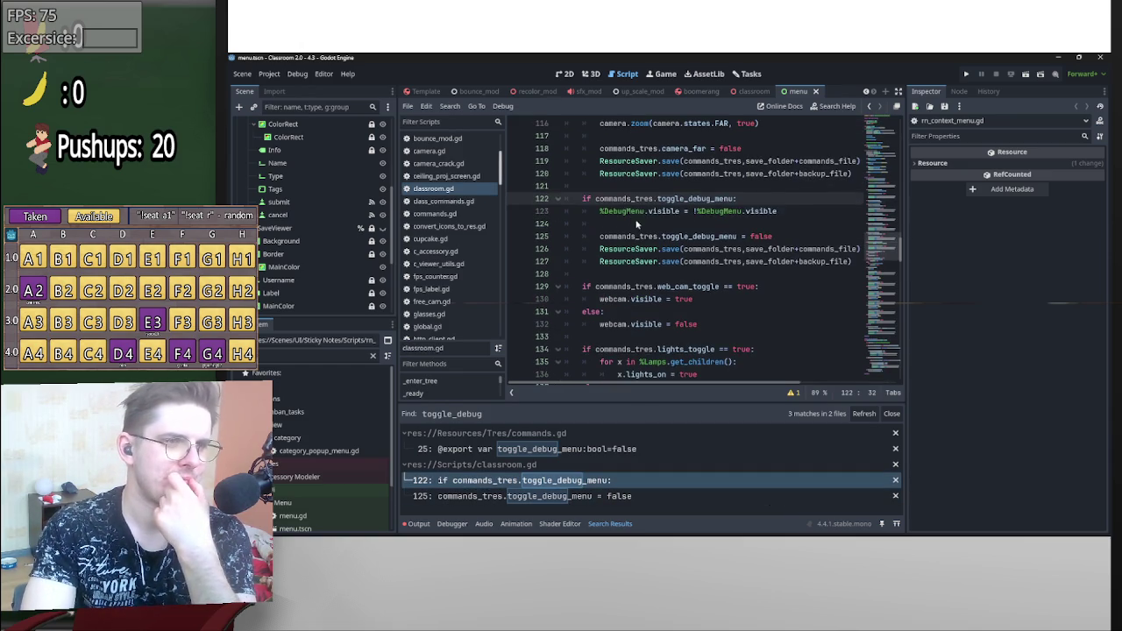
click(628, 212)
mouse_move(901, 253)
mouse_down()
mouse_move(894, 129)
mouse_move(867, 221)
mouse_up()
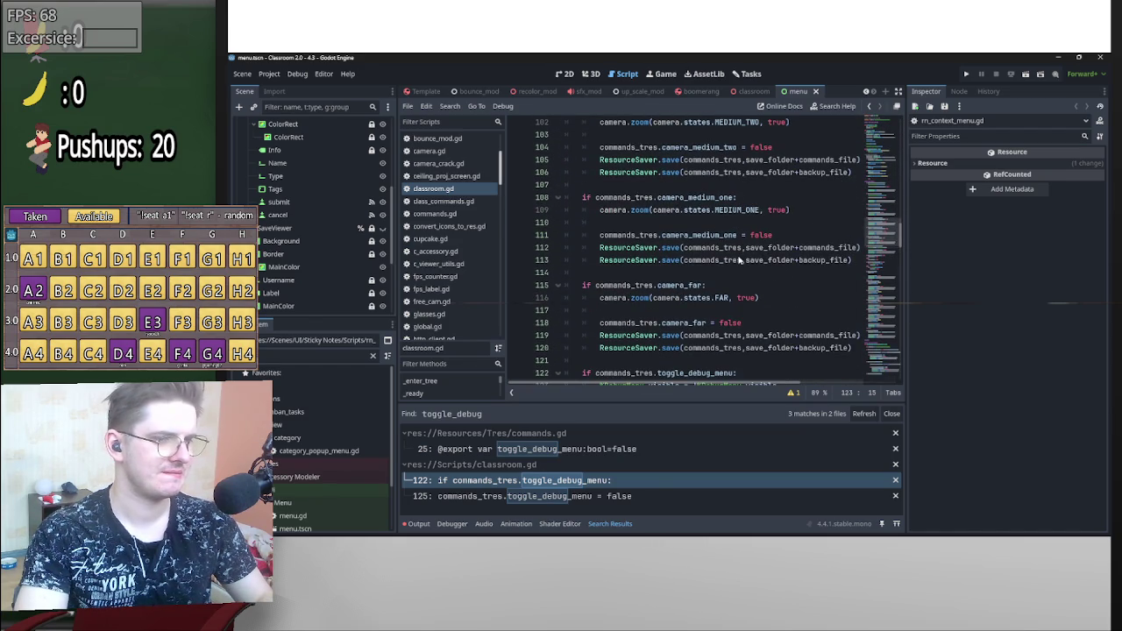
click(743, 289)
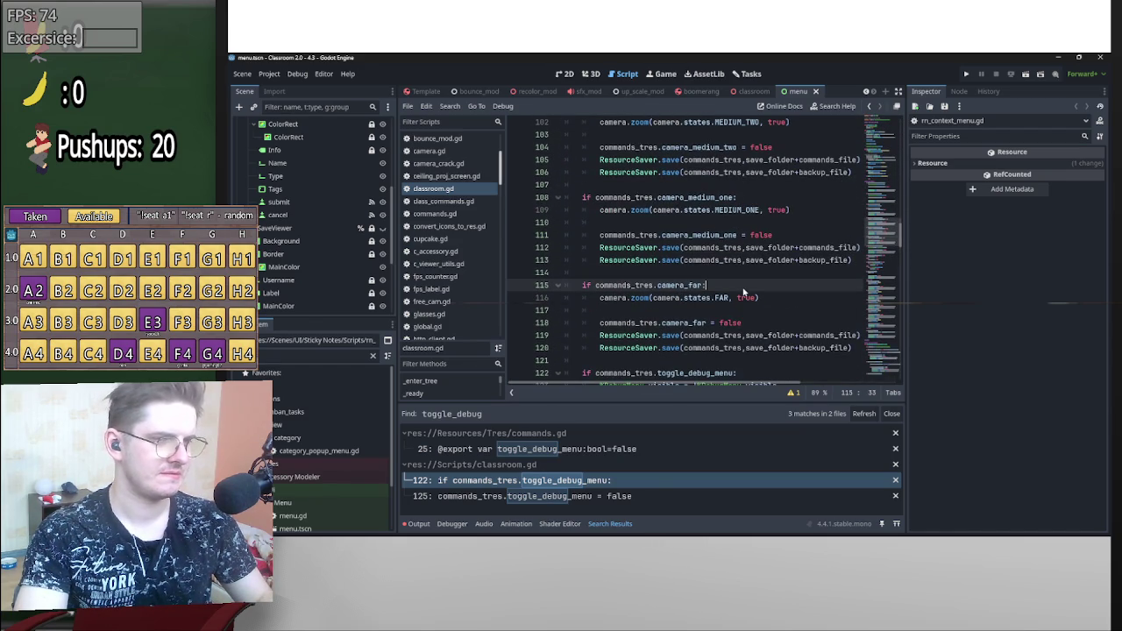
click(554, 488)
scroll(613, 280, down, 3)
click(618, 276)
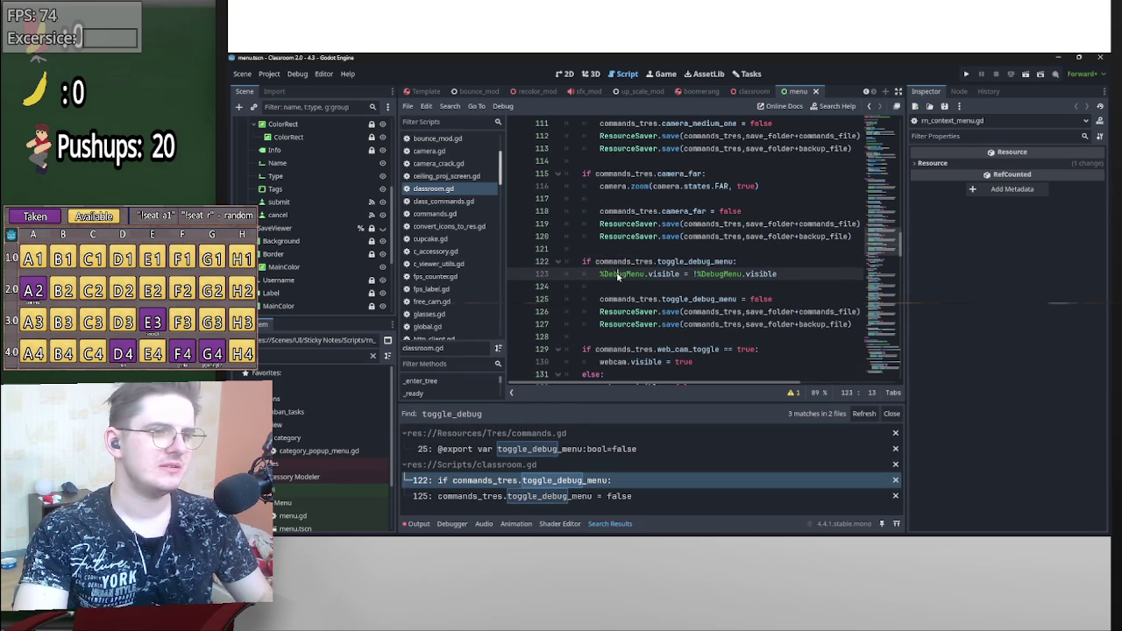
scroll(355, 271, down, 3)
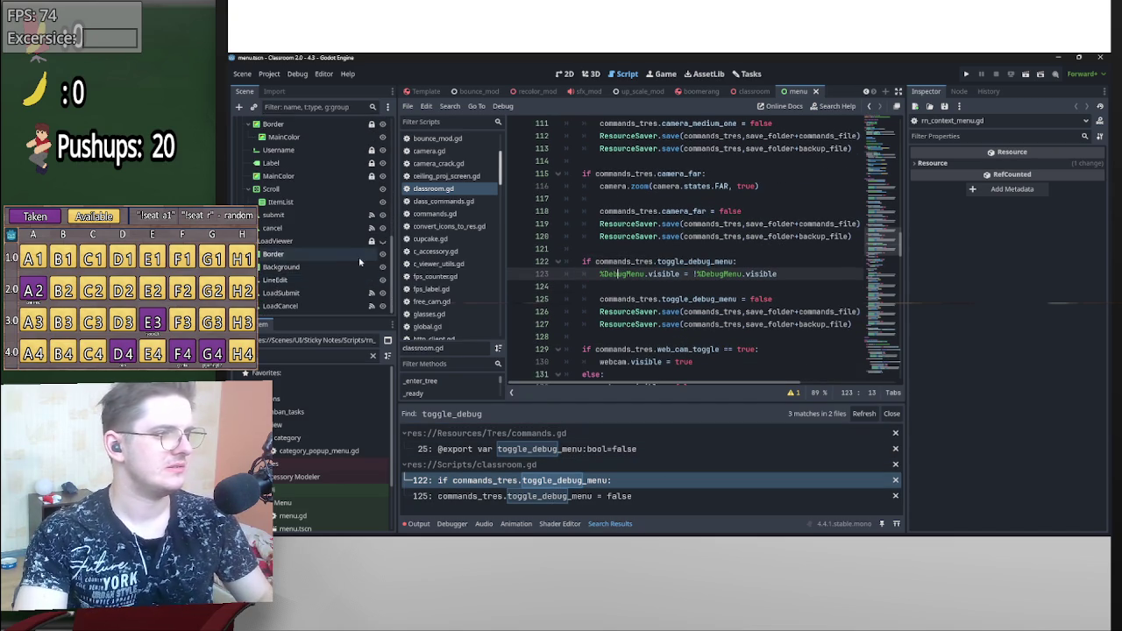
scroll(355, 263, down, 1)
scroll(355, 263, up, 10)
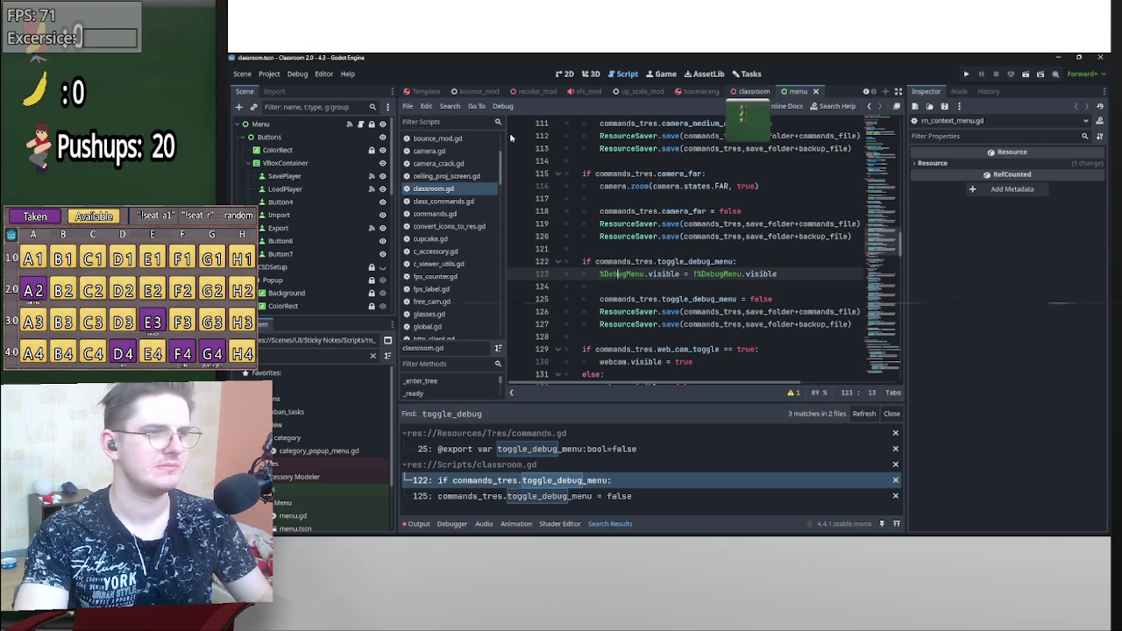
- From the classroom scene, open the DebugMenu node's FPS_Counter scene
click(754, 91)
scroll(334, 219, down, 5)
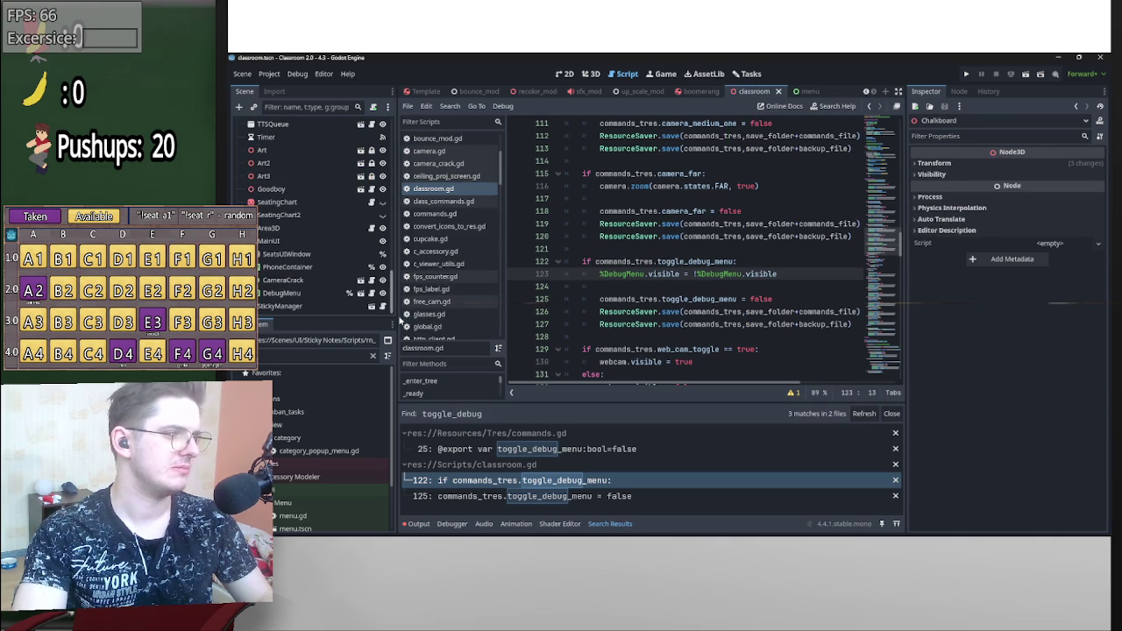
click(296, 296)
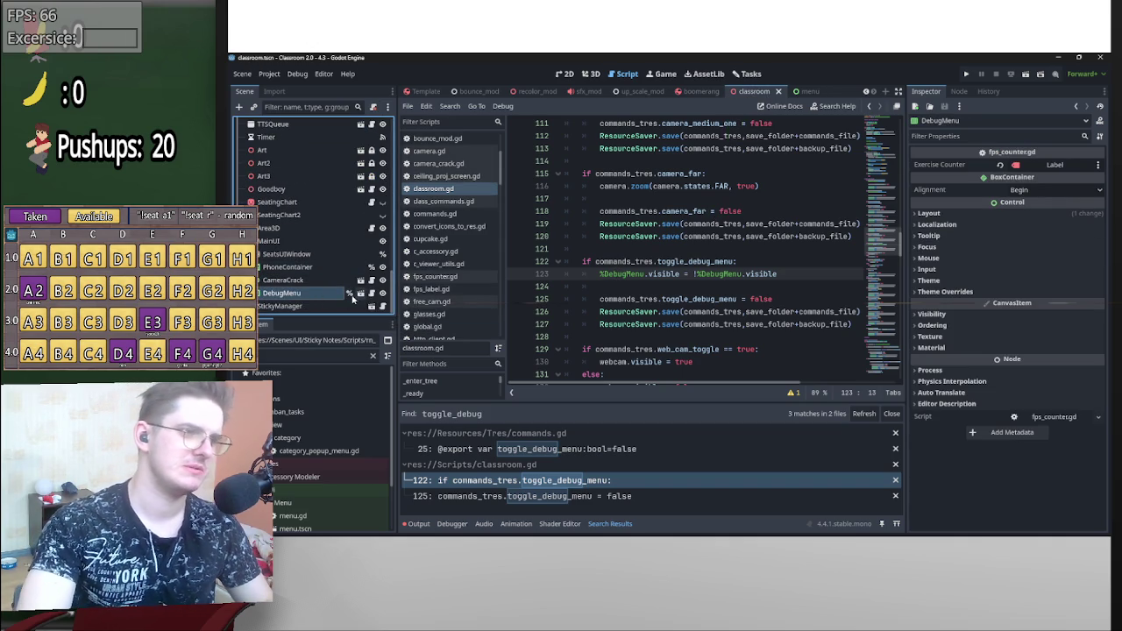
click(359, 293)
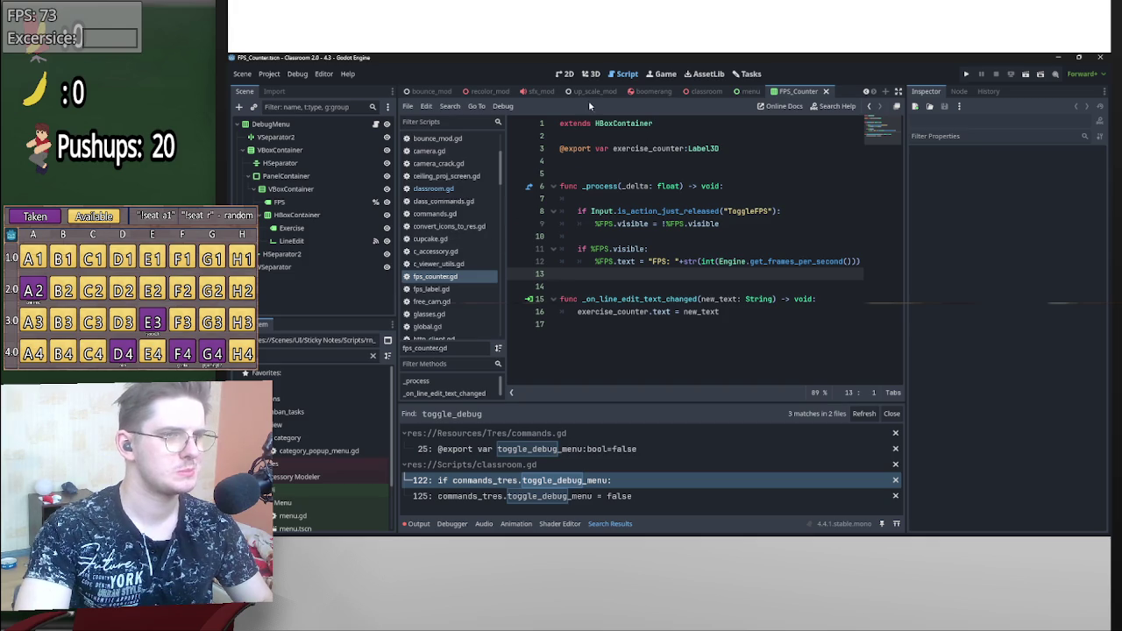
- Show the FPS_Counter layout in 2D and select the panel's VBoxContainer
click(590, 74)
click(564, 73)
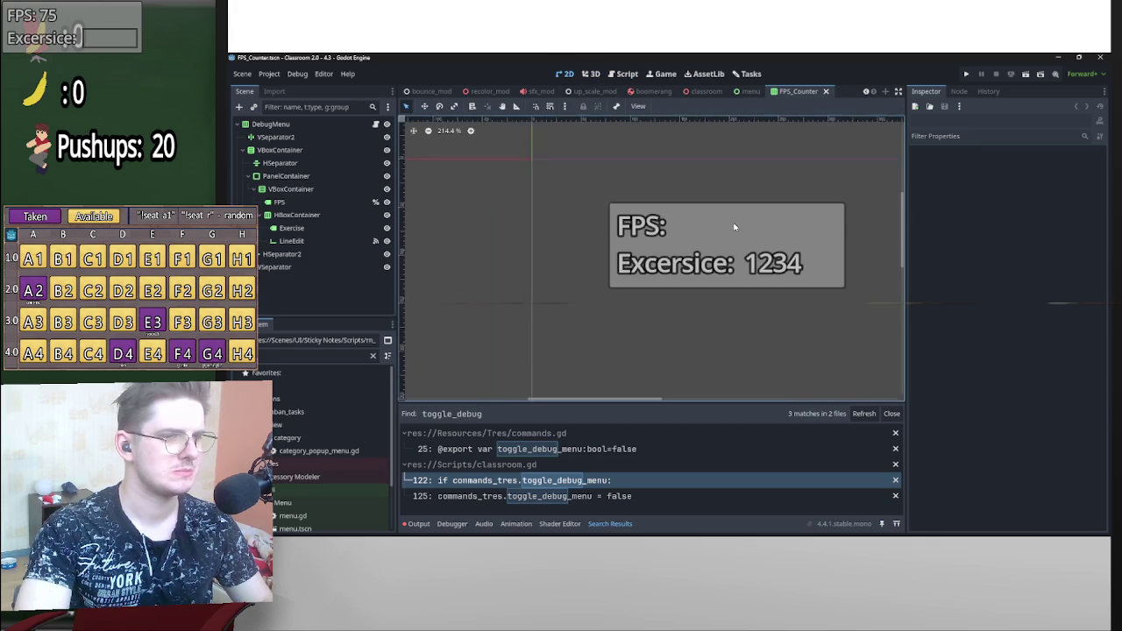
click(800, 241)
scroll(716, 249, down, 5)
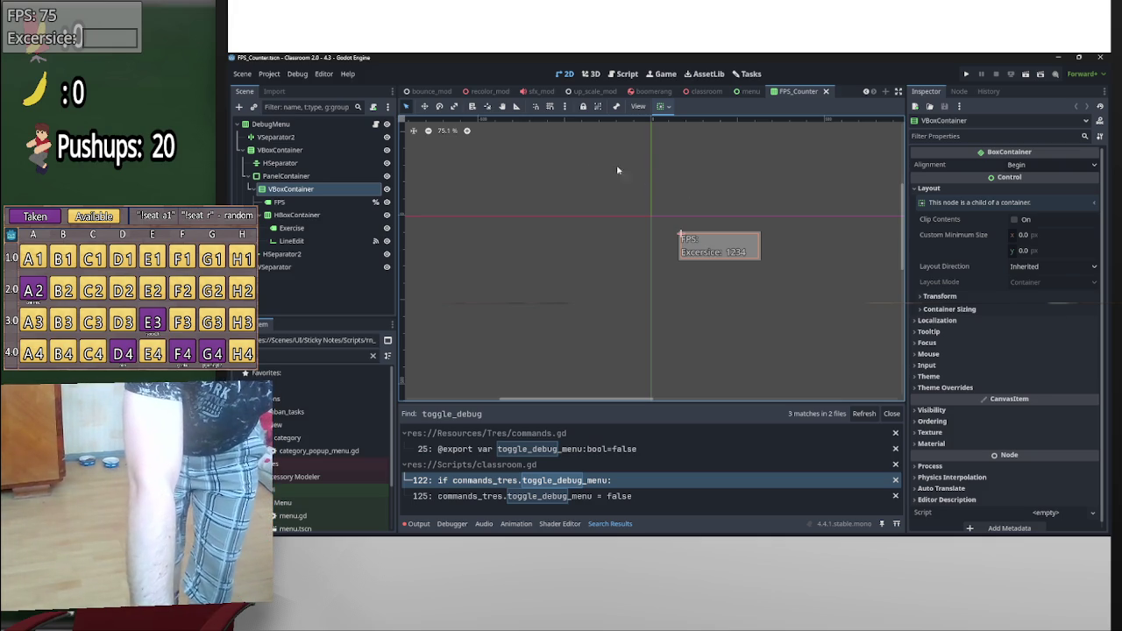
- Select the FPS_Counter's VSeparator node, then go back to the classroom scene
scroll(701, 271, down, 4)
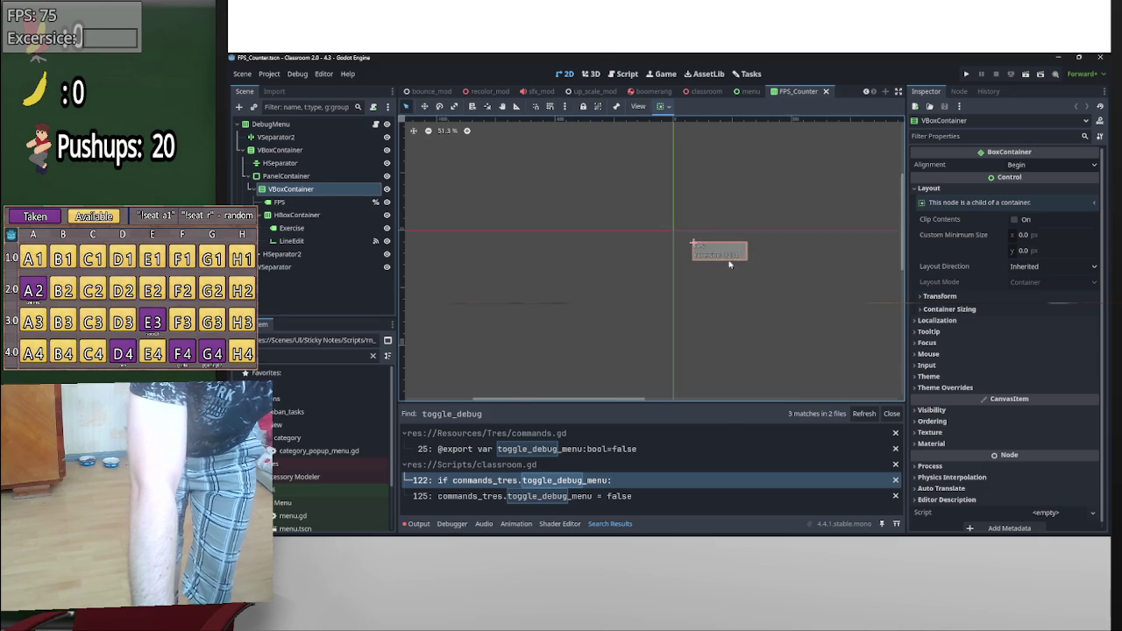
click(689, 259)
scroll(689, 260, down, 3)
scroll(657, 267, down, 1)
scroll(587, 262, up, 2)
scroll(587, 263, up, 2)
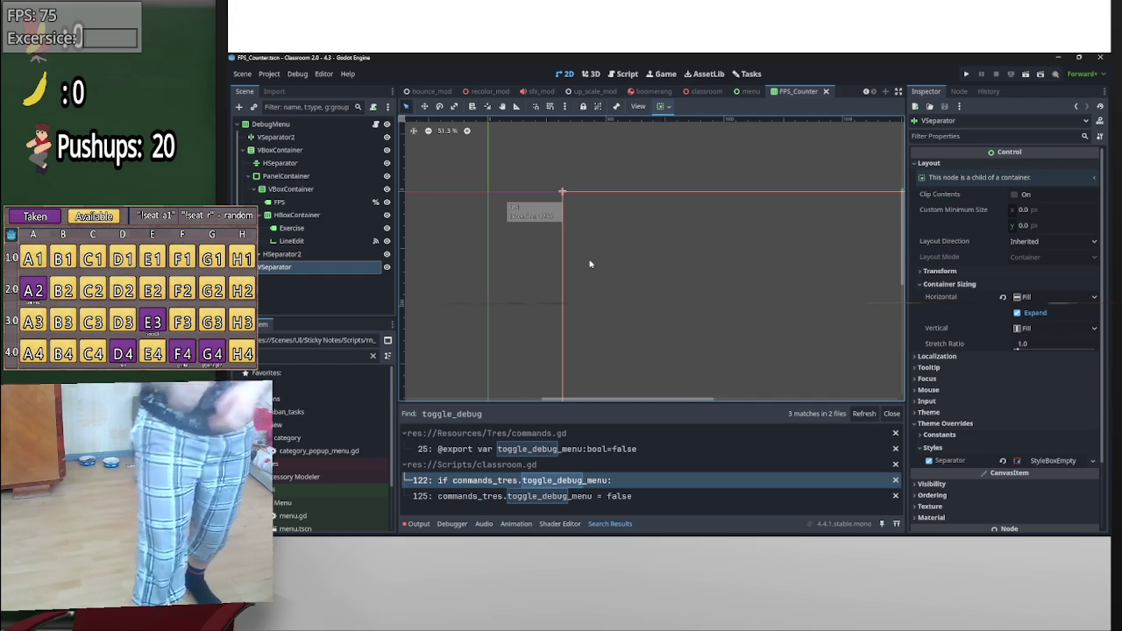
click(707, 91)
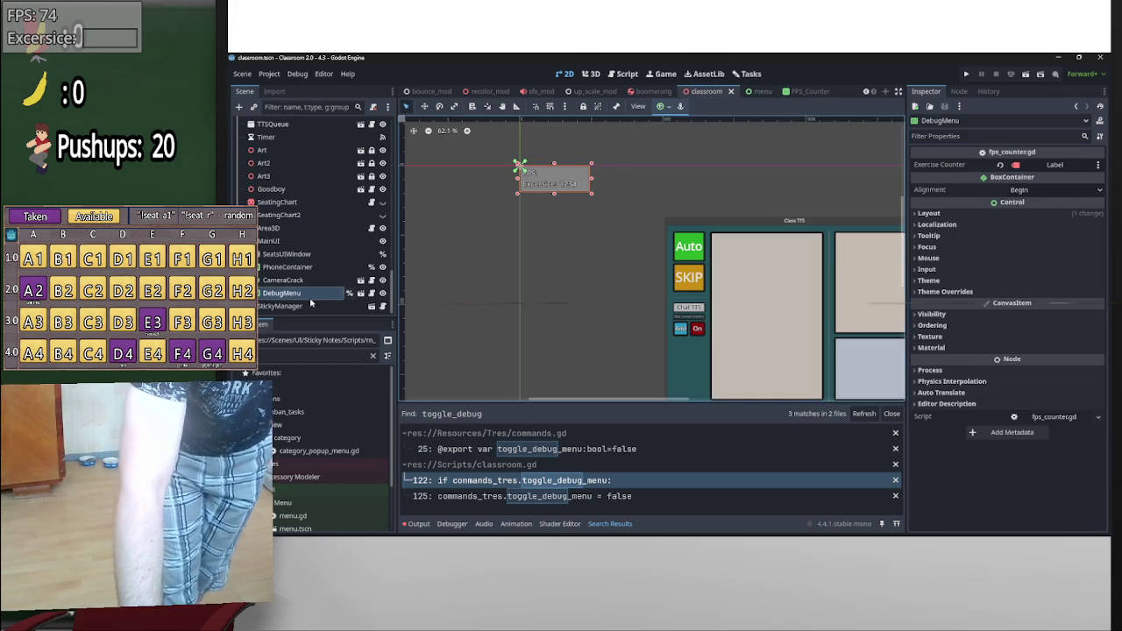
- Show the classroom in 3D and centre the view on the Squats sprite
scroll(654, 298, down, 2)
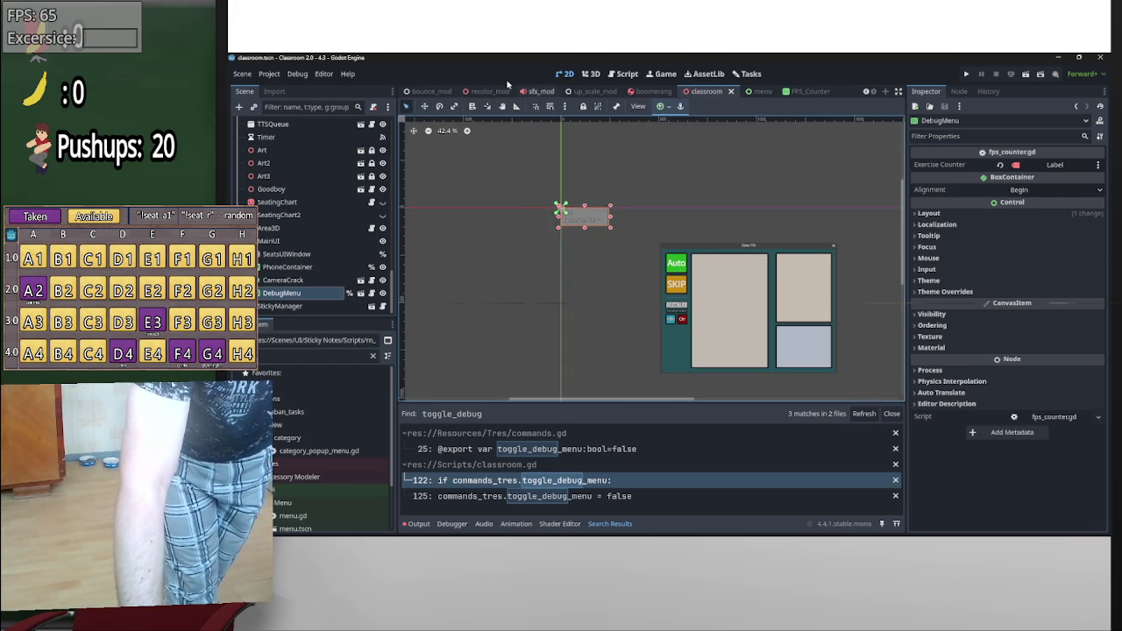
click(591, 74)
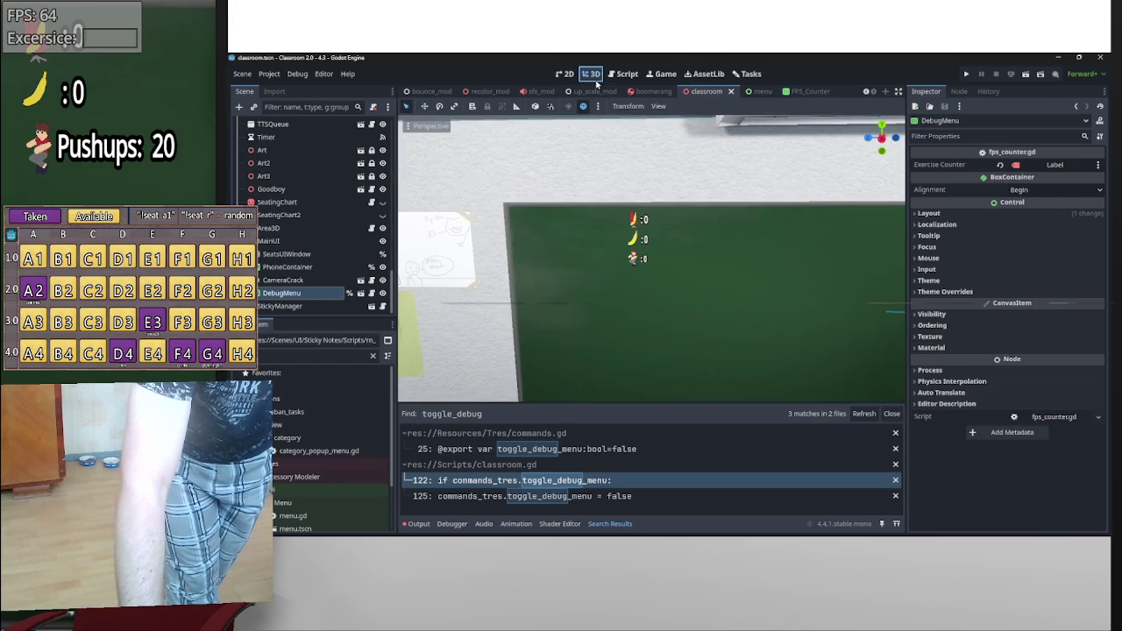
click(645, 258)
key(f)
scroll(664, 281, up, 3)
- Select the lowest ':0' label beside the figure and nudge it slightly upward
click(608, 278)
scroll(631, 269, down, 3)
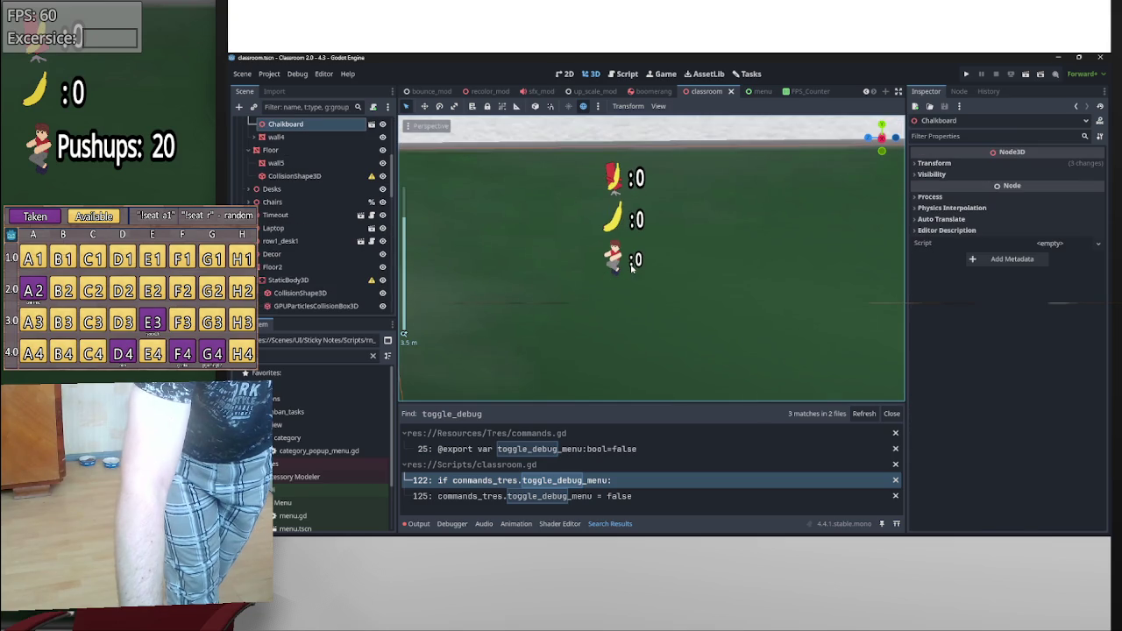
click(632, 267)
click(640, 263)
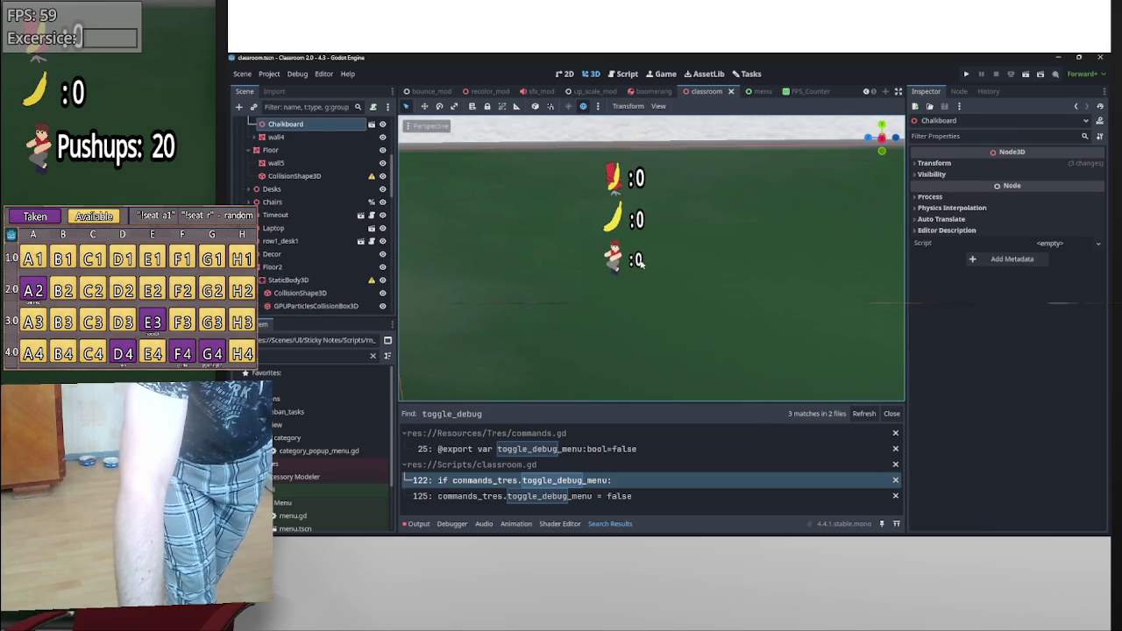
click(640, 263)
drag(628, 202, 628, 193)
click(954, 277)
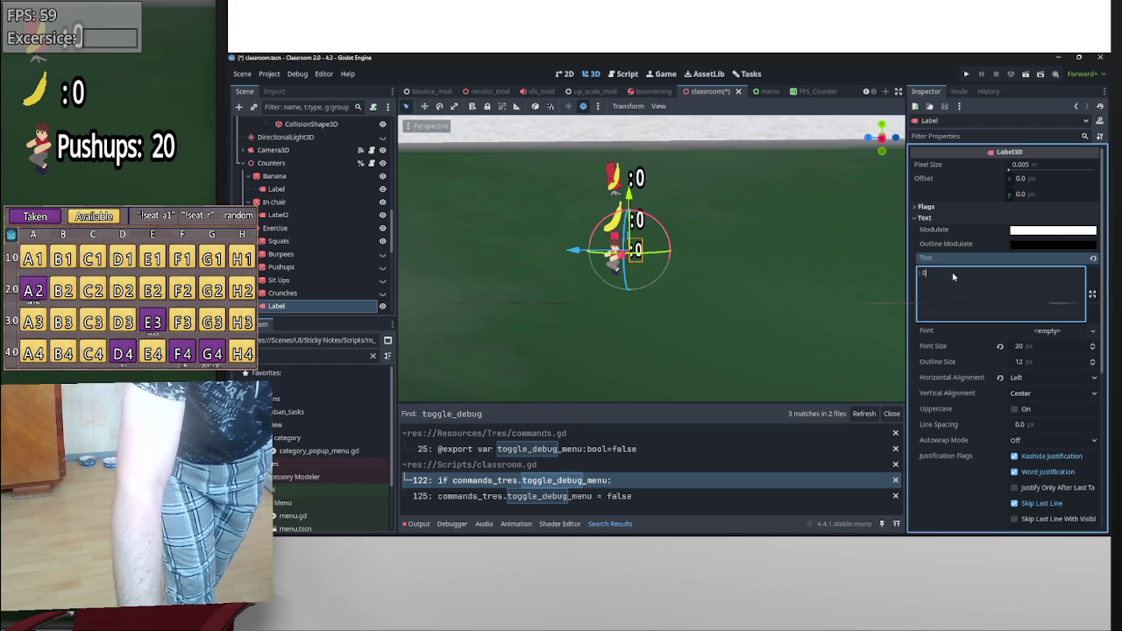
- Change the label text to 'Pushups: 20' and set its vertical alignment to Top
drag(954, 277, 912, 275)
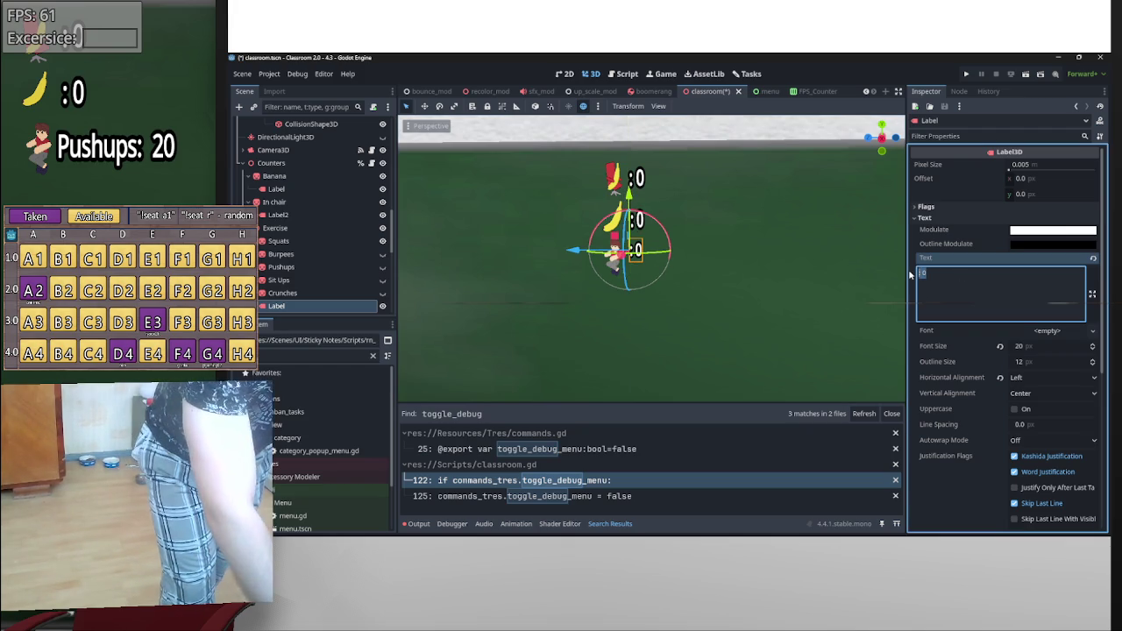
text(Pushups: 2)
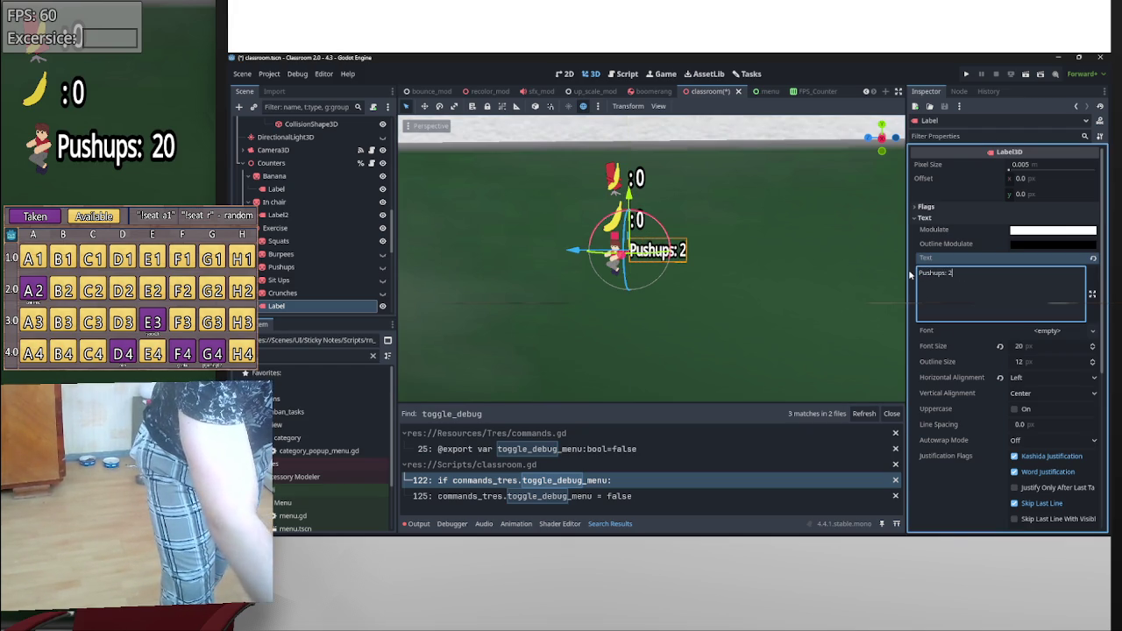
text(0)
key(Return)
text(asdklfdsfdsf)
key(ctrl+BackSpace)
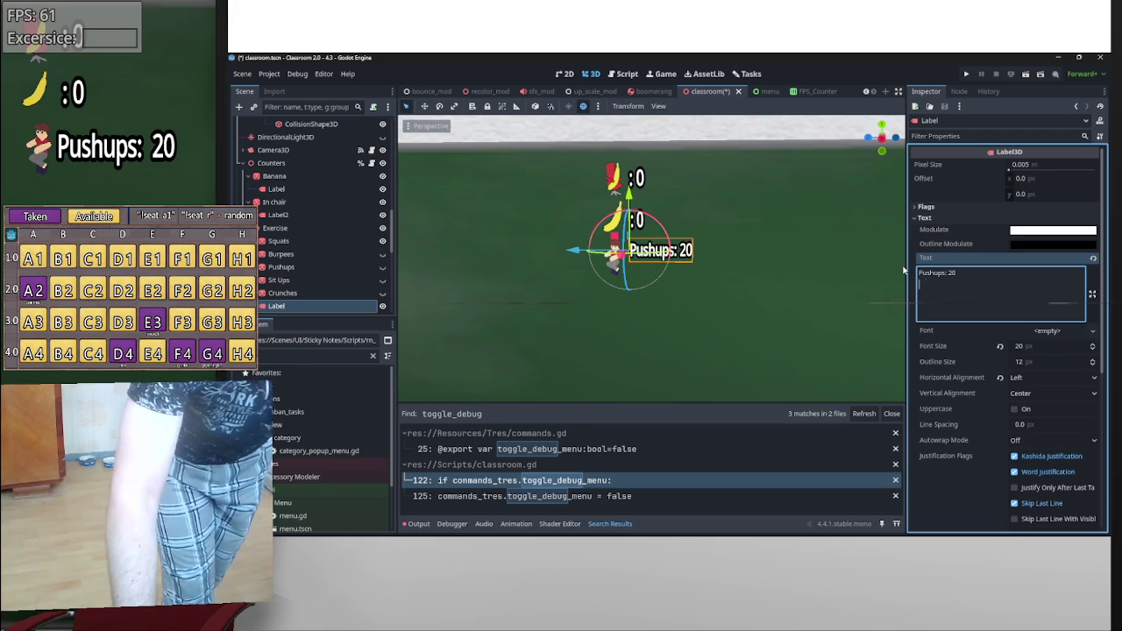
click(1046, 396)
click(1043, 412)
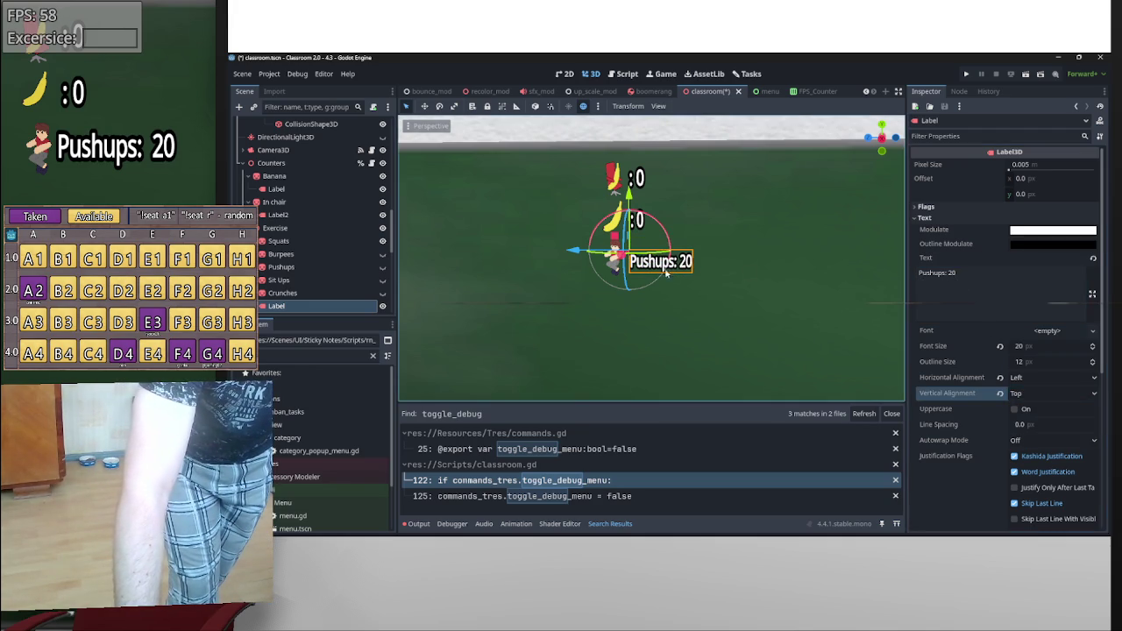
- Try extra lines in the label text, leaving it as the single line 'Pushups: 20'
click(969, 272)
text(aksdfasd)
key(ctrl+BackSpace)
text(20)
key(Return)
text(sdfghsikghs)
key(Return)
text(fghsdv)
key(ctrl+BackSpace)
key(BackSpace)
key(ctrl+BackSpace)
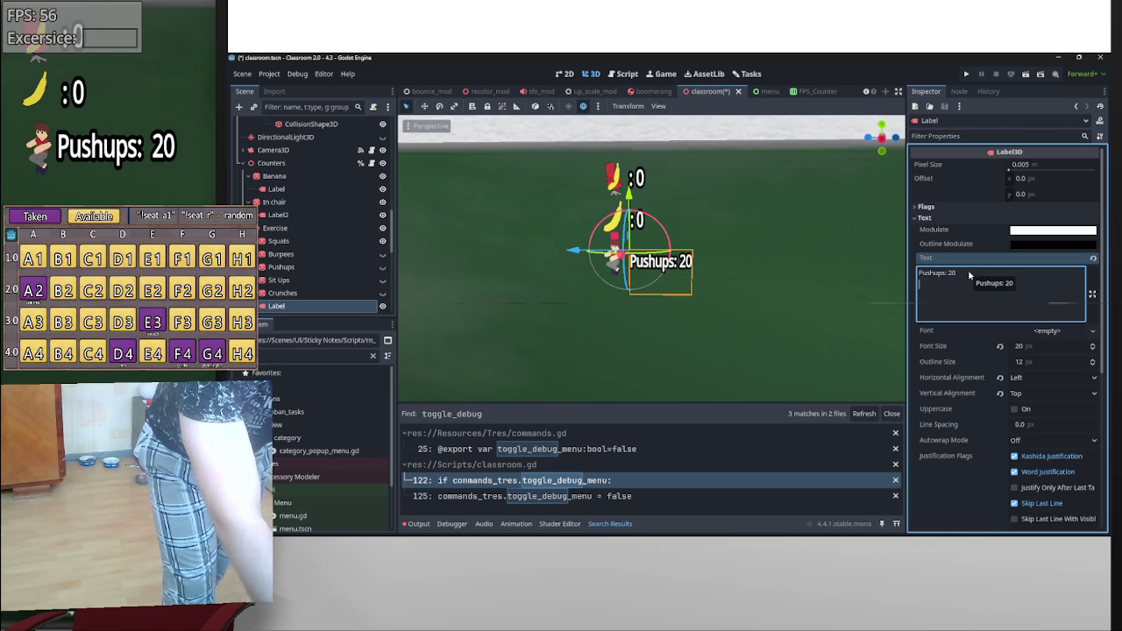
key(BackSpace)
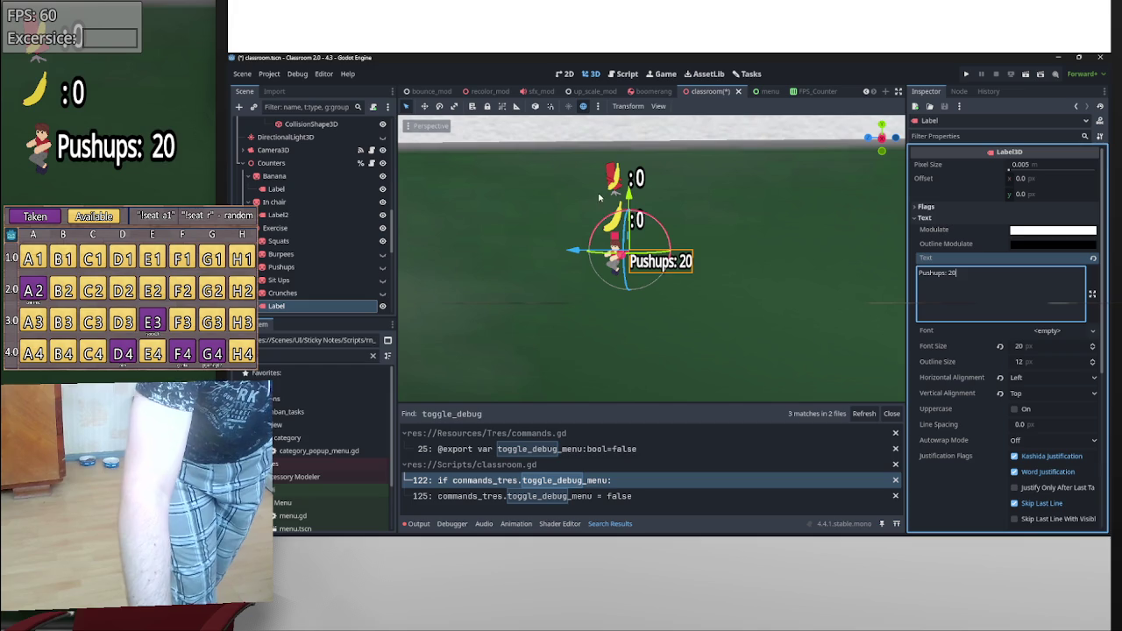
- Raise the label slightly and set its font size to 18
drag(630, 190, 628, 177)
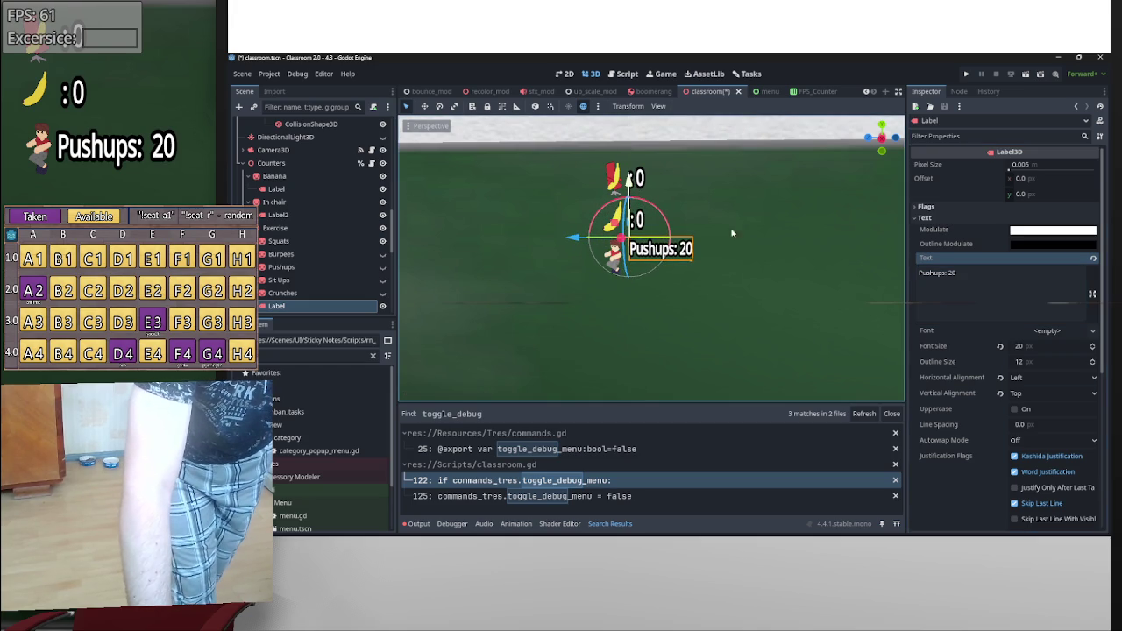
click(1024, 348)
text(18)
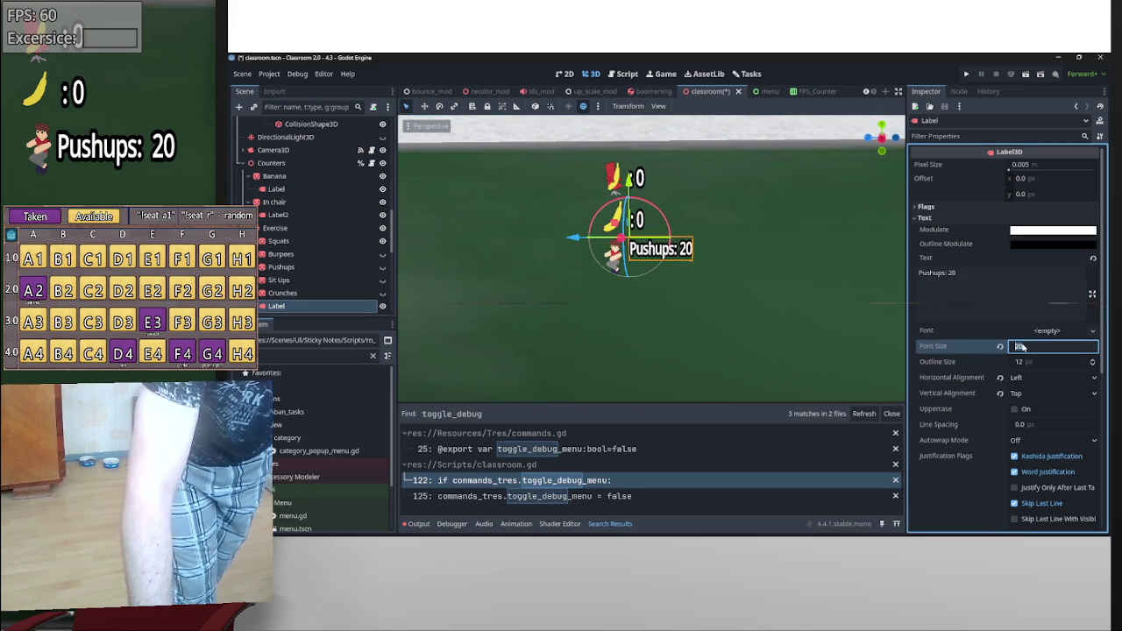
key(Return)
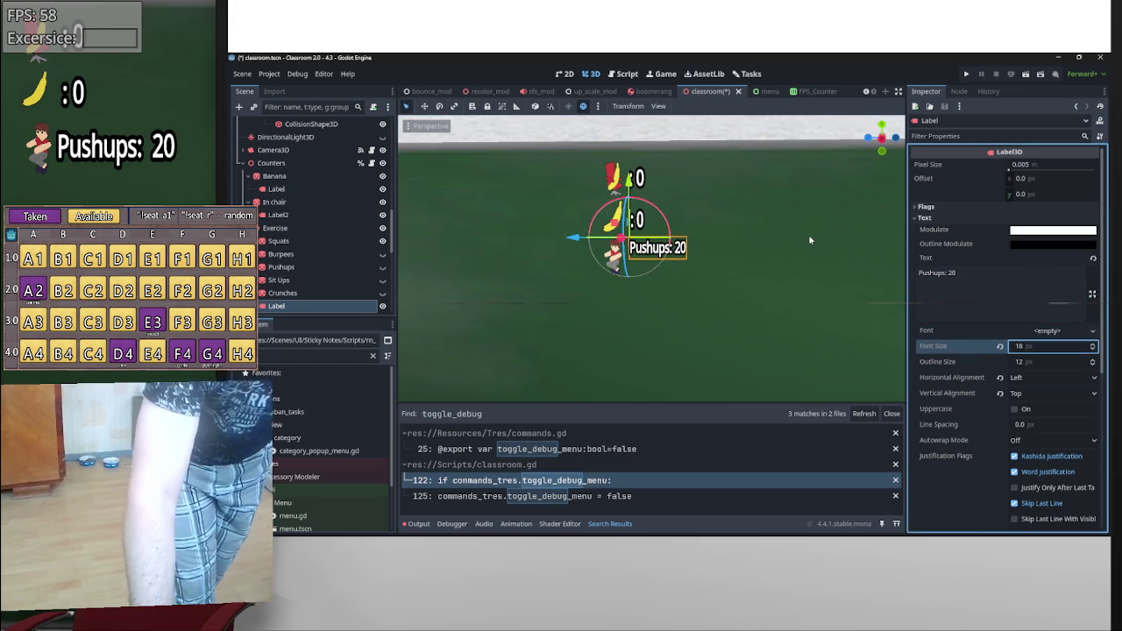
- Replace the label's 'Pushups: 20' text with '---'
click(809, 234)
click(667, 249)
drag(980, 280, 850, 279)
key(BackSpace)
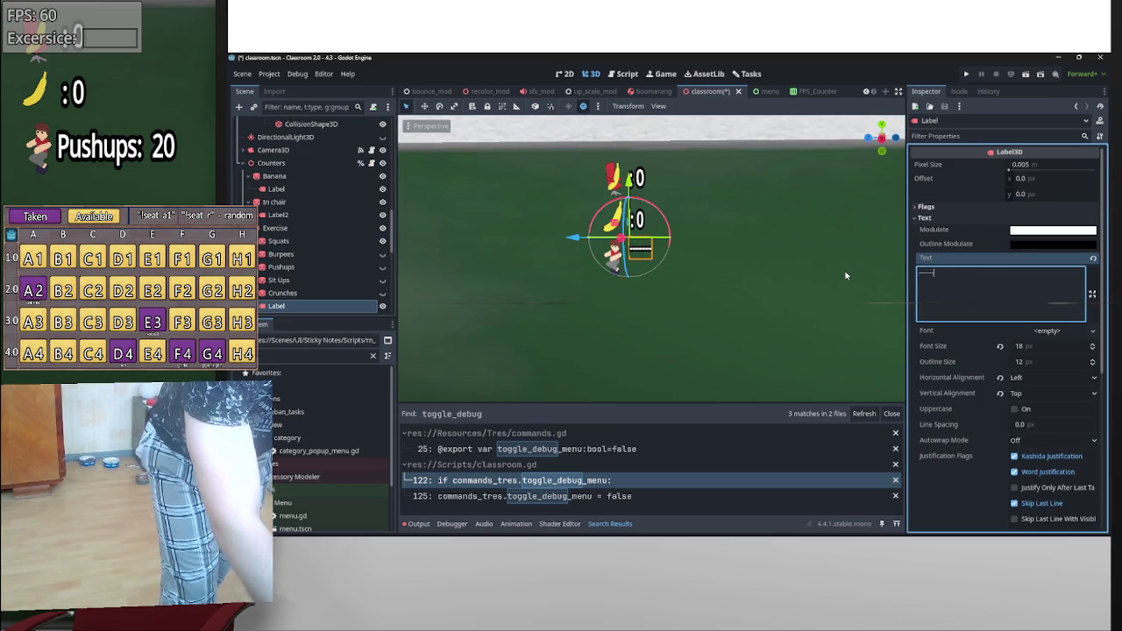
text(---)
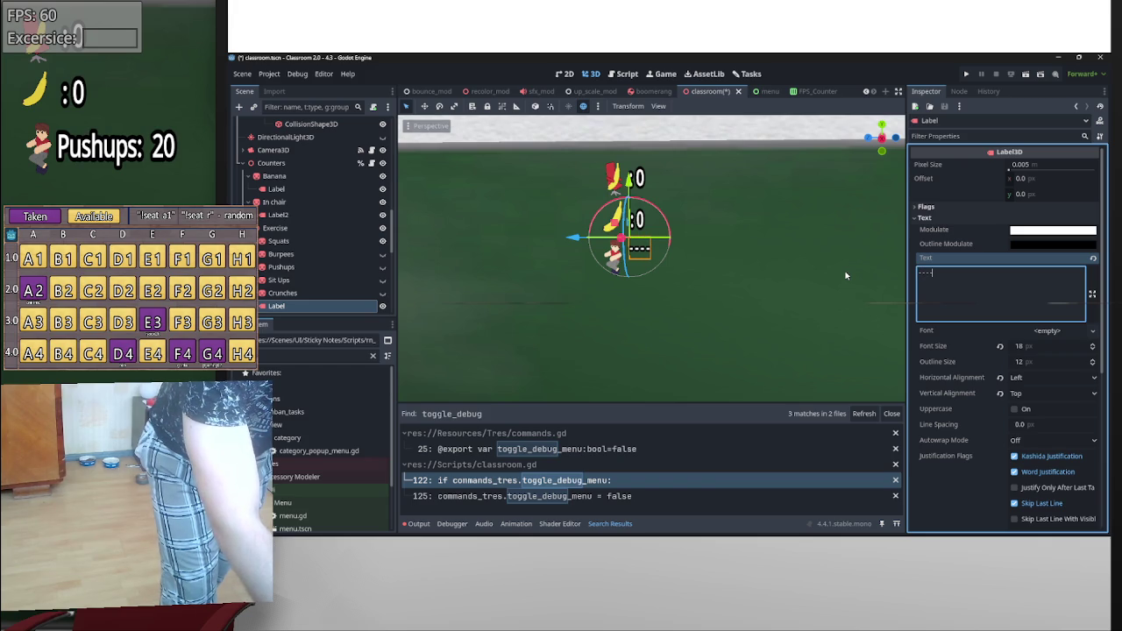
click(888, 282)
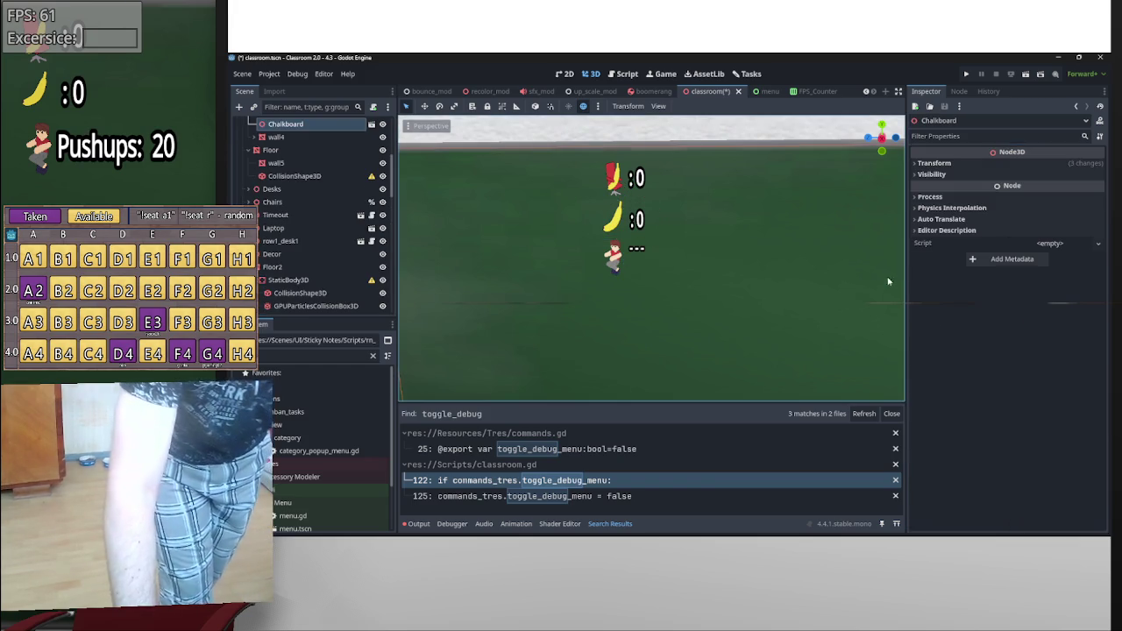
- Save the classroom scene with the '---' label, then reselect that label
key(ctrl+s)
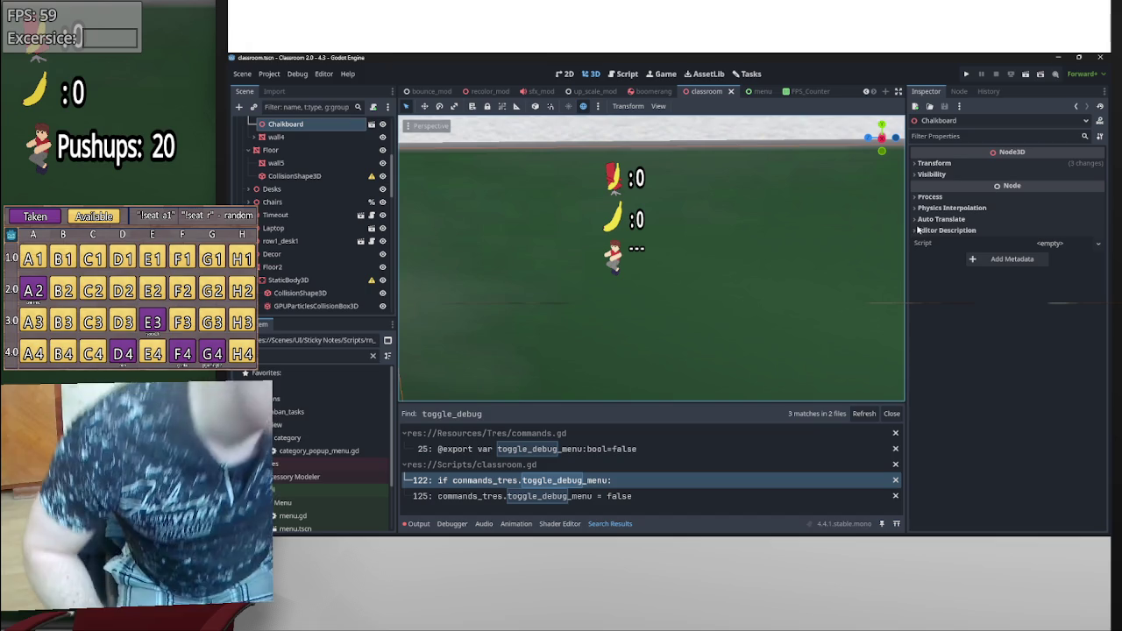
click(641, 253)
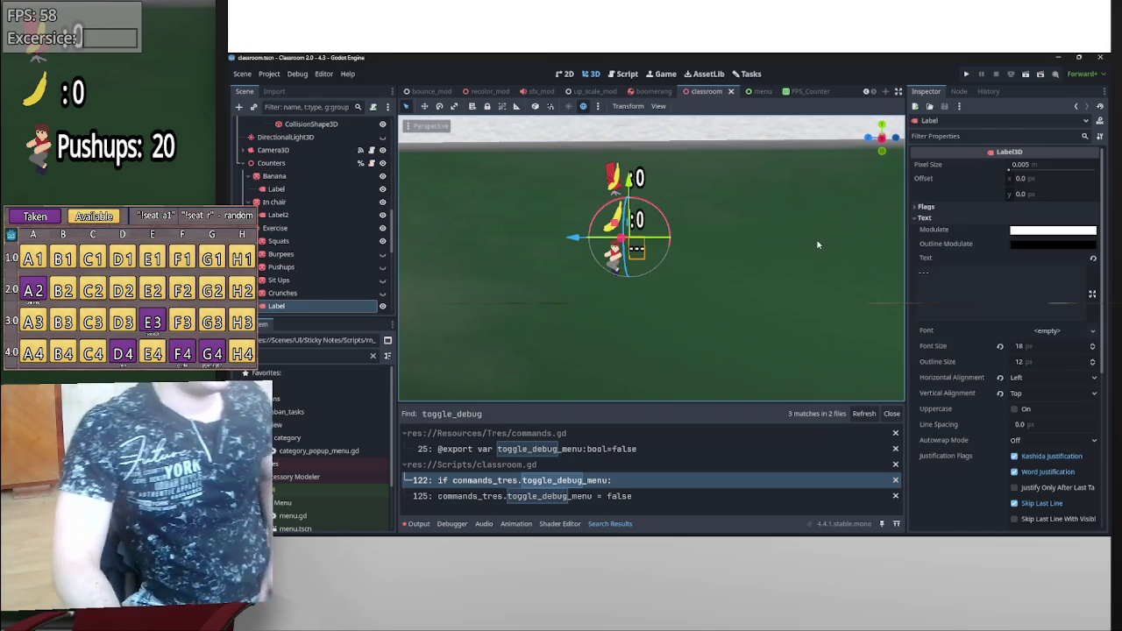
- Try line breaks and an extra character in the '---' label text, then remove them
click(973, 273)
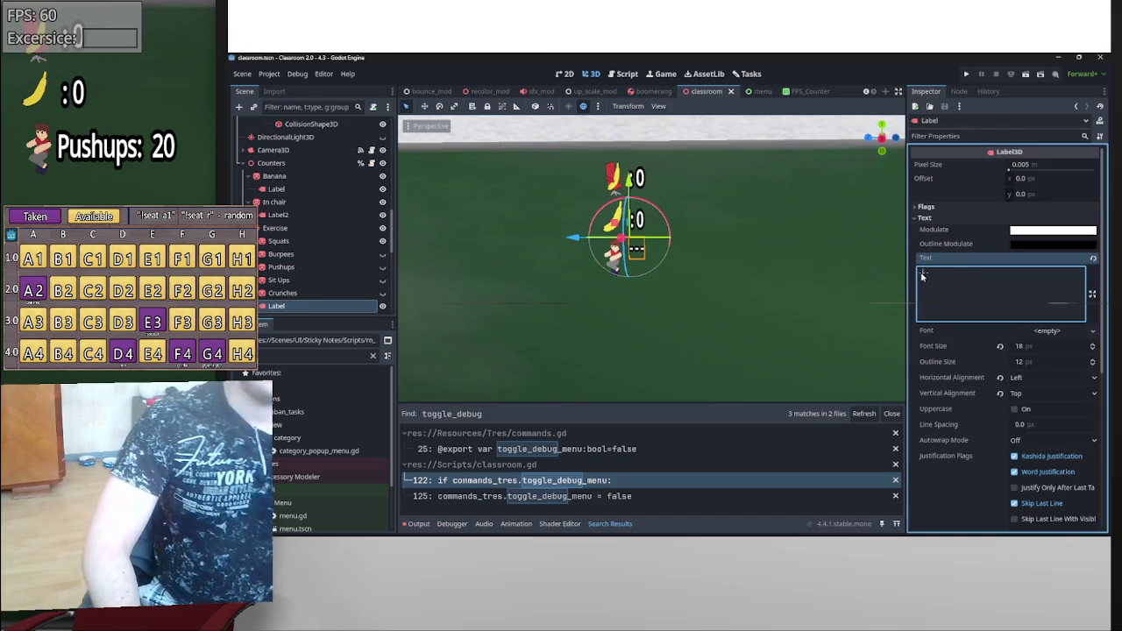
key(Return)
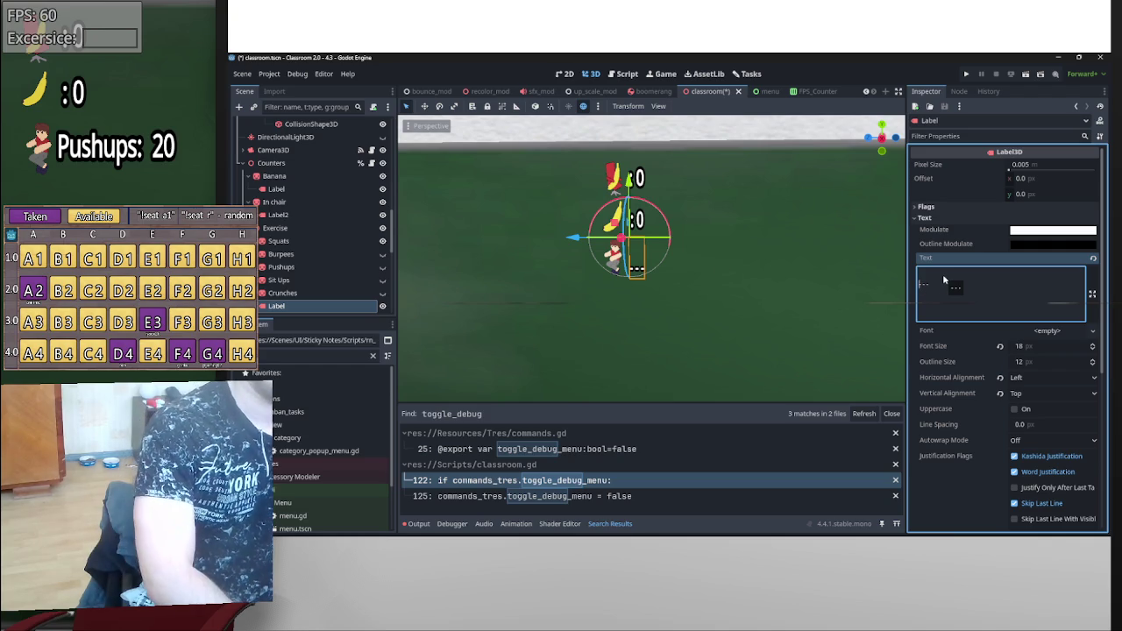
key(BackSpace)
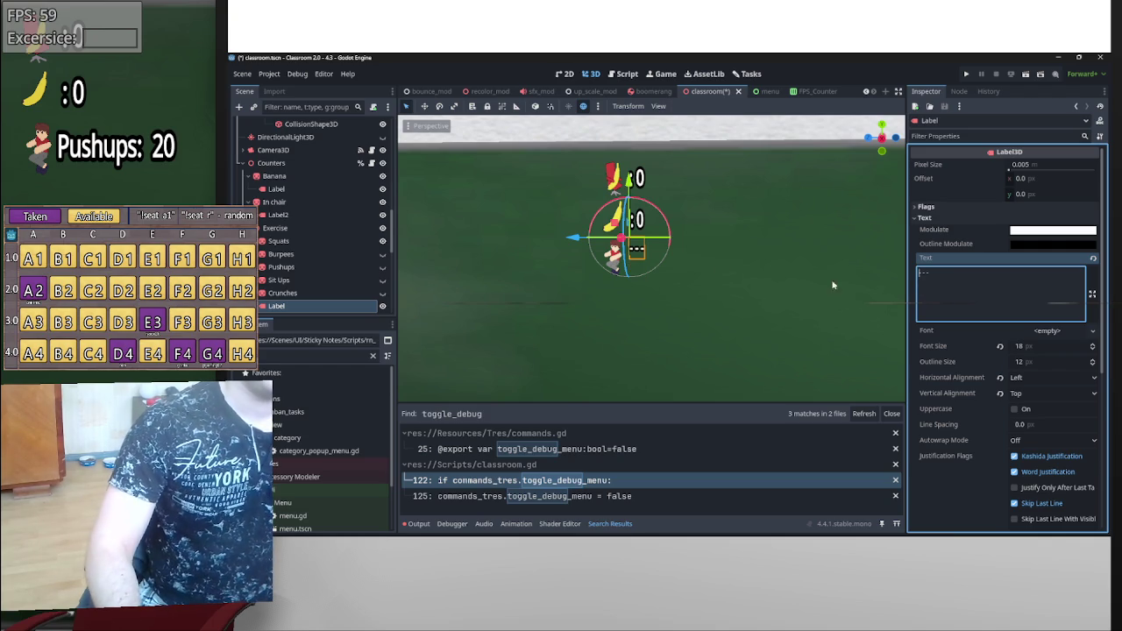
scroll(735, 268, down, 3)
scroll(726, 261, up, 6)
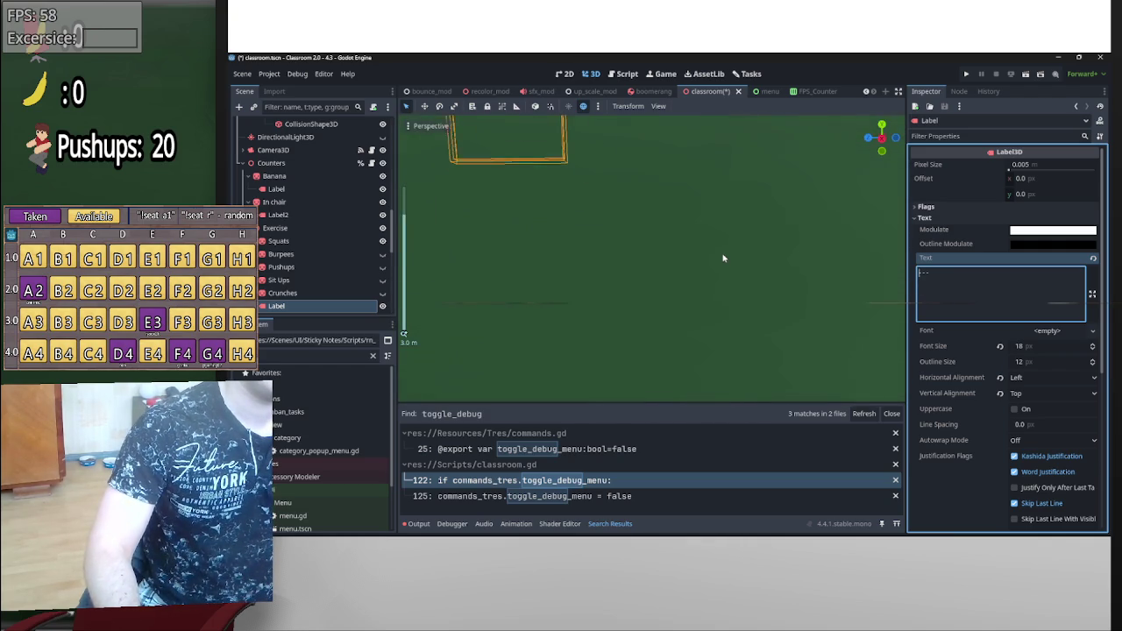
scroll(723, 258, down, 3)
scroll(724, 258, up, 4)
scroll(723, 258, down, 4)
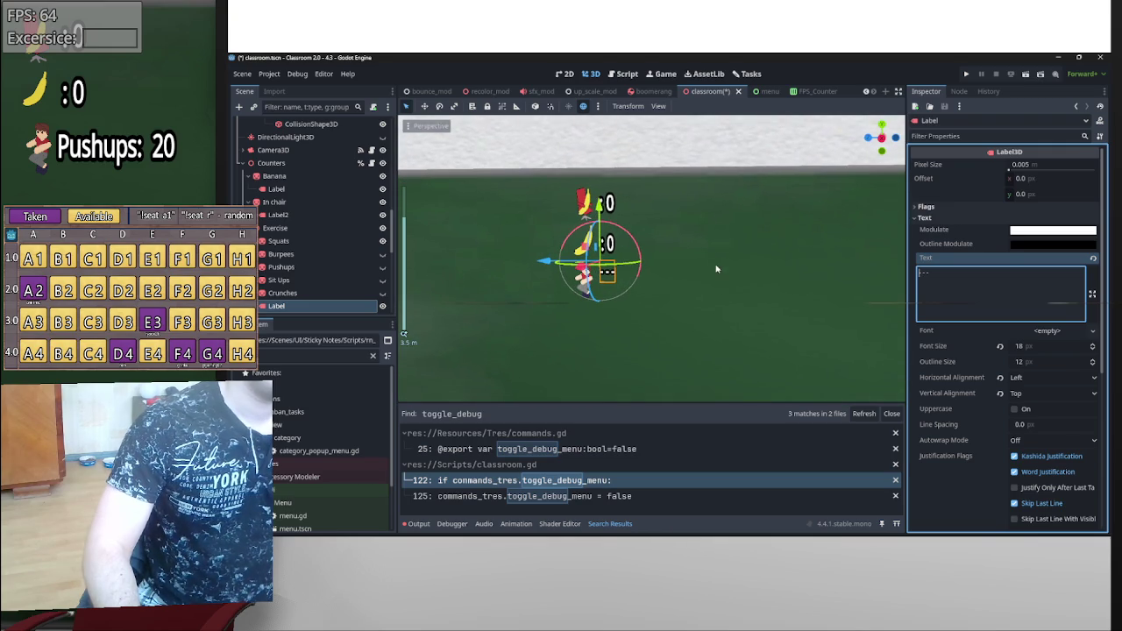
key(Return)
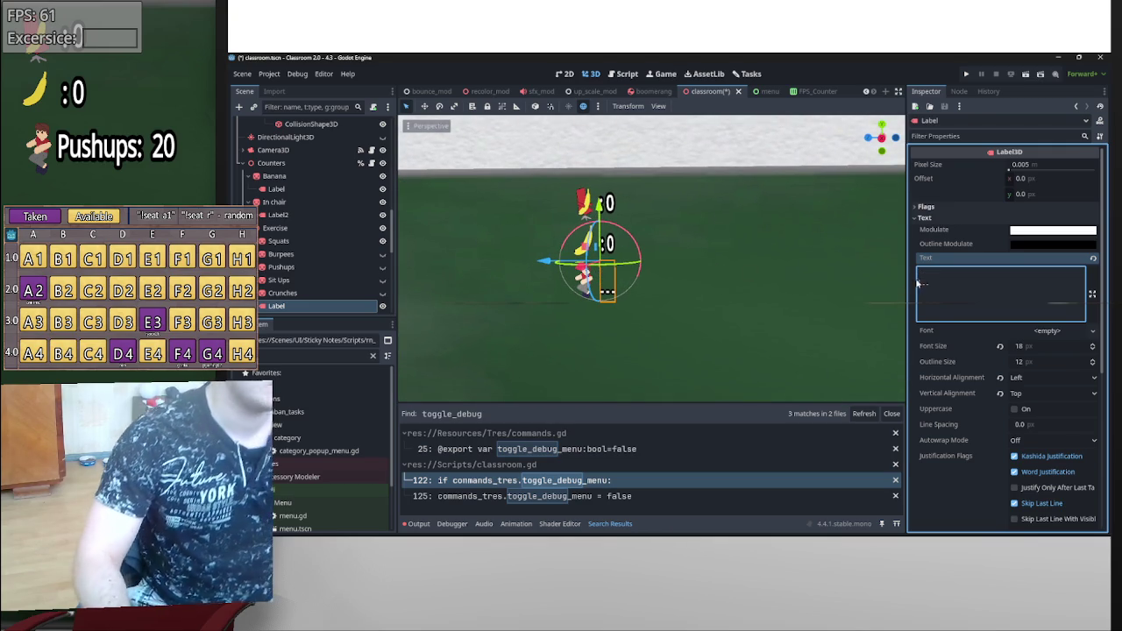
key(BackSpace)
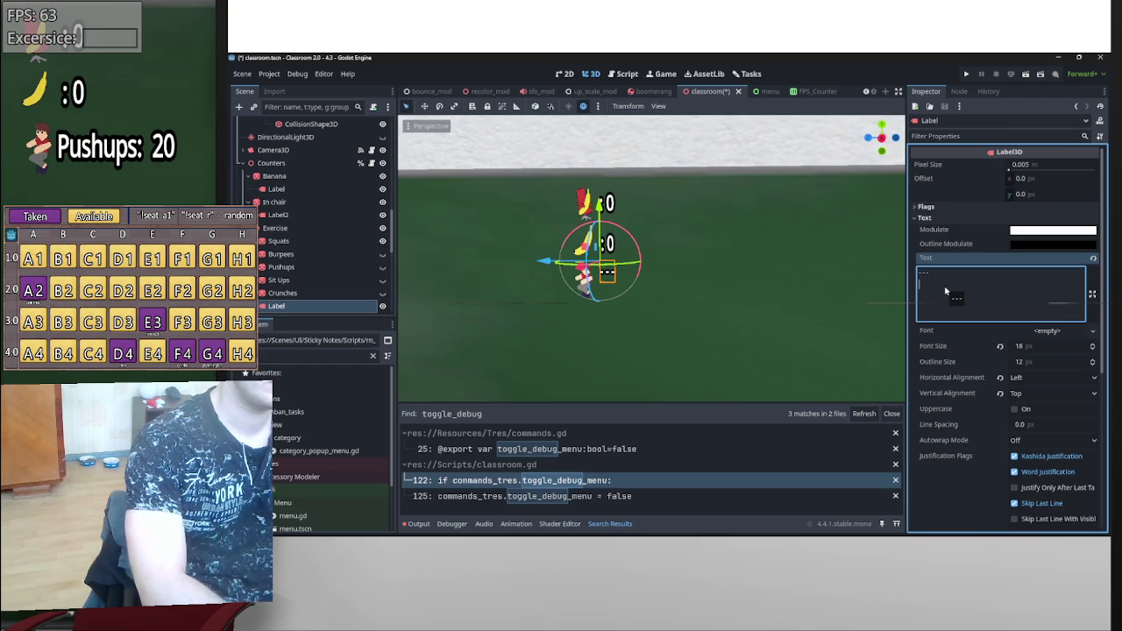
text(1)
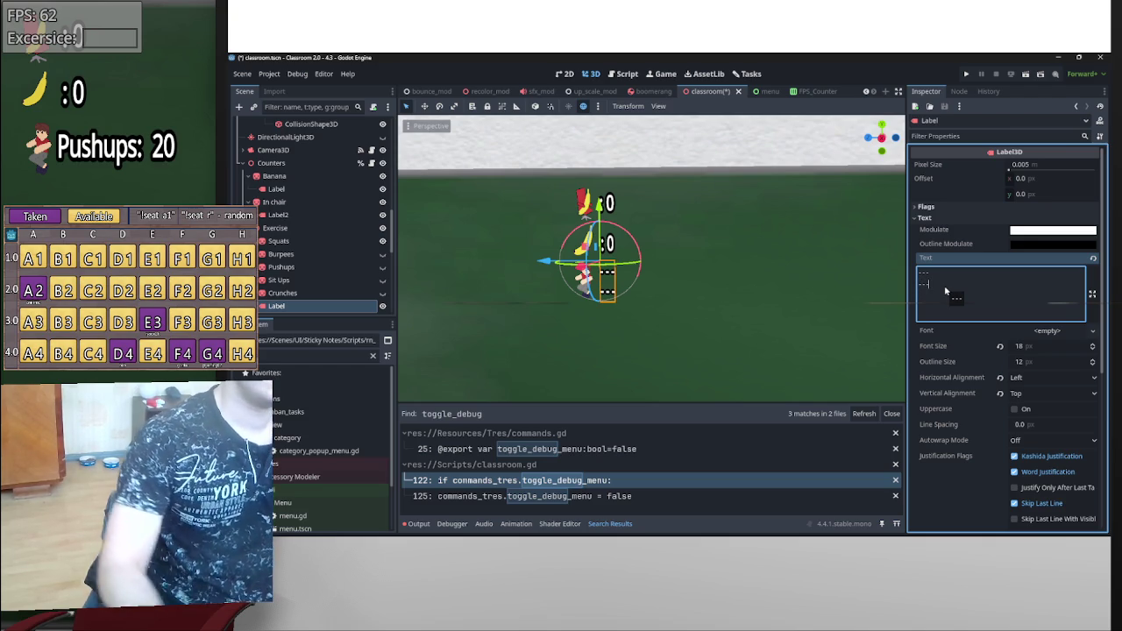
key(BackSpace)
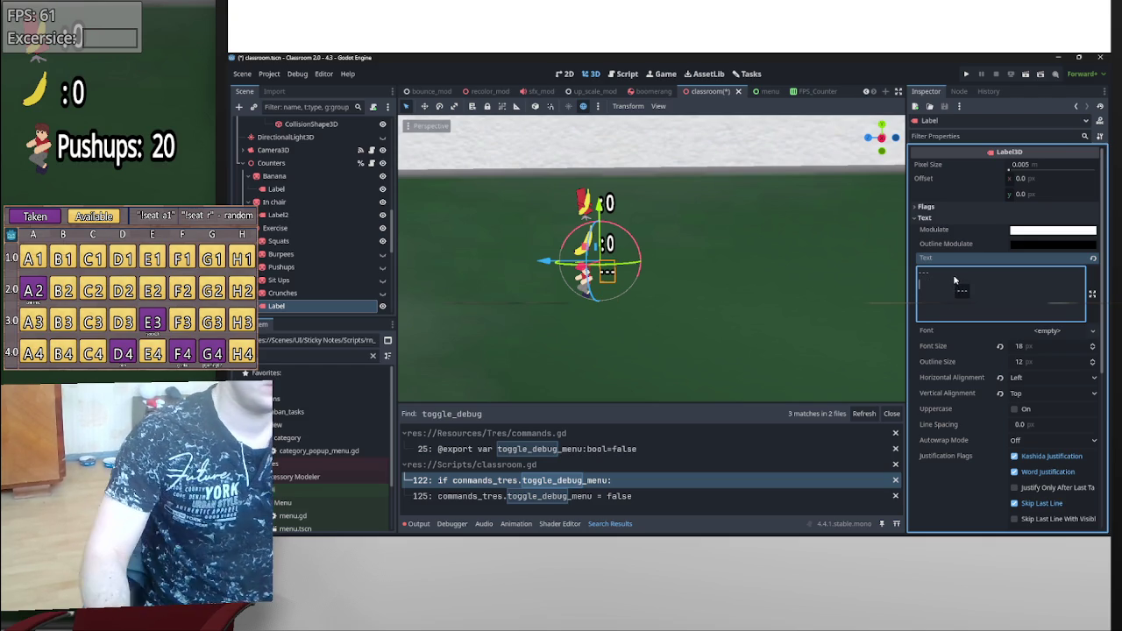
- Check the label's font size and text, deselect it, and save the classroom scene
click(1021, 347)
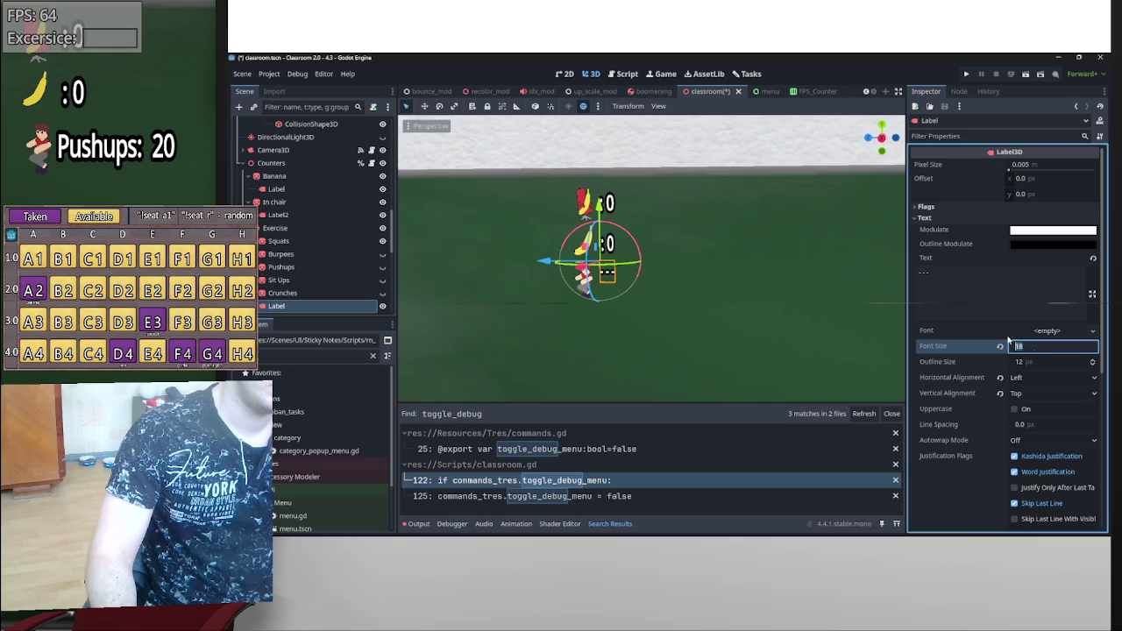
click(922, 275)
click(978, 282)
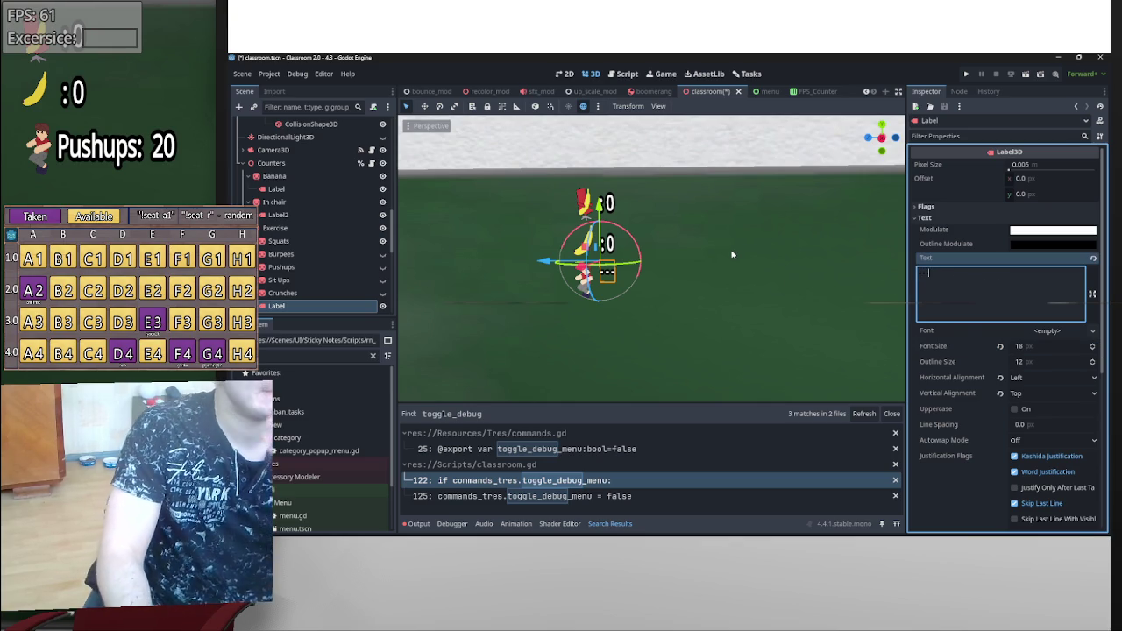
click(748, 261)
scroll(751, 257, down, 3)
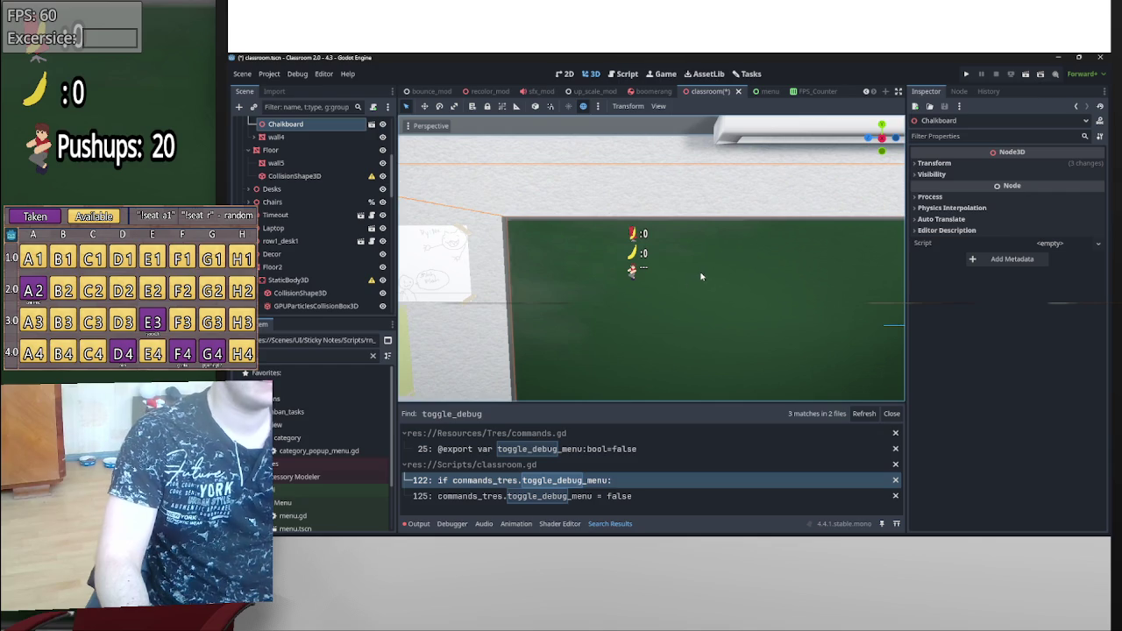
key(ctrl+s)
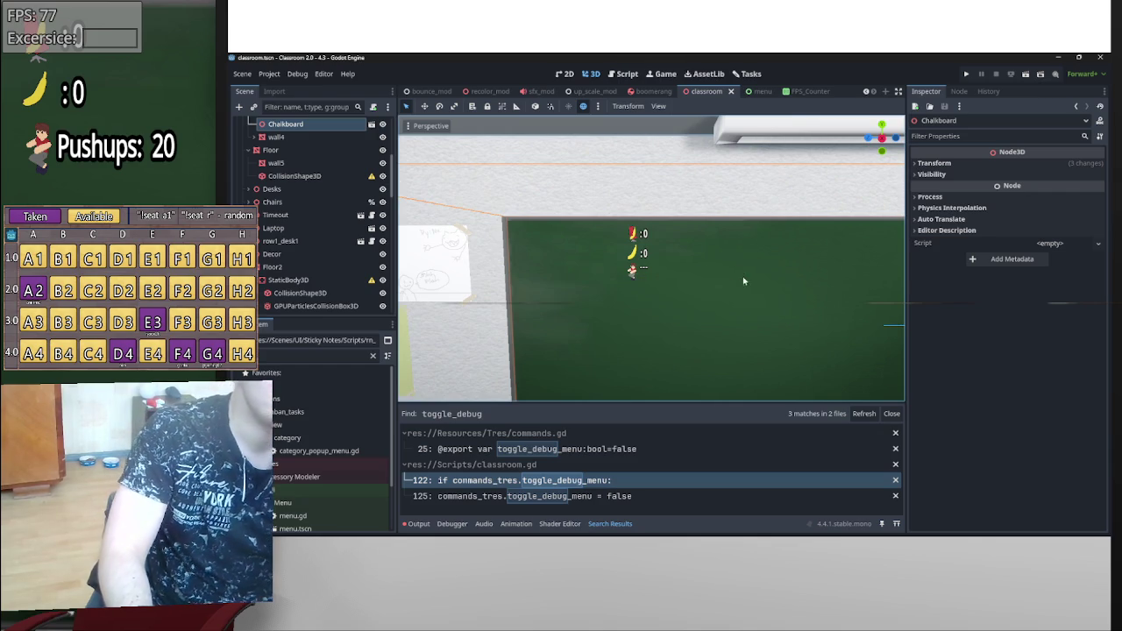
- Move the counter label slightly up on the chalkboard and save the scene again
click(647, 274)
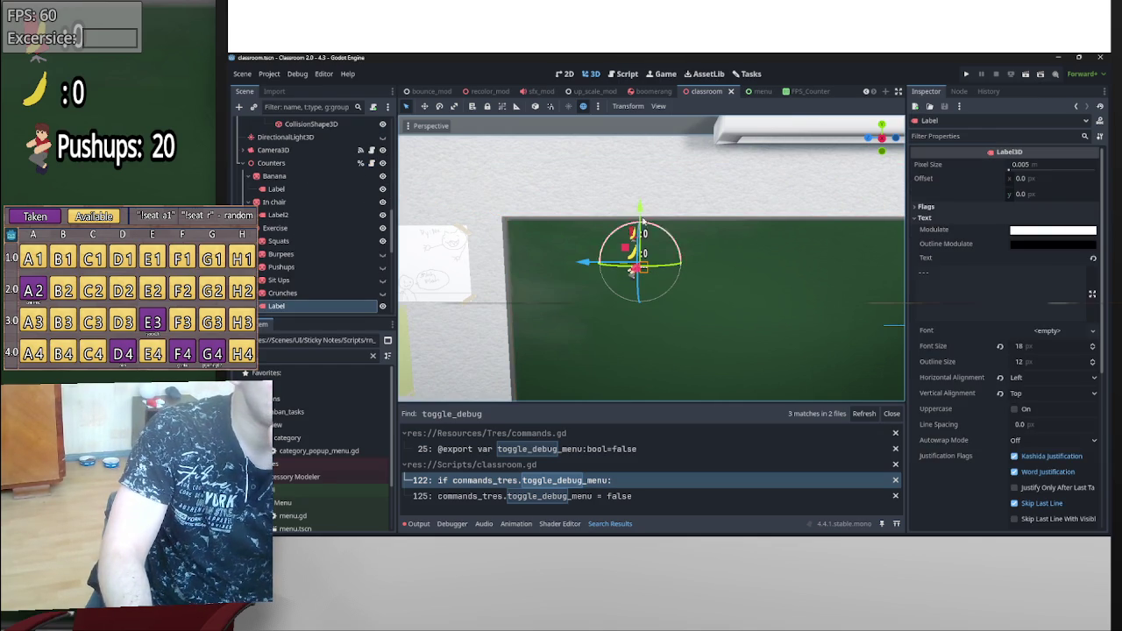
drag(643, 220, 643, 214)
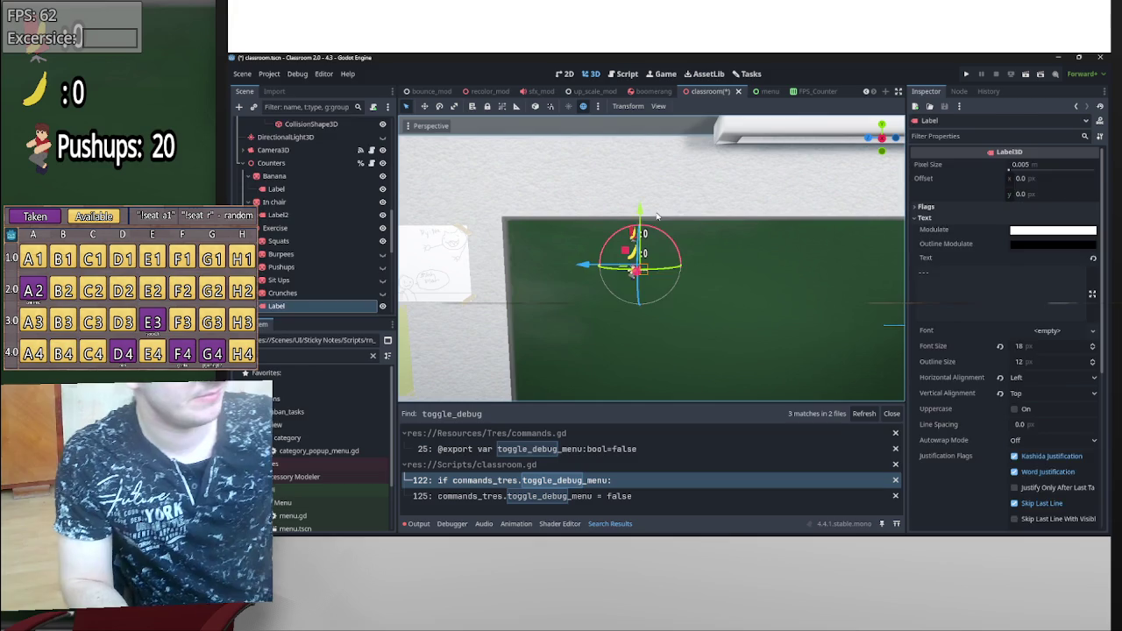
click(668, 213)
key(ctrl+s)
click(798, 91)
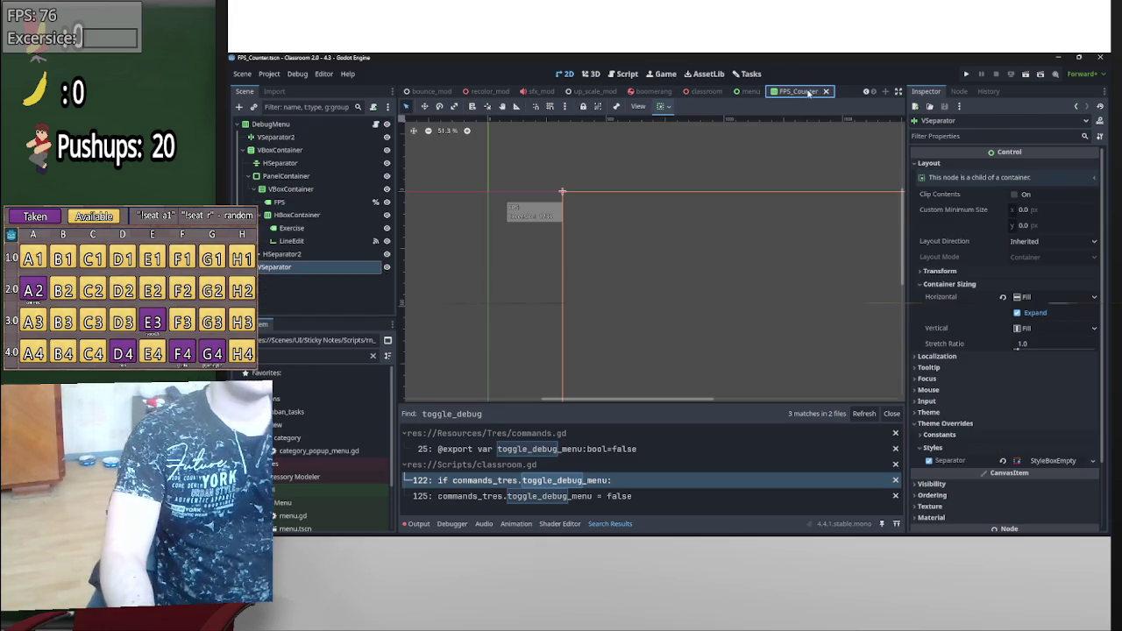
- Inspect the Exercise field, VSeparator and VBoxContainer nodes of the debug menu
click(537, 212)
scroll(561, 255, up, 1)
scroll(563, 251, up, 1)
scroll(564, 250, down, 2)
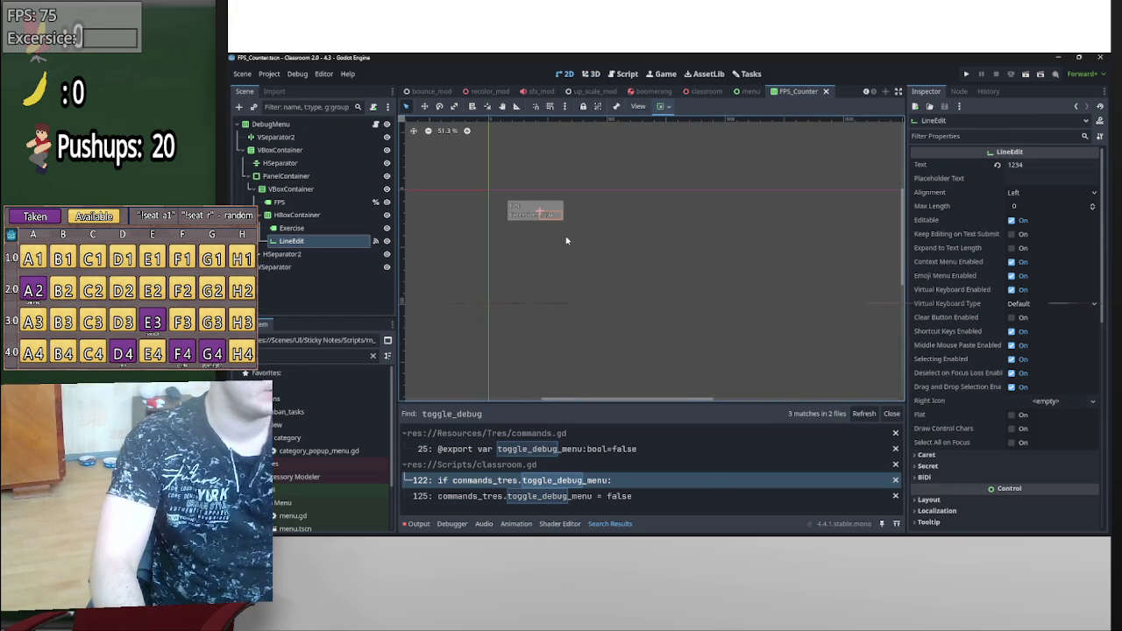
scroll(591, 262, up, 1)
click(689, 246)
scroll(691, 250, down, 2)
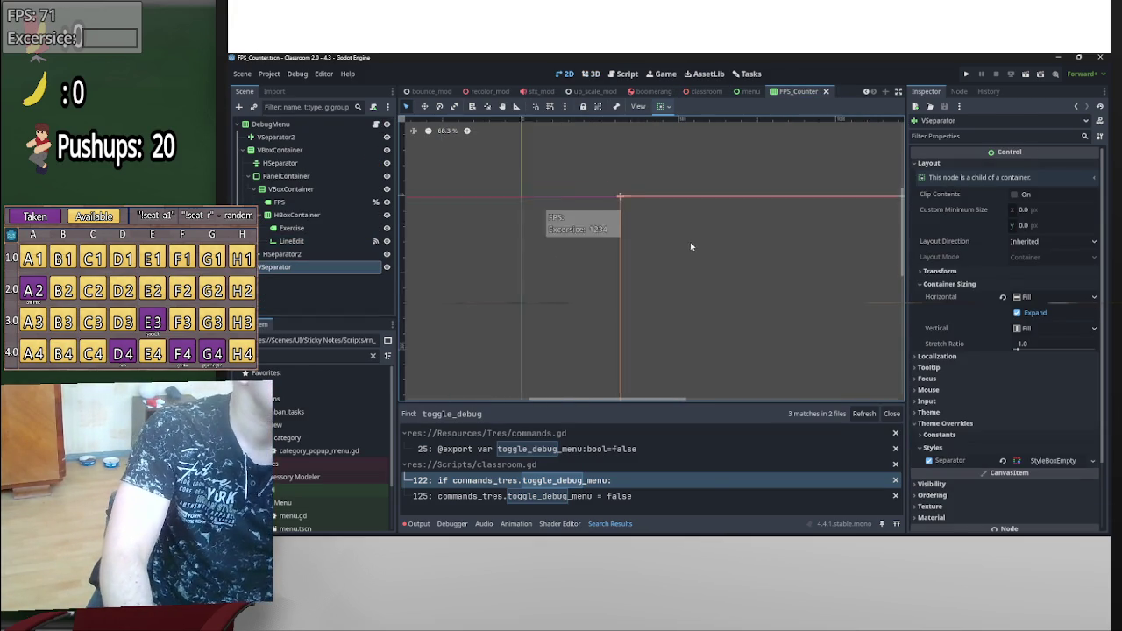
scroll(676, 281, up, 3)
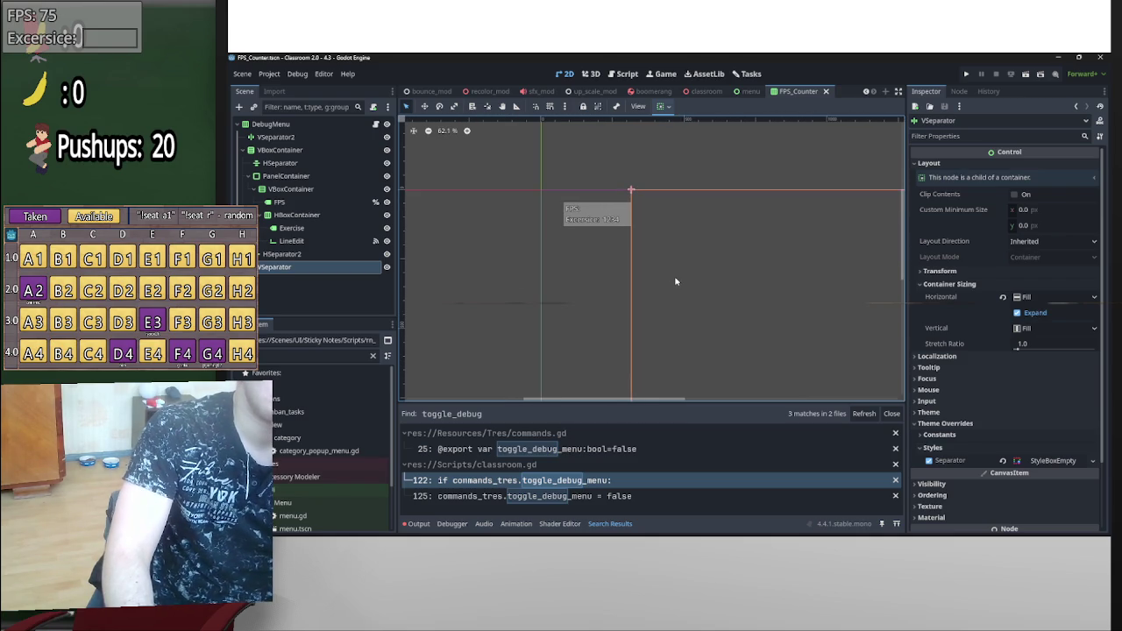
click(296, 188)
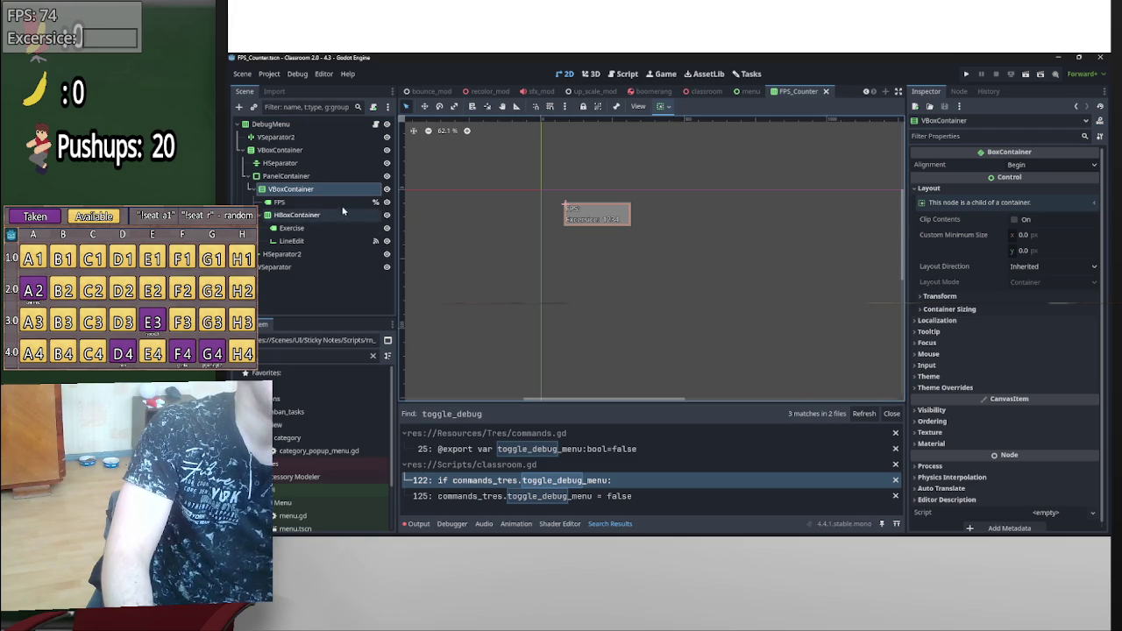
- Lengthen the Exercise field's sample text from '1234' to '1234dfgthhth'
click(614, 226)
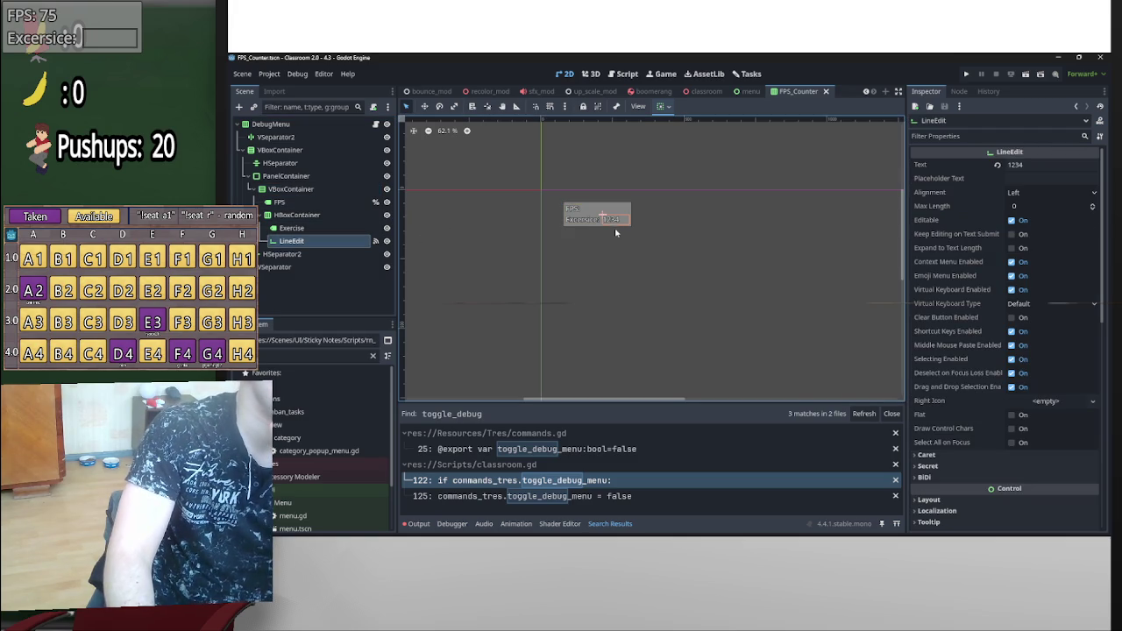
click(1033, 167)
text(dfgththt)
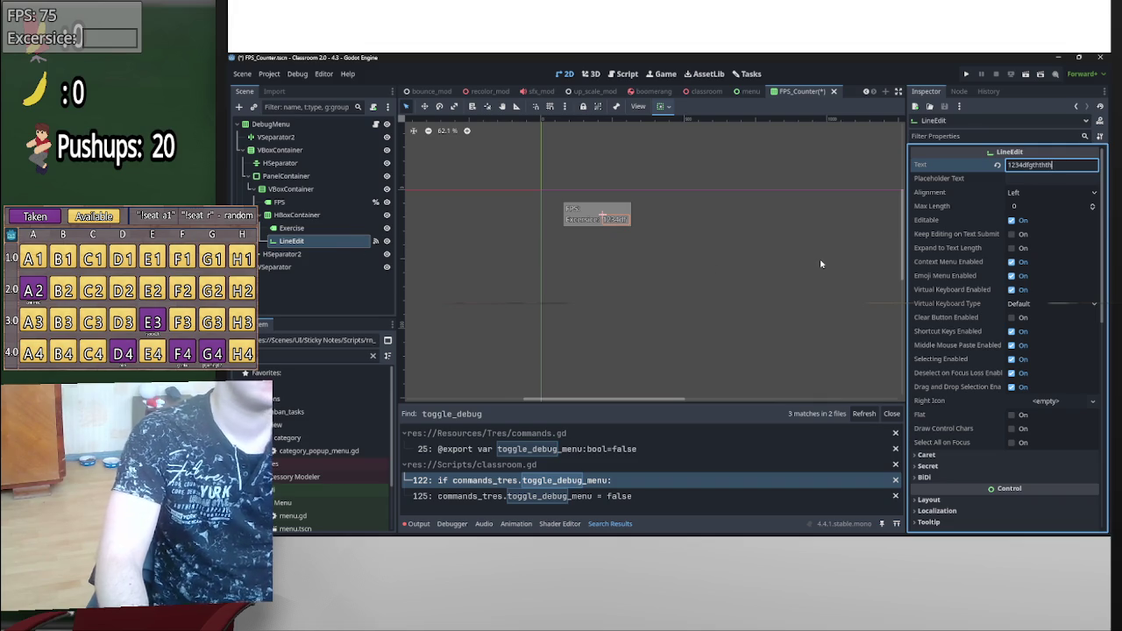
click(659, 106)
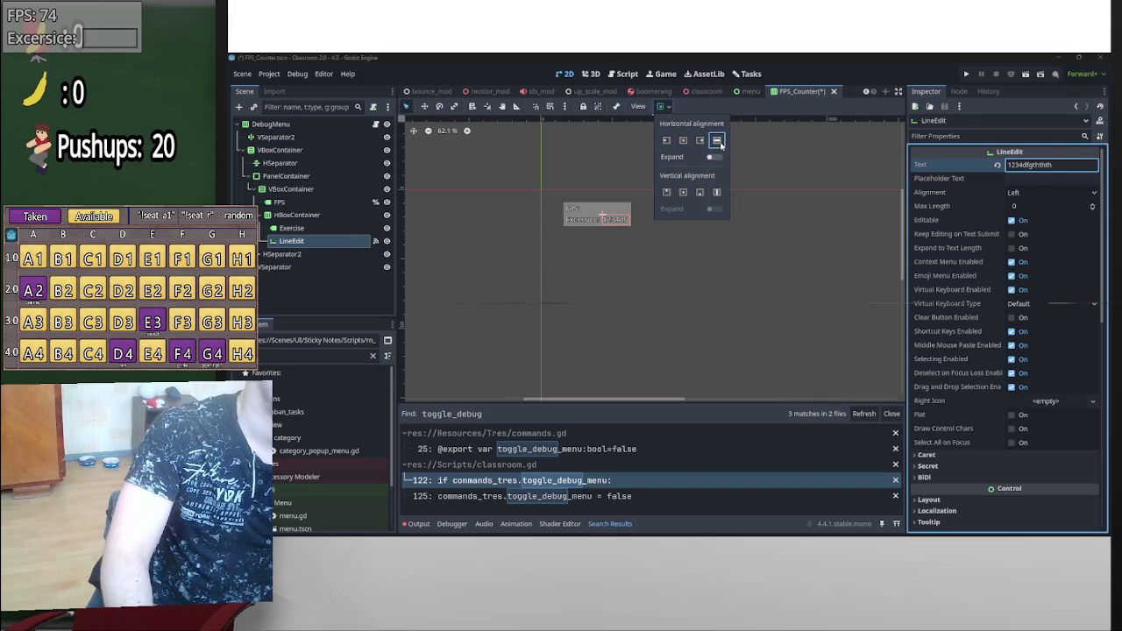
- Make the Exercise input field fill vertically, then review the row and label sizing
click(714, 194)
click(326, 226)
click(316, 215)
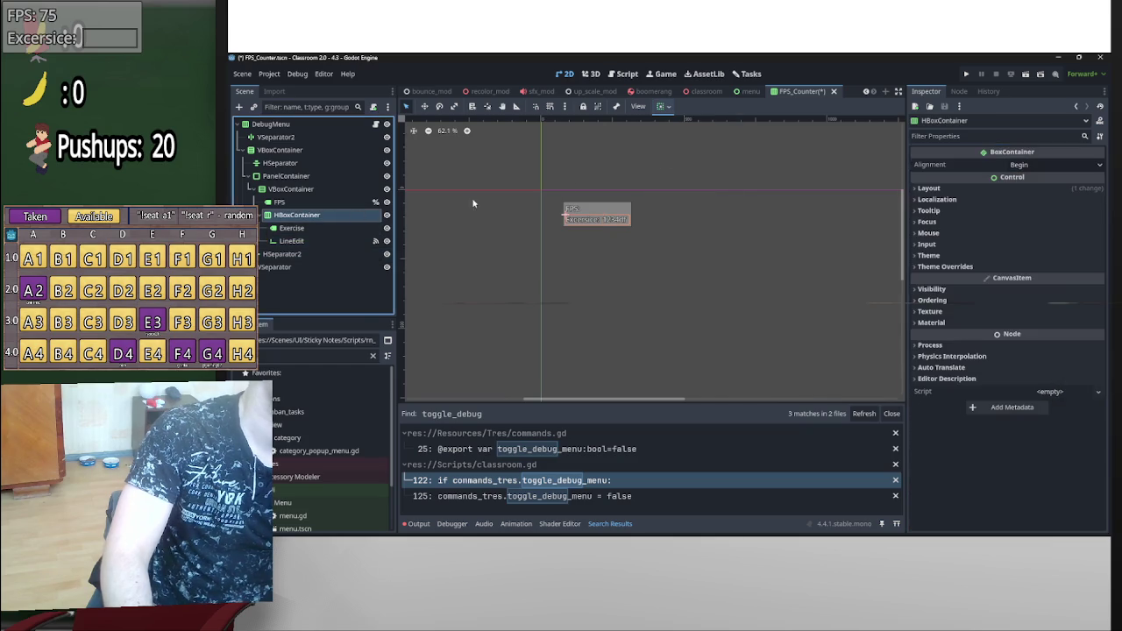
click(661, 106)
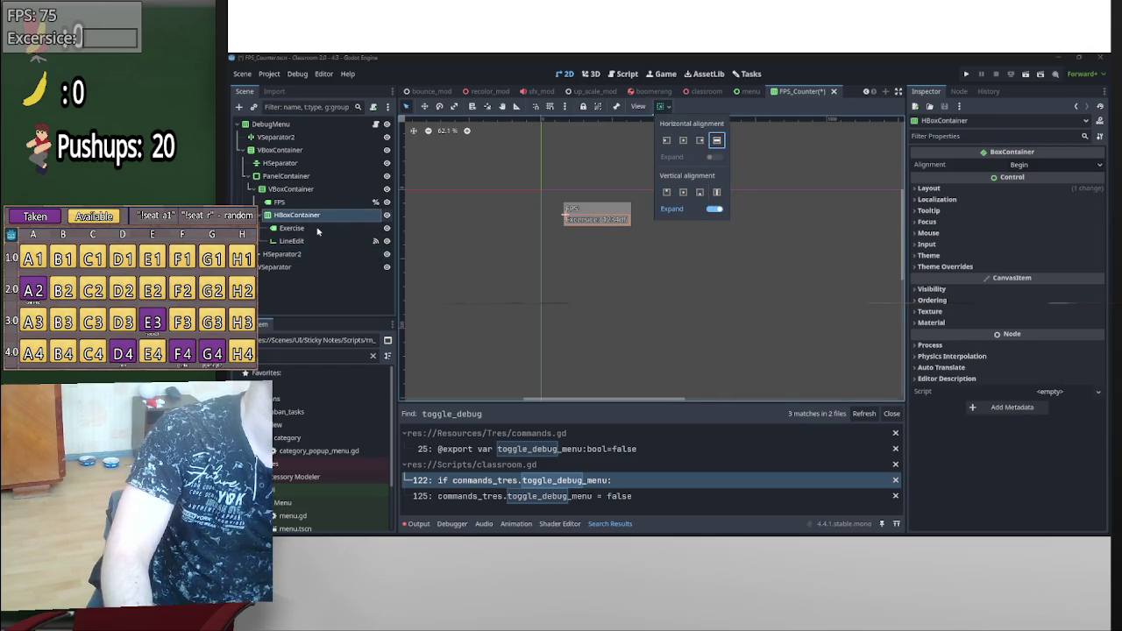
click(317, 231)
click(302, 240)
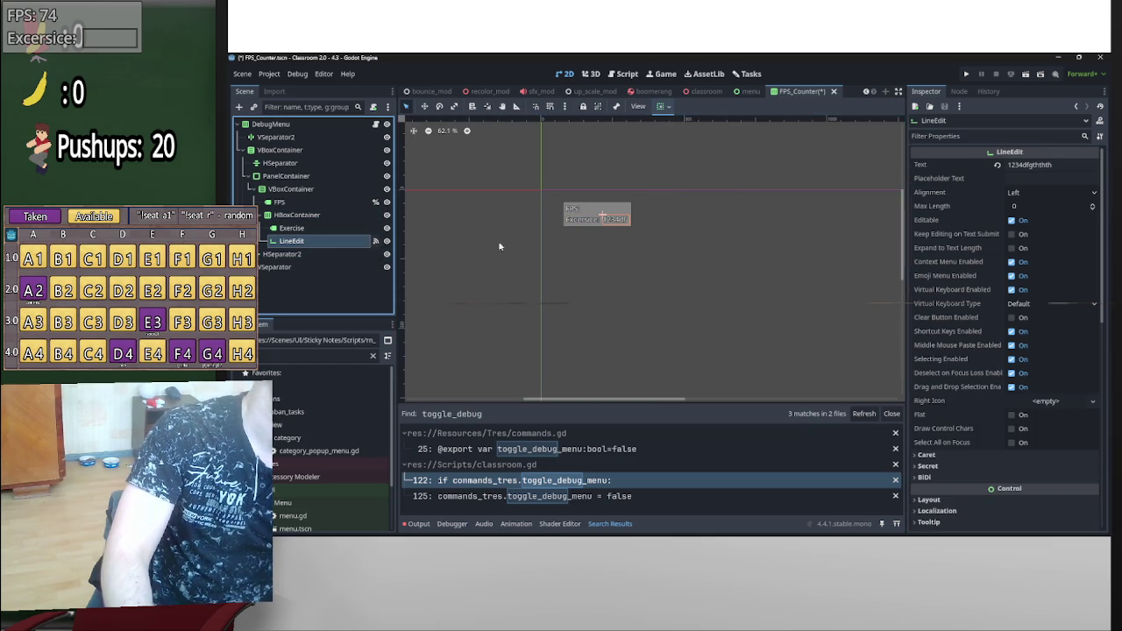
click(376, 228)
click(662, 106)
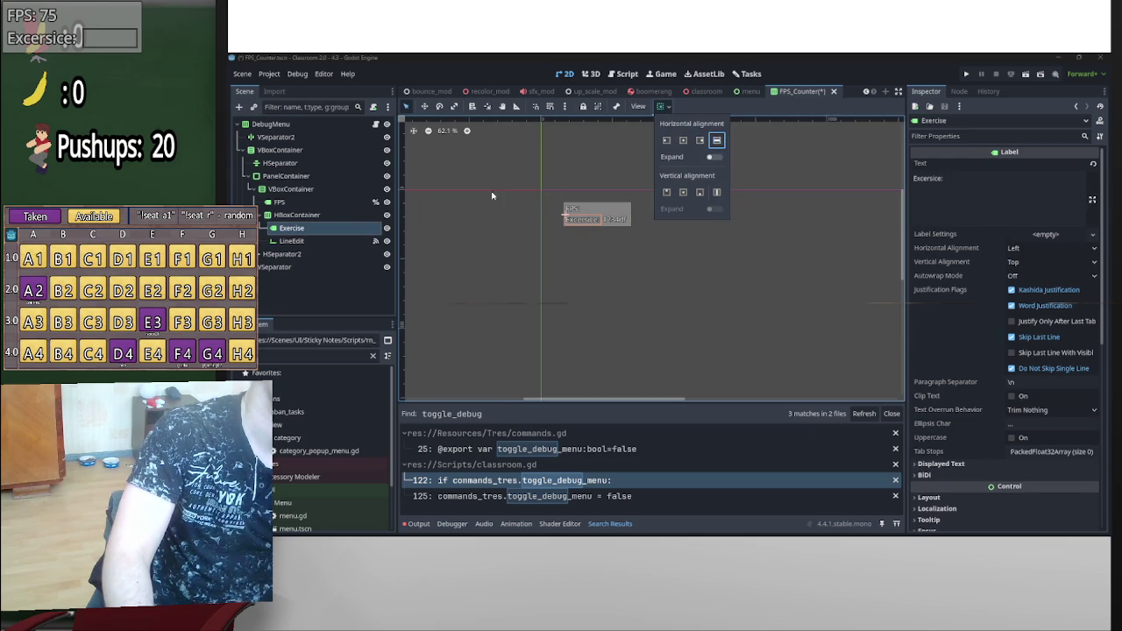
click(551, 186)
- Review VBoxContainer and PanelContainer sizing, leaving the panel's vertical expand off
click(298, 189)
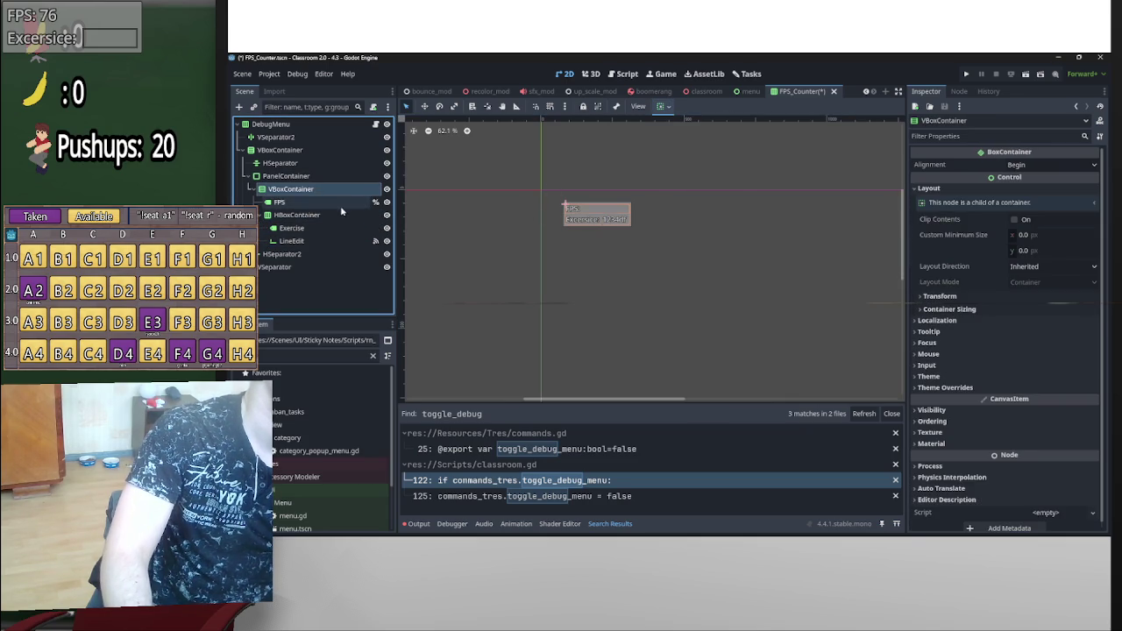
click(663, 106)
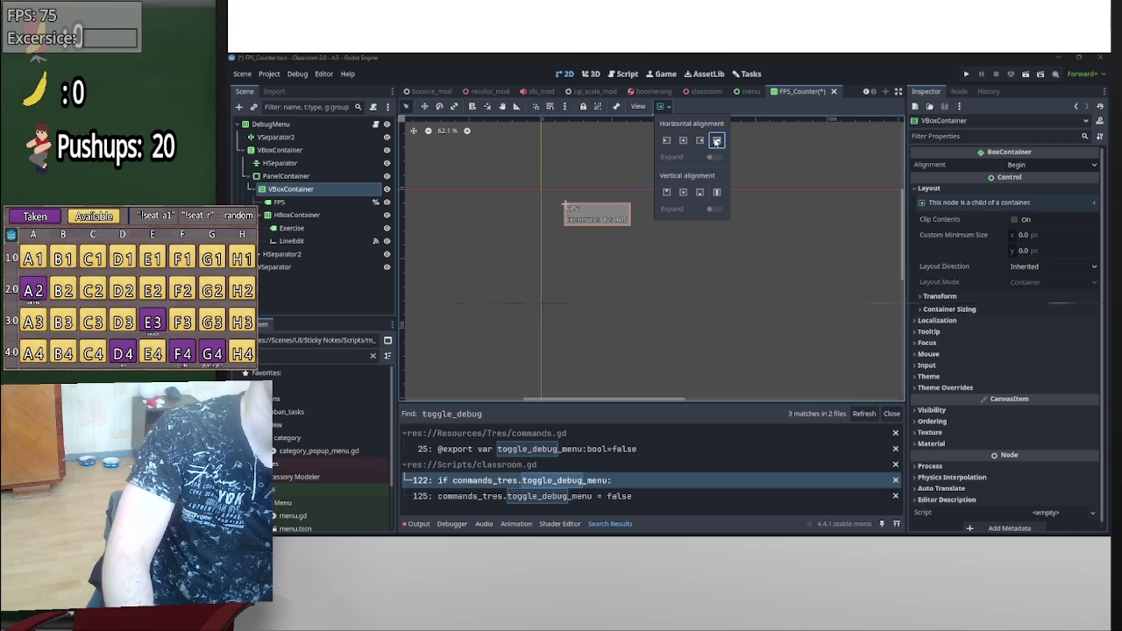
click(316, 178)
click(315, 178)
click(669, 109)
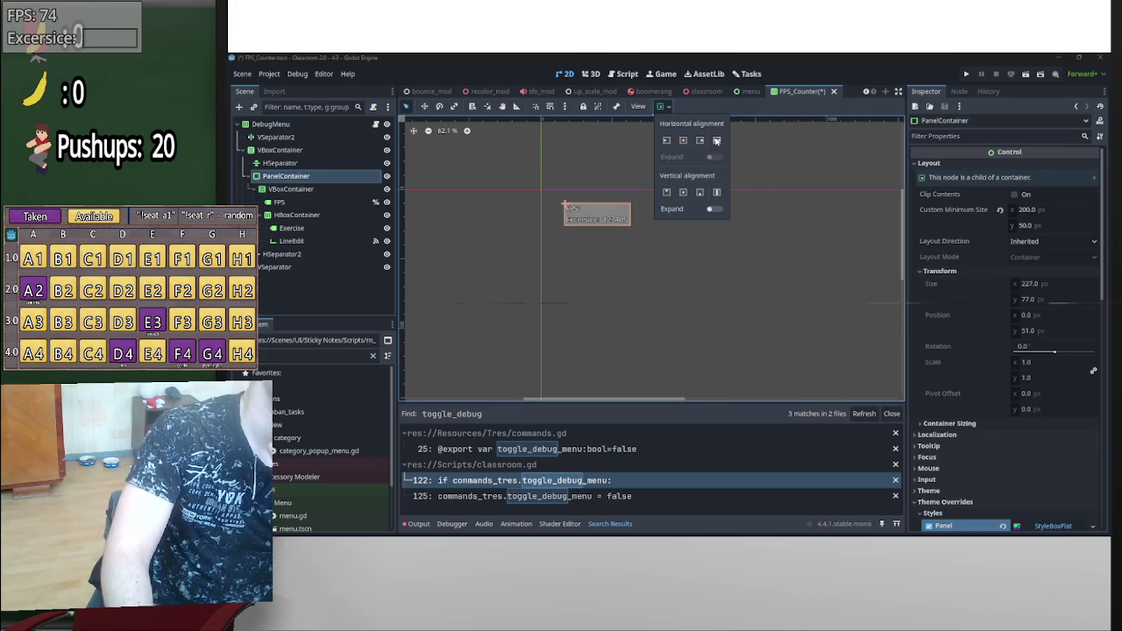
click(711, 209)
click(711, 209)
click(305, 168)
- Turn on horizontal expand for the outer VBoxContainer and the Exercise input field
click(289, 150)
scroll(661, 205, down, 1)
scroll(662, 205, up, 1)
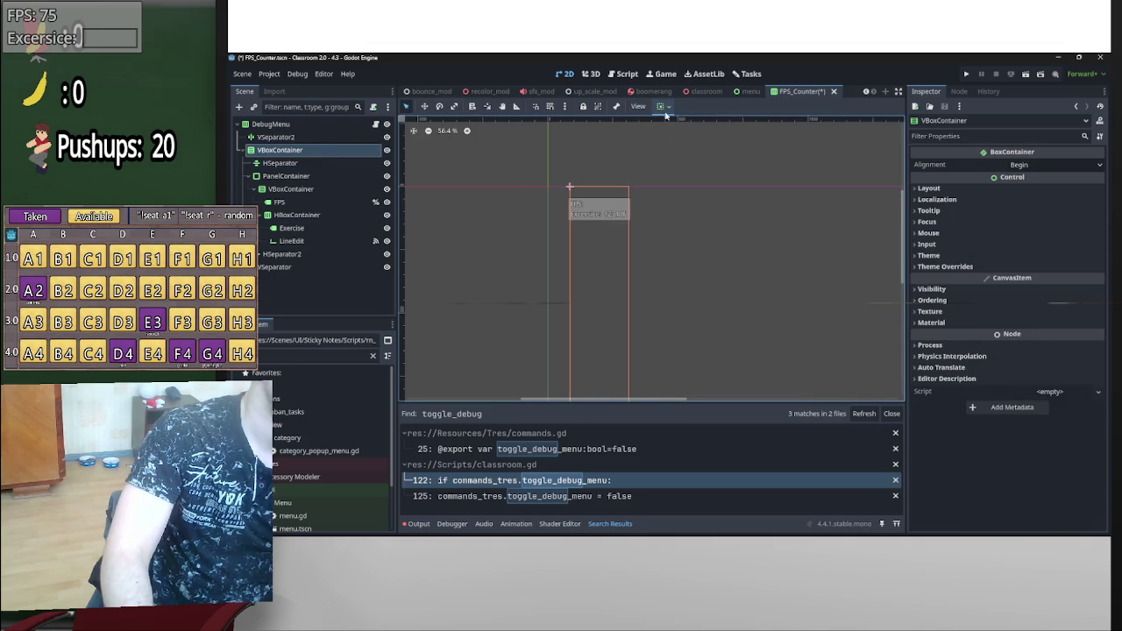
click(662, 106)
click(714, 157)
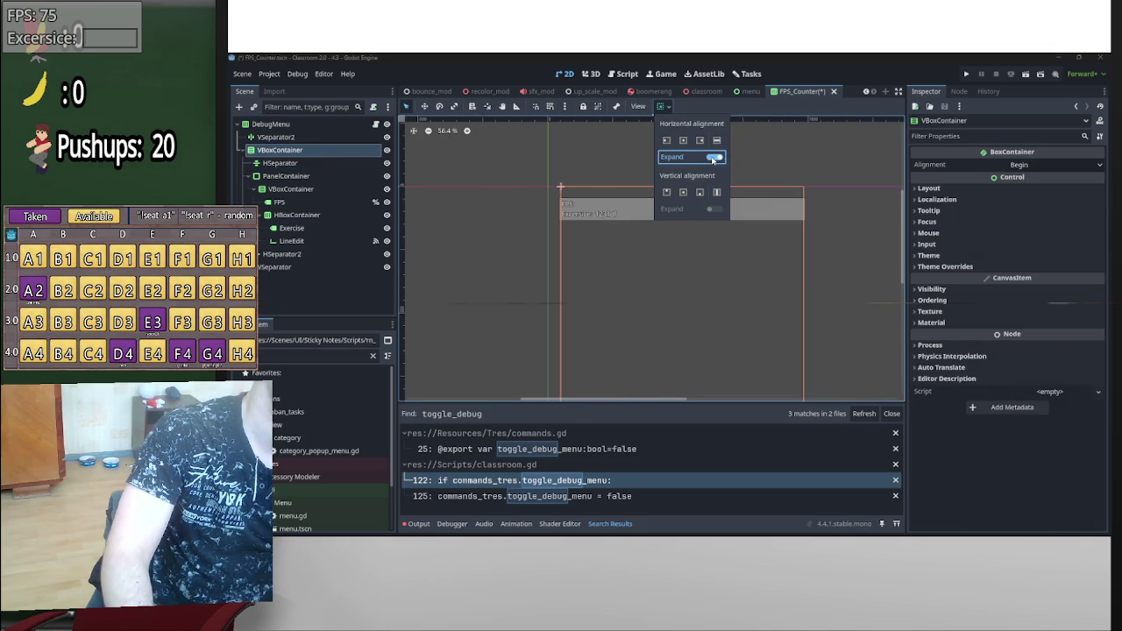
scroll(785, 223, down, 1)
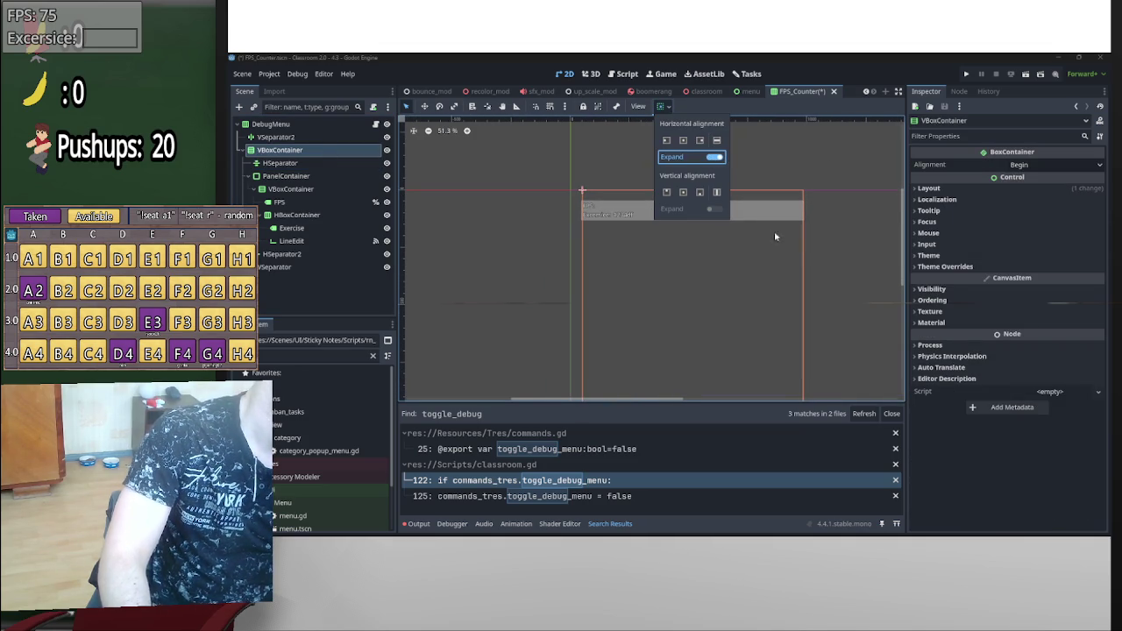
click(298, 241)
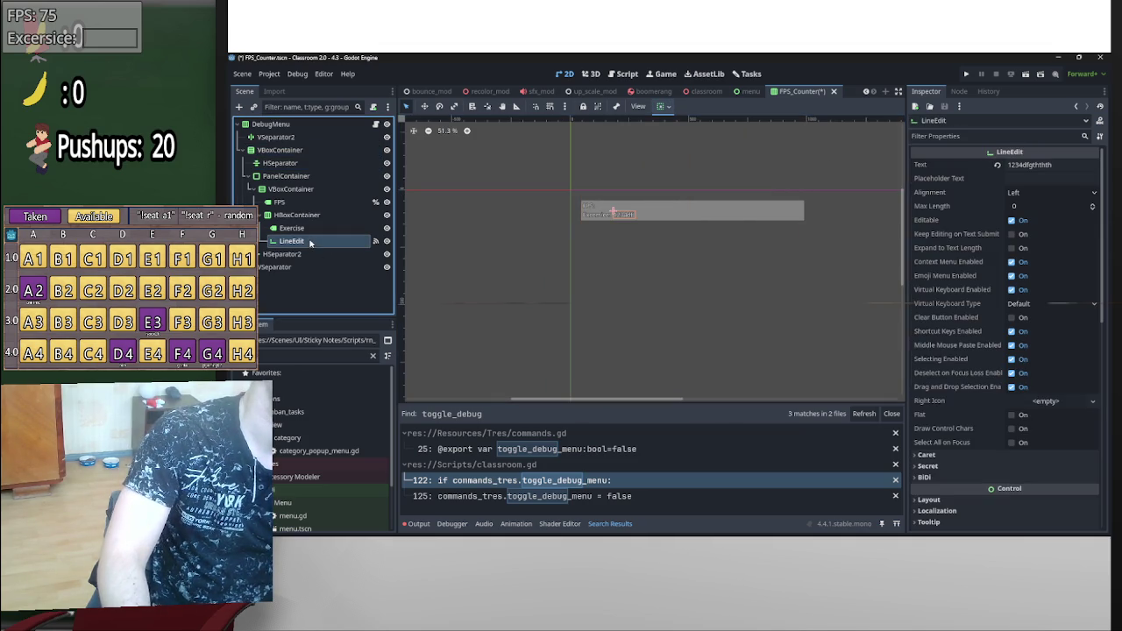
scroll(618, 216, up, 4)
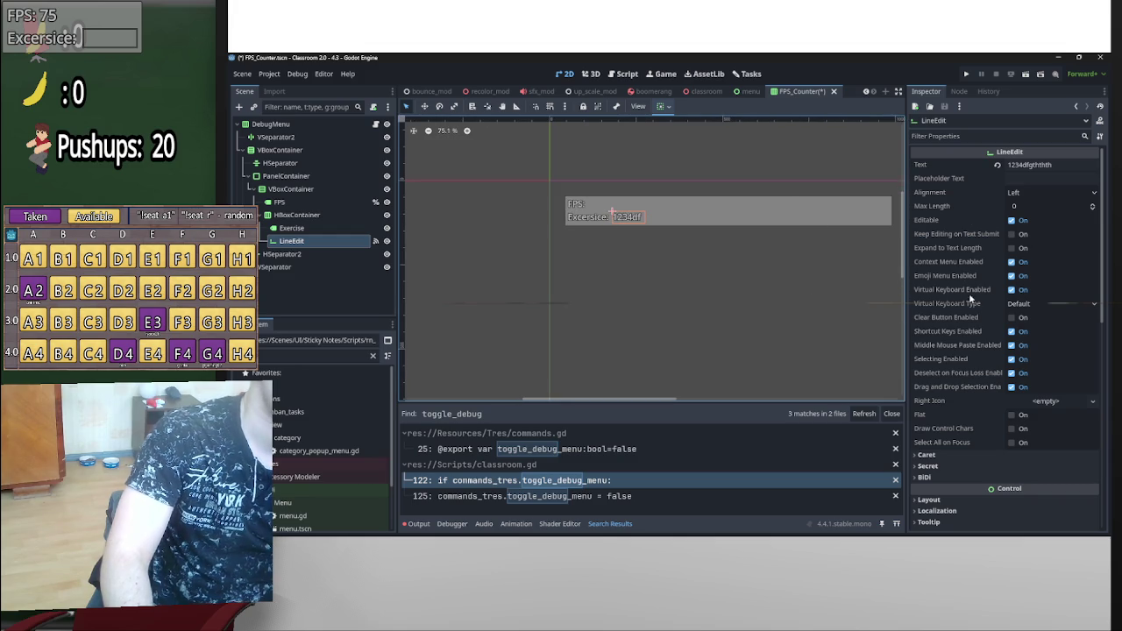
click(662, 106)
click(715, 158)
click(744, 253)
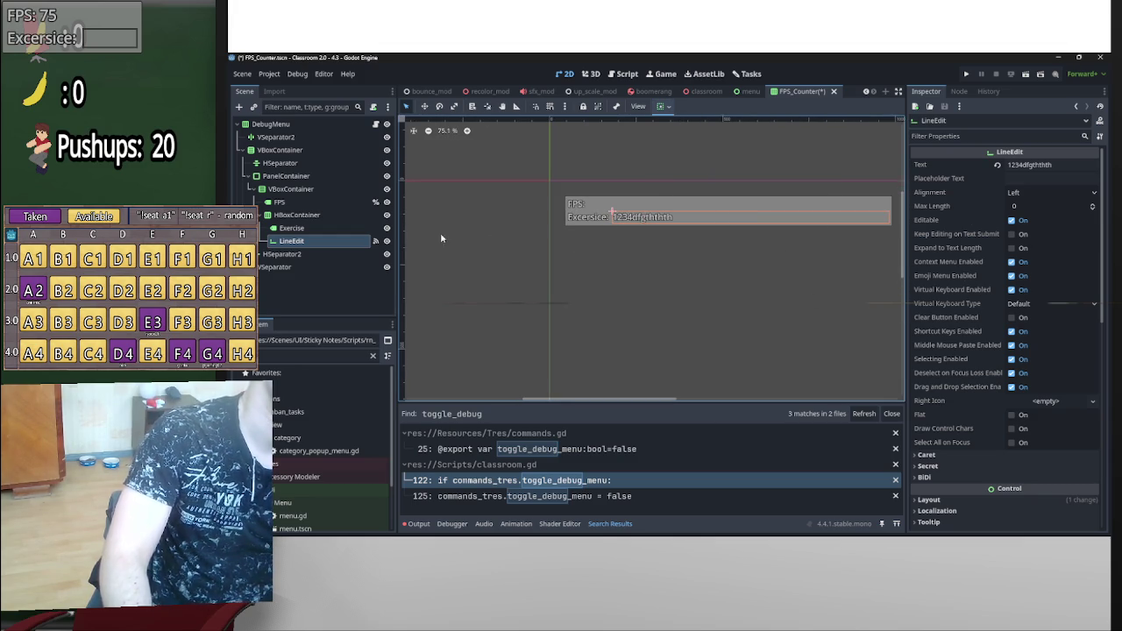
- Turn the outer VBoxContainer's horizontal expand back off
click(306, 180)
click(303, 151)
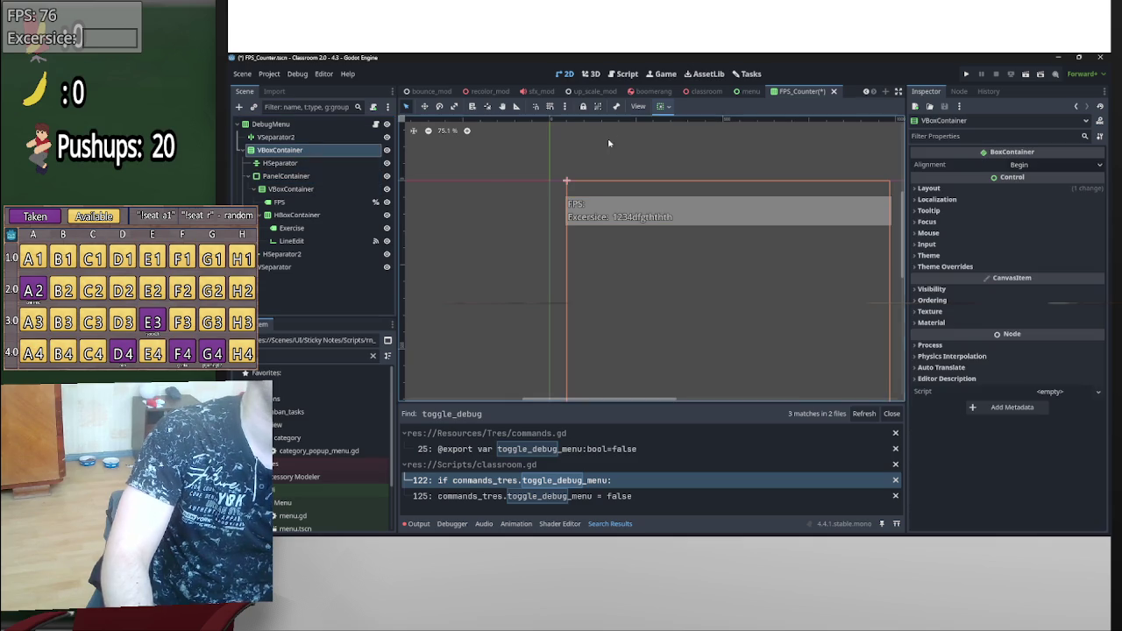
click(660, 106)
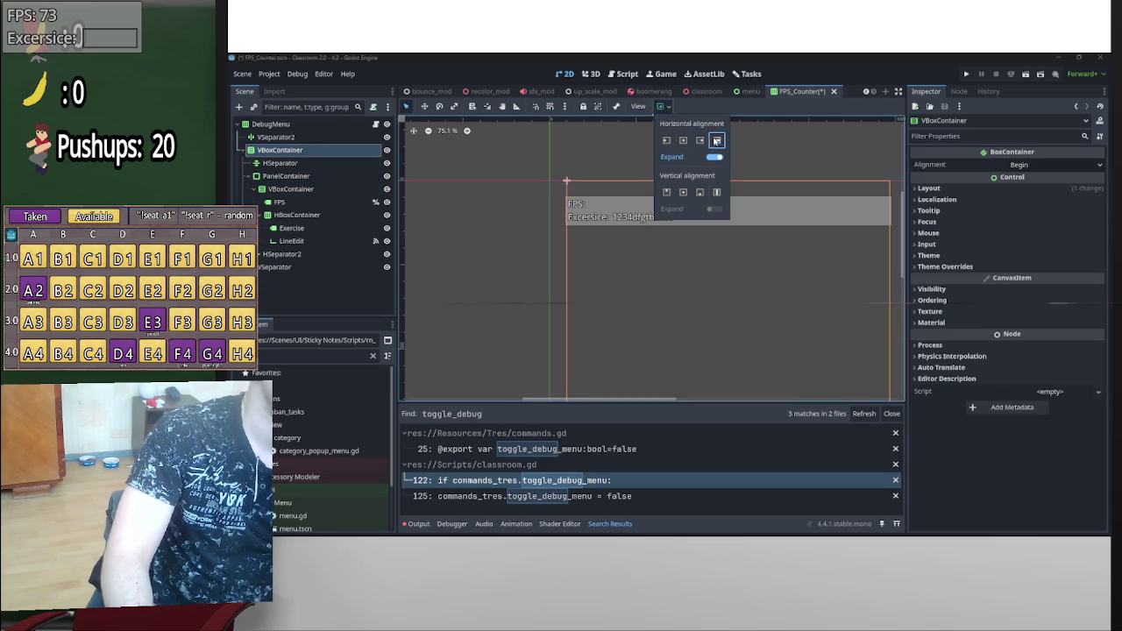
click(715, 157)
click(755, 235)
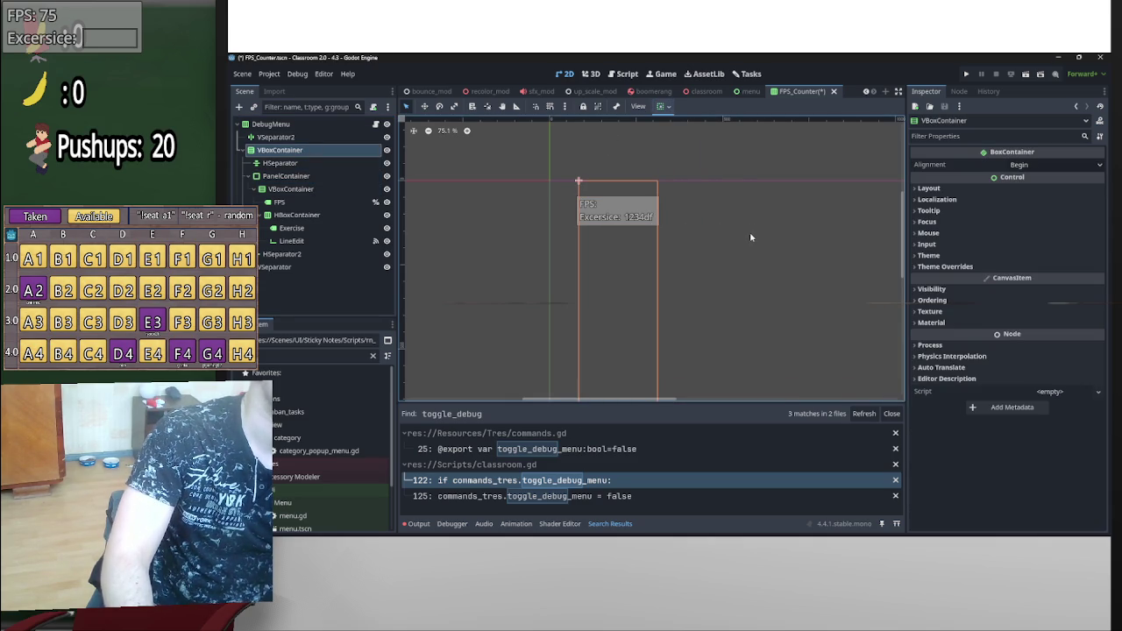
- Make the LineEdit fill its row horizontally with Begin alignment
click(280, 202)
click(297, 215)
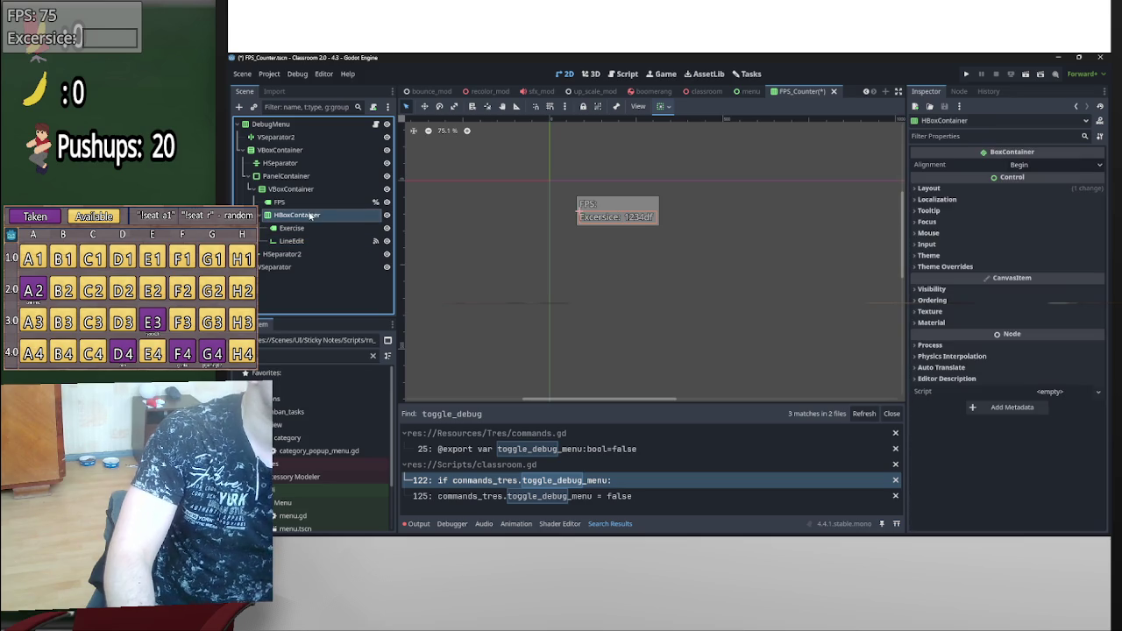
click(664, 106)
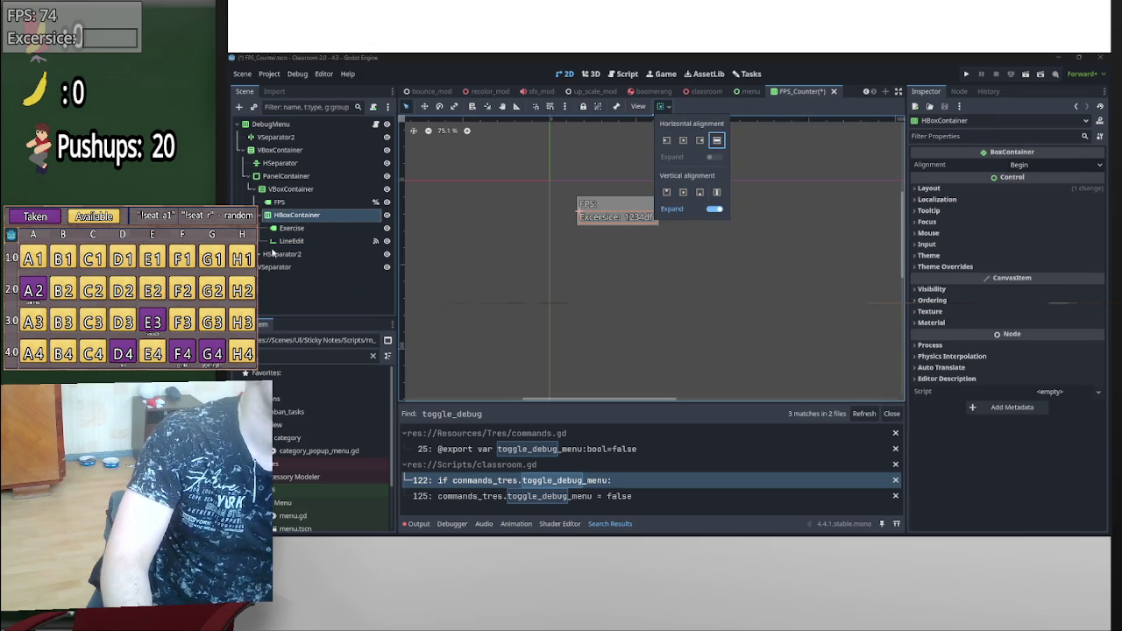
click(289, 240)
click(664, 106)
click(714, 142)
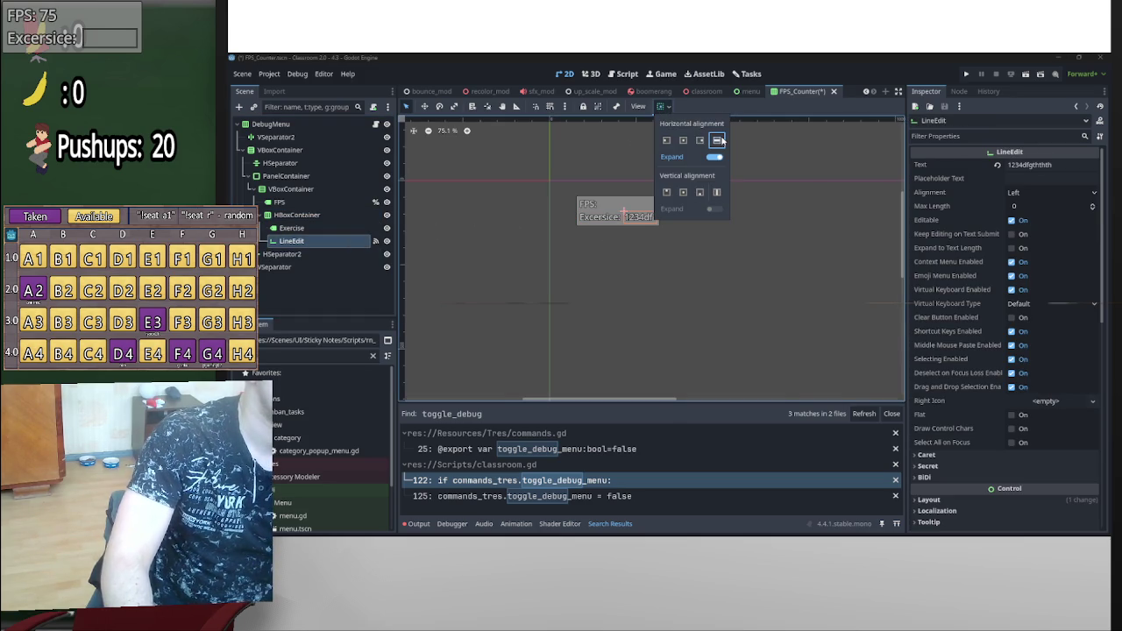
click(666, 140)
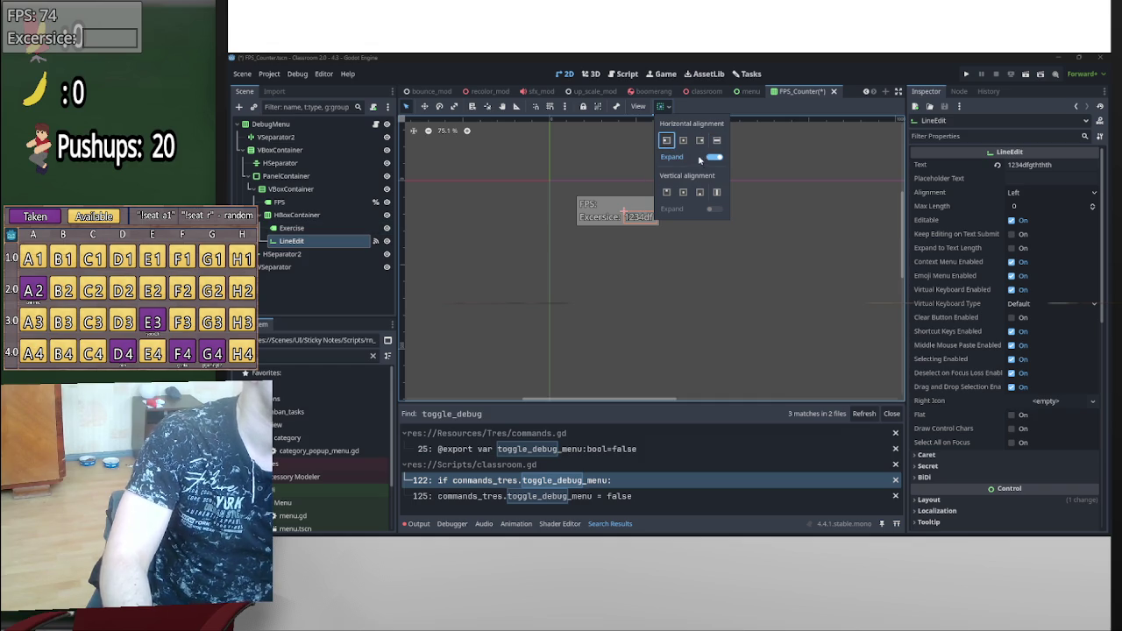
click(312, 230)
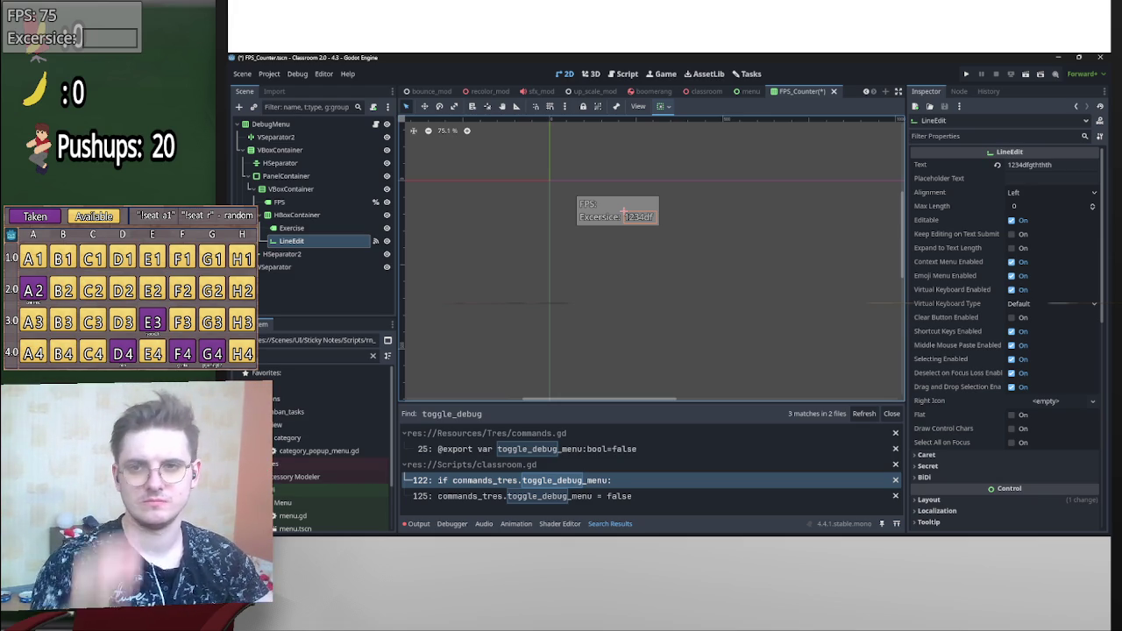
- In the running Classroom game, change the Exercise entry from 'Pushups: 20' to 40, then clear the field
key(alt+Tab)
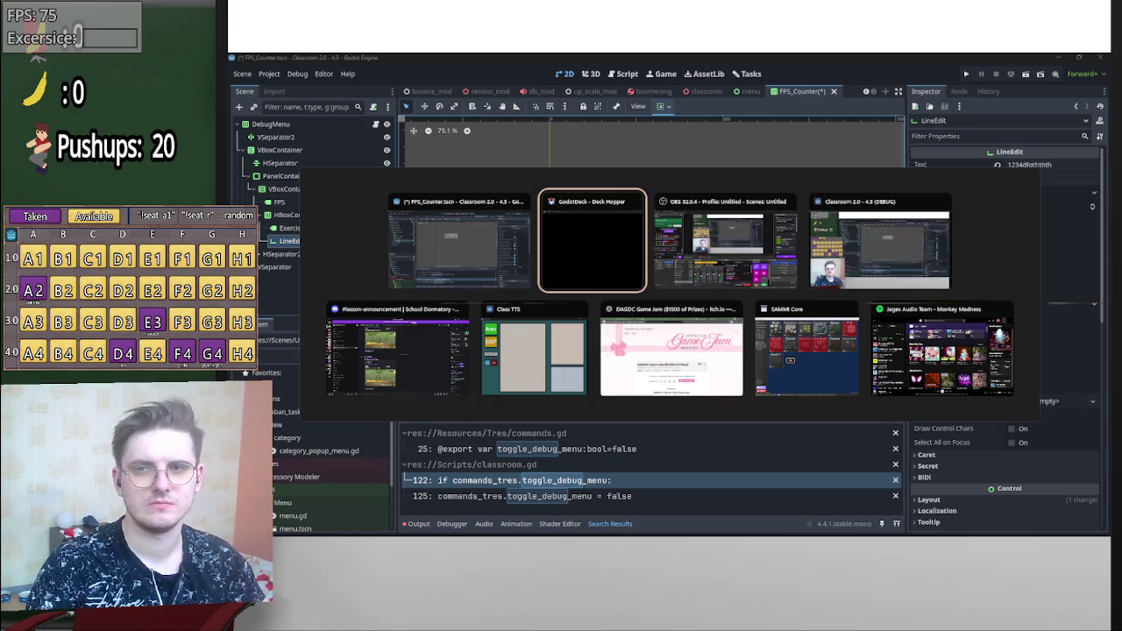
click(920, 253)
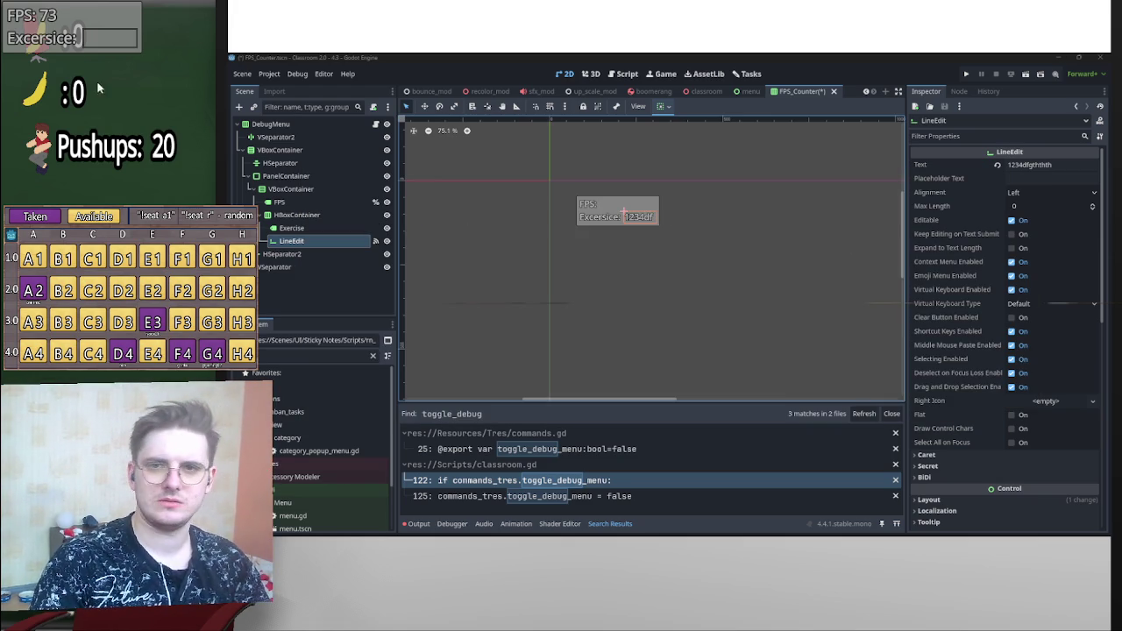
text(Pushups: 20)
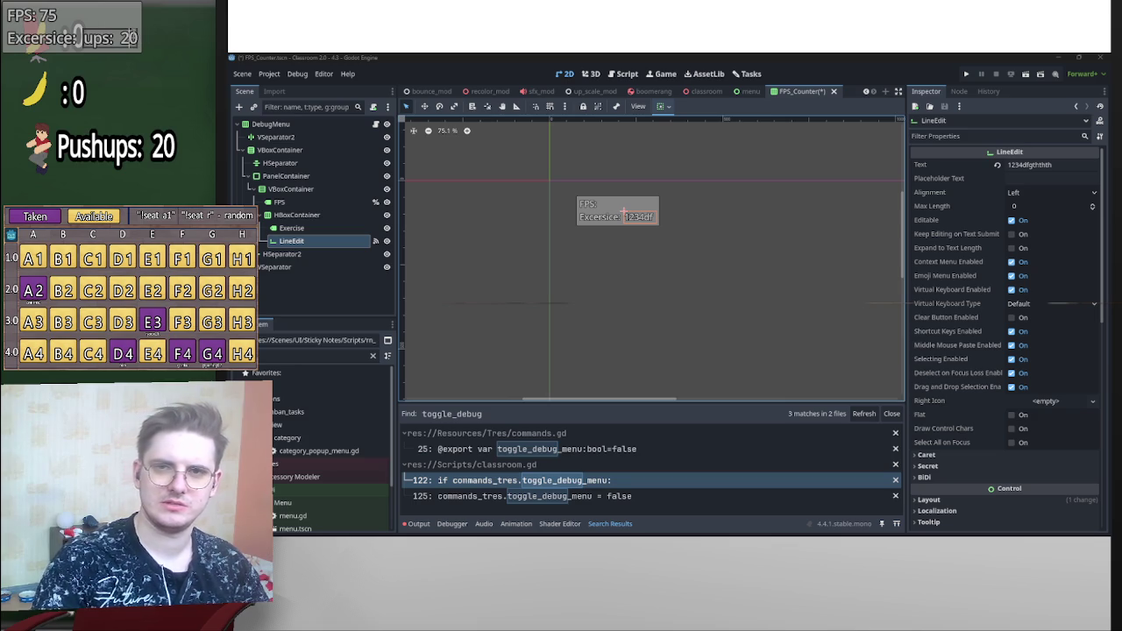
key(BackSpace)
key(BackSpace)
text(4)
key(ctrl+a)
key(BackSpace)
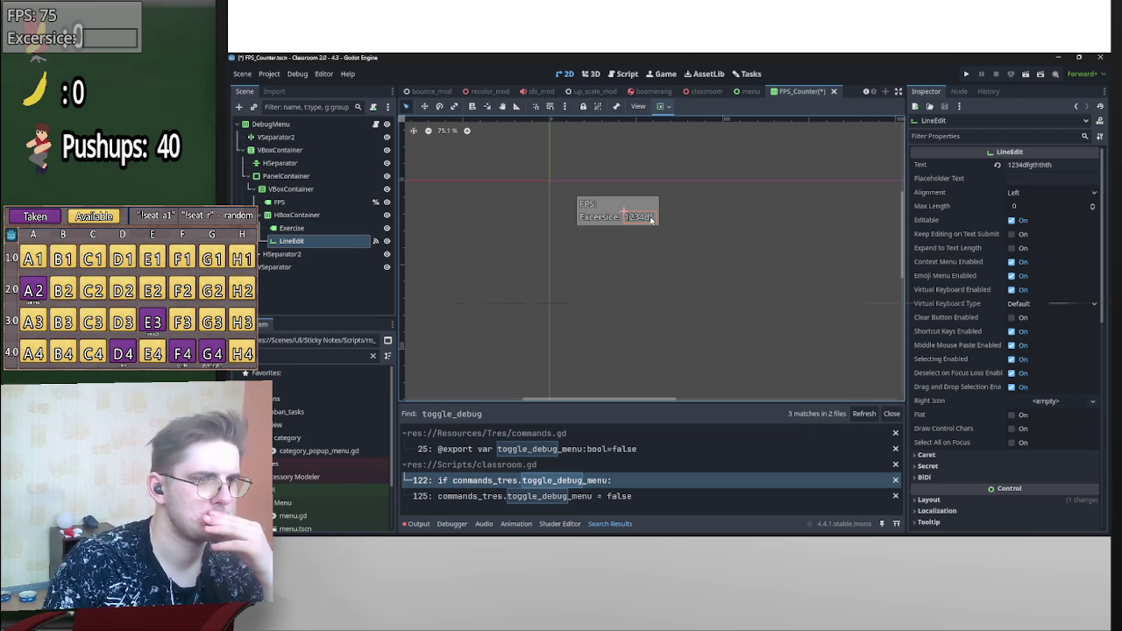
- Move the LineEdit node down in the tree and set the Exercise HBoxContainer's vertical alignment
right_click(345, 242)
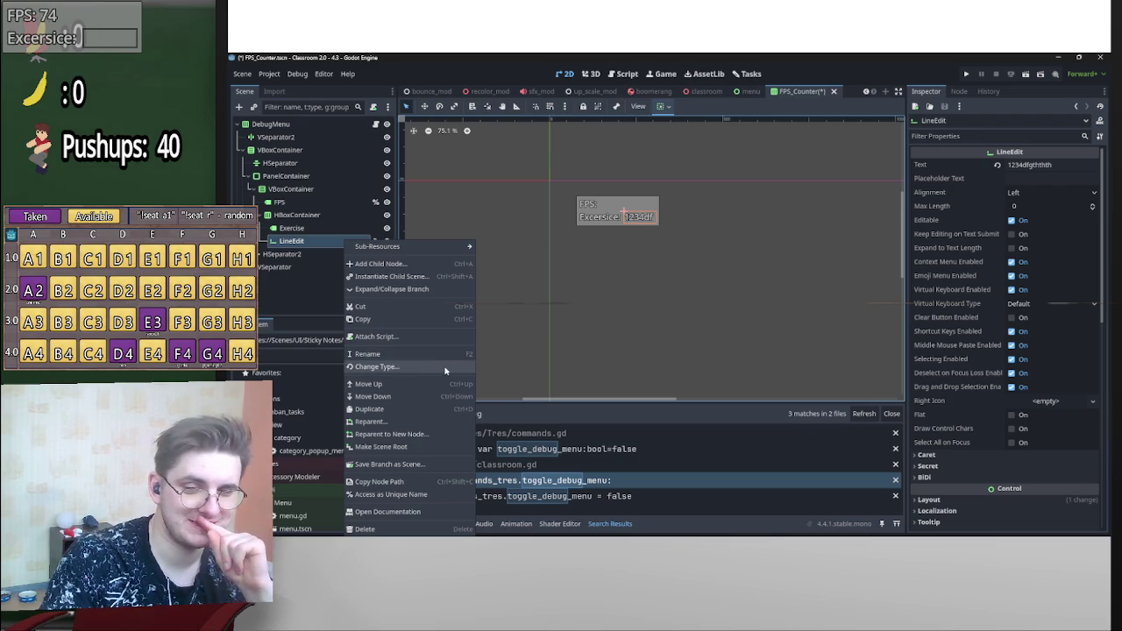
click(389, 397)
click(307, 191)
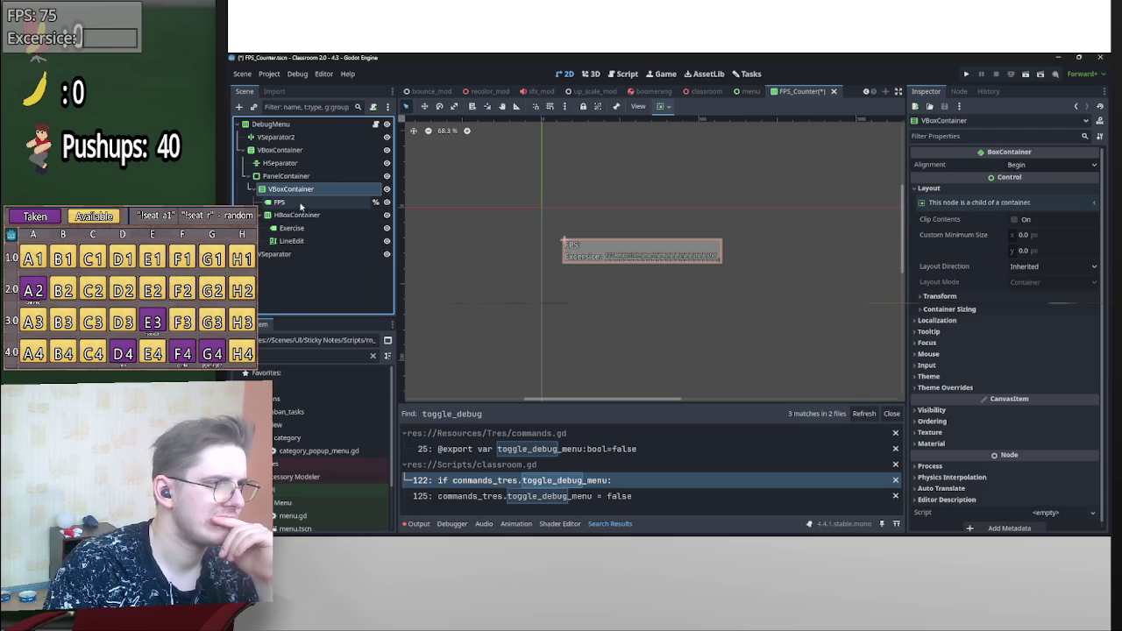
click(298, 215)
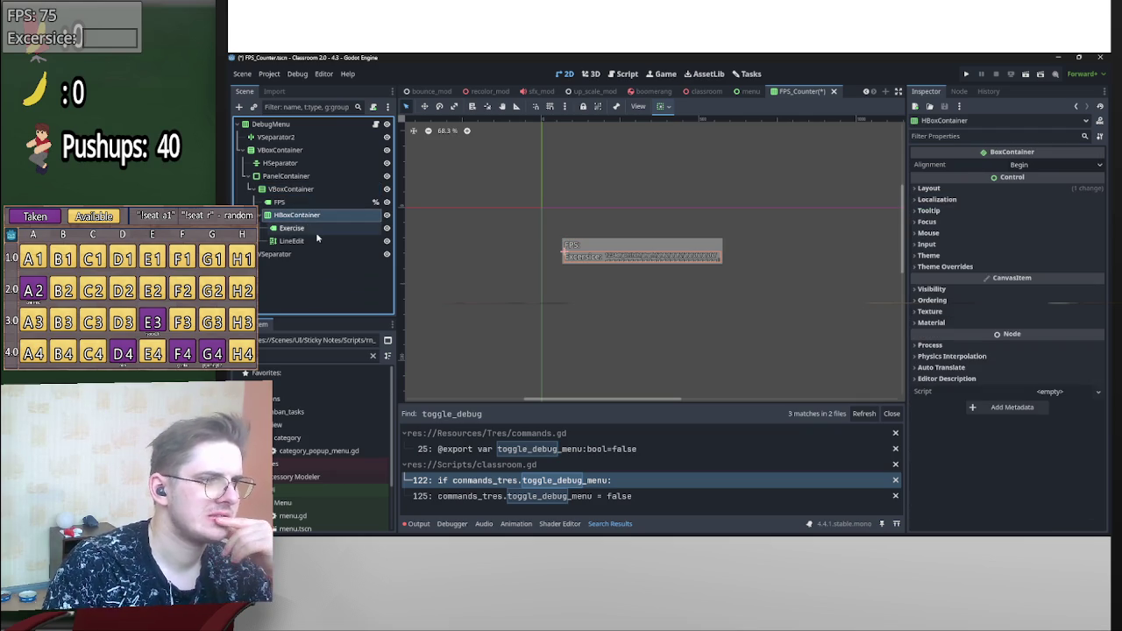
click(664, 106)
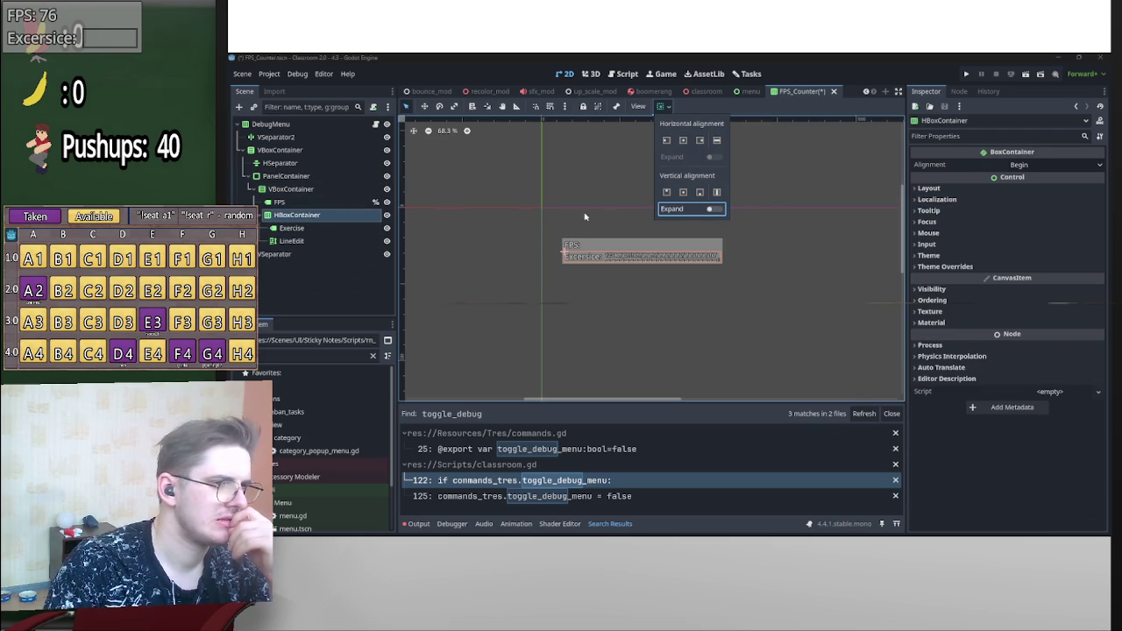
click(669, 192)
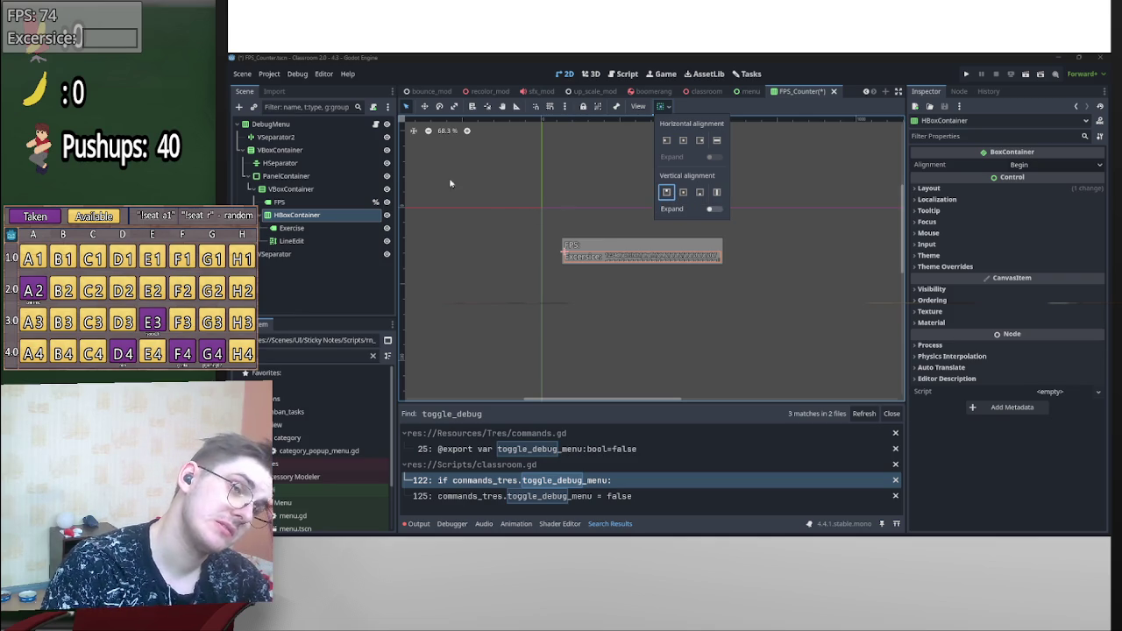
- Make the PanelContainer expand vertically
click(313, 176)
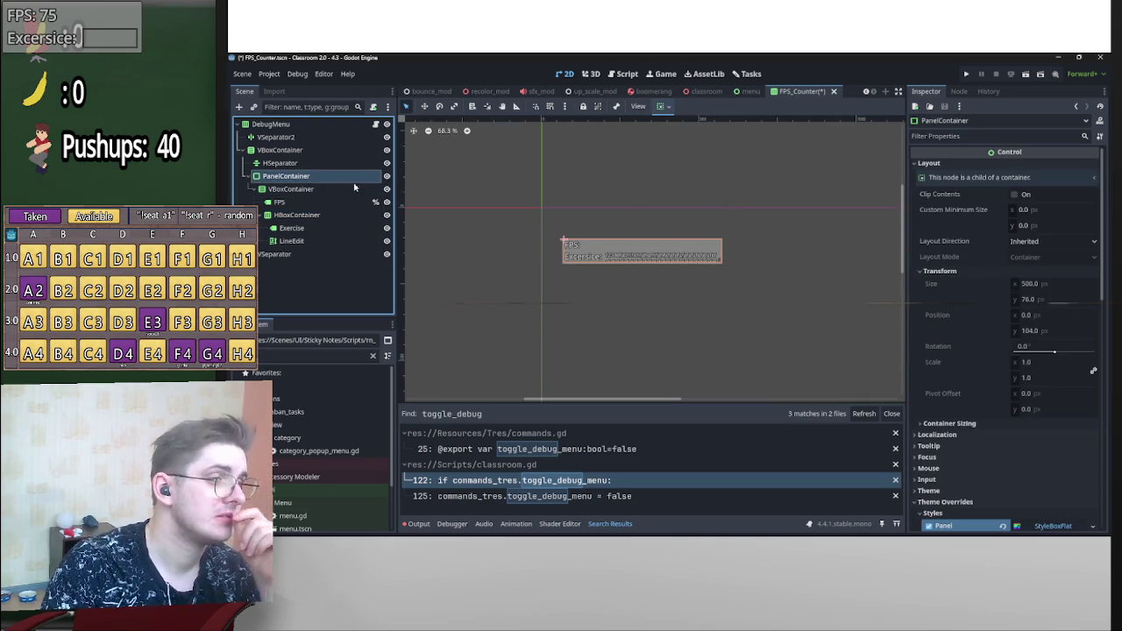
click(664, 106)
click(713, 208)
scroll(761, 208, down, 2)
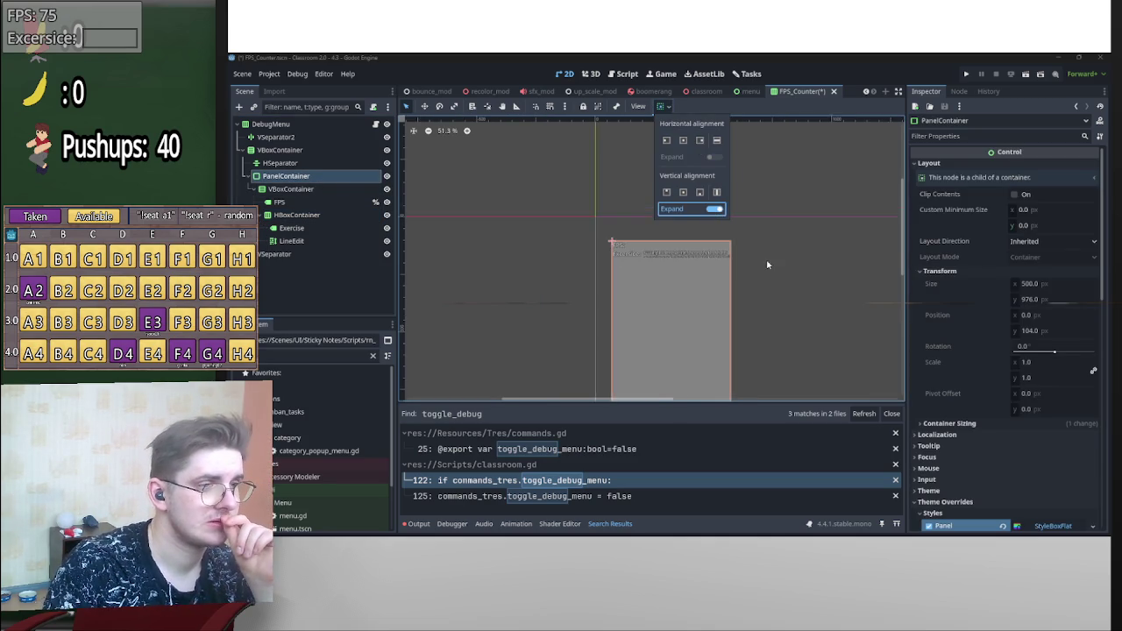
scroll(669, 265, up, 3)
- Set the Exercise row's HBoxContainer to fill vertically, aligned to the bottom
click(671, 254)
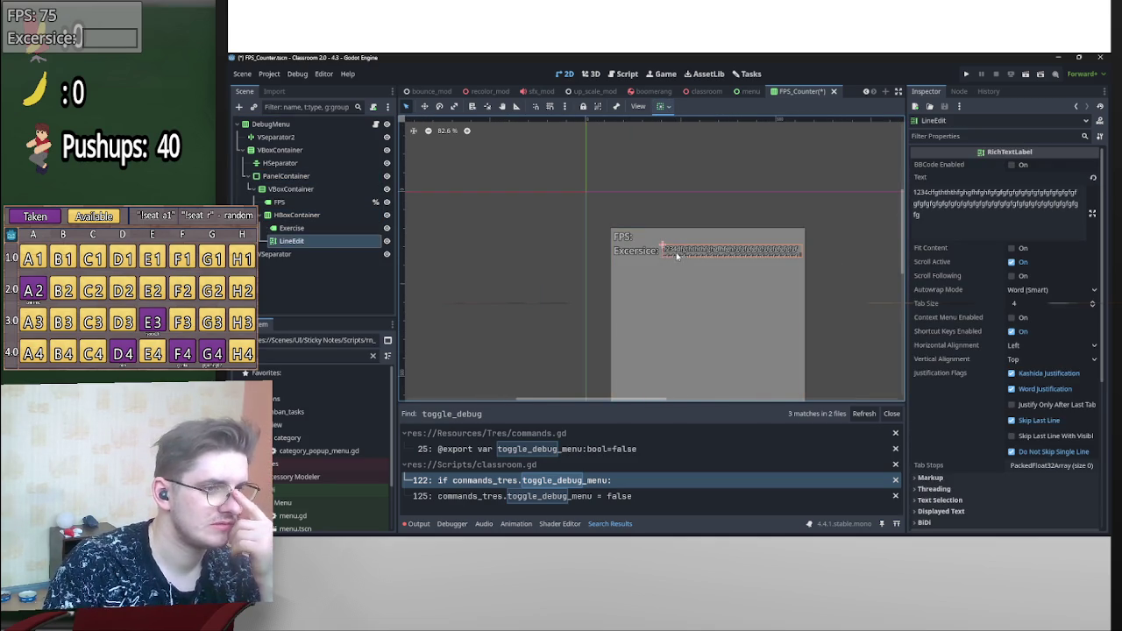
click(308, 217)
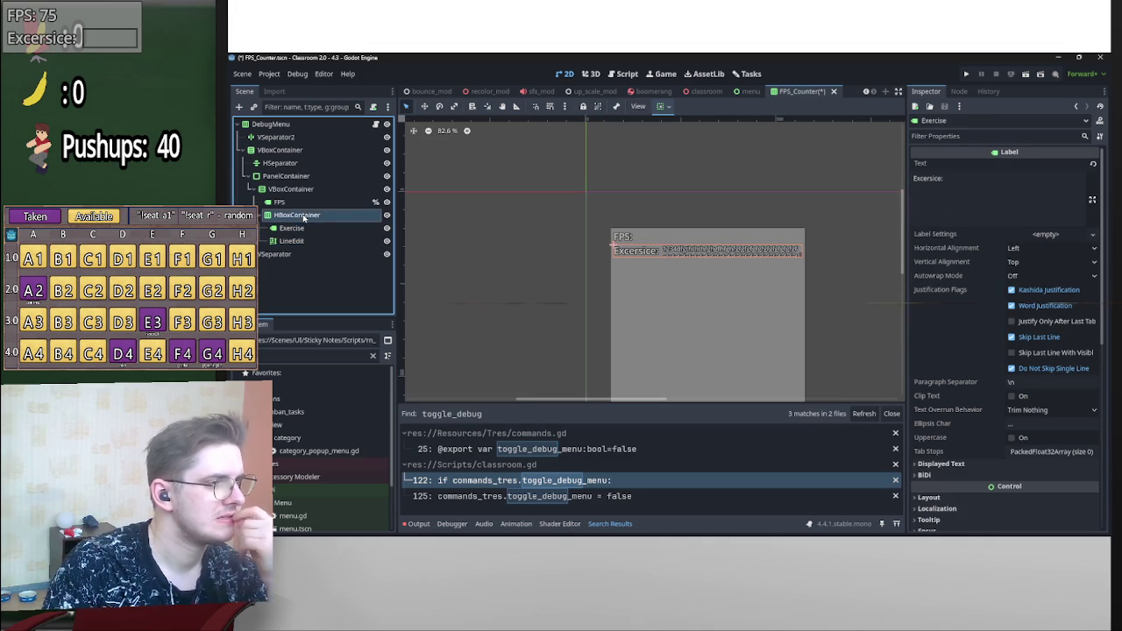
click(661, 106)
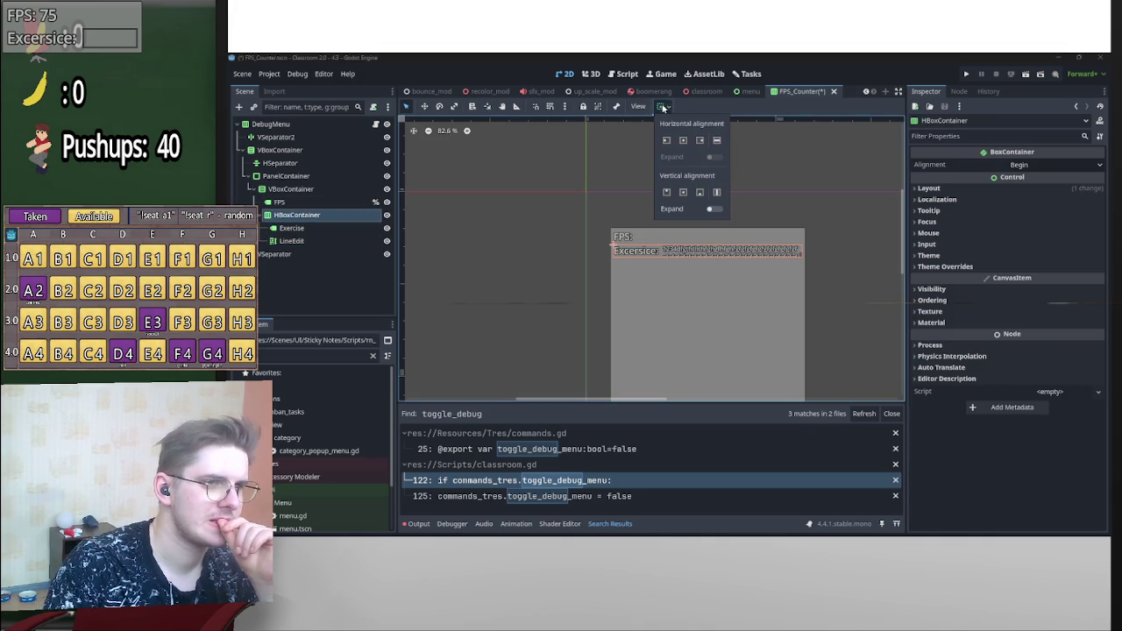
click(715, 194)
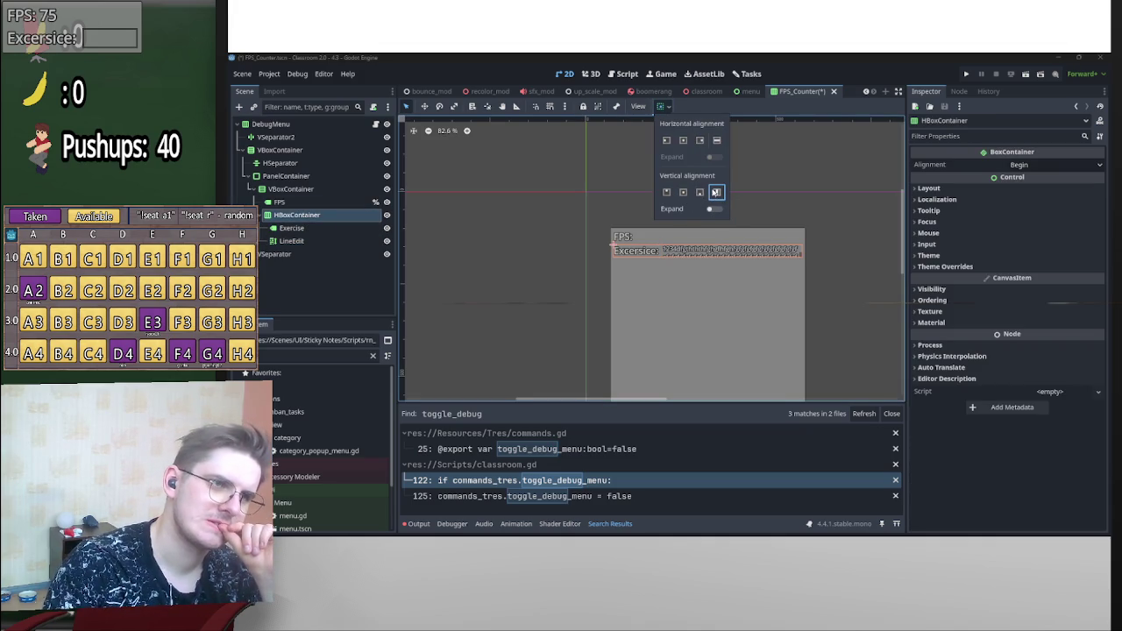
click(683, 192)
click(699, 193)
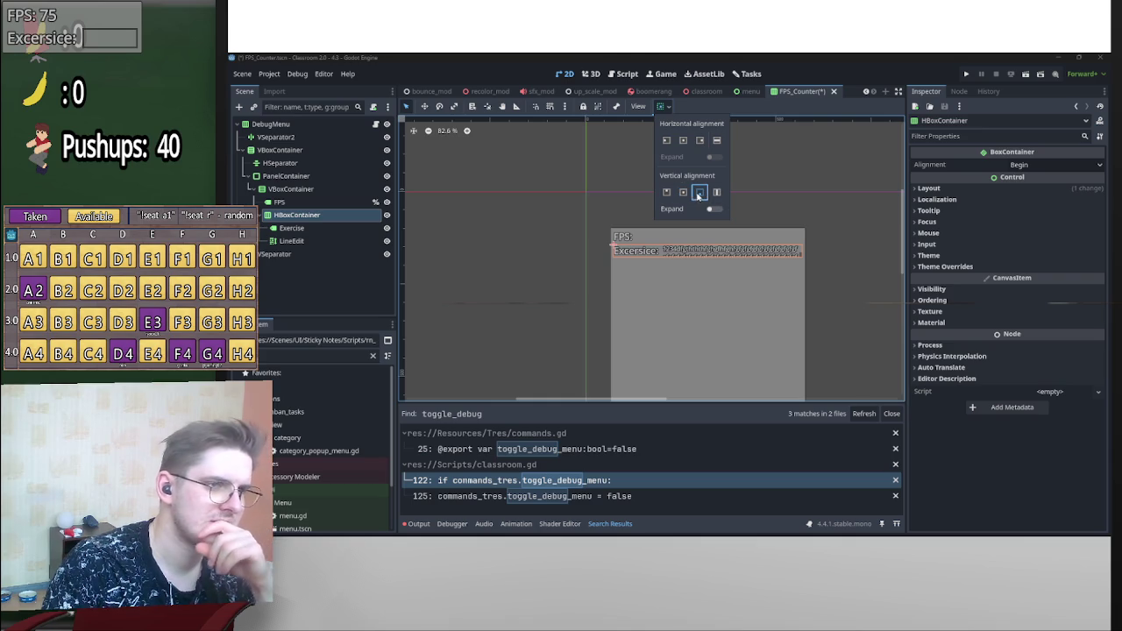
click(714, 209)
scroll(742, 259, down, 3)
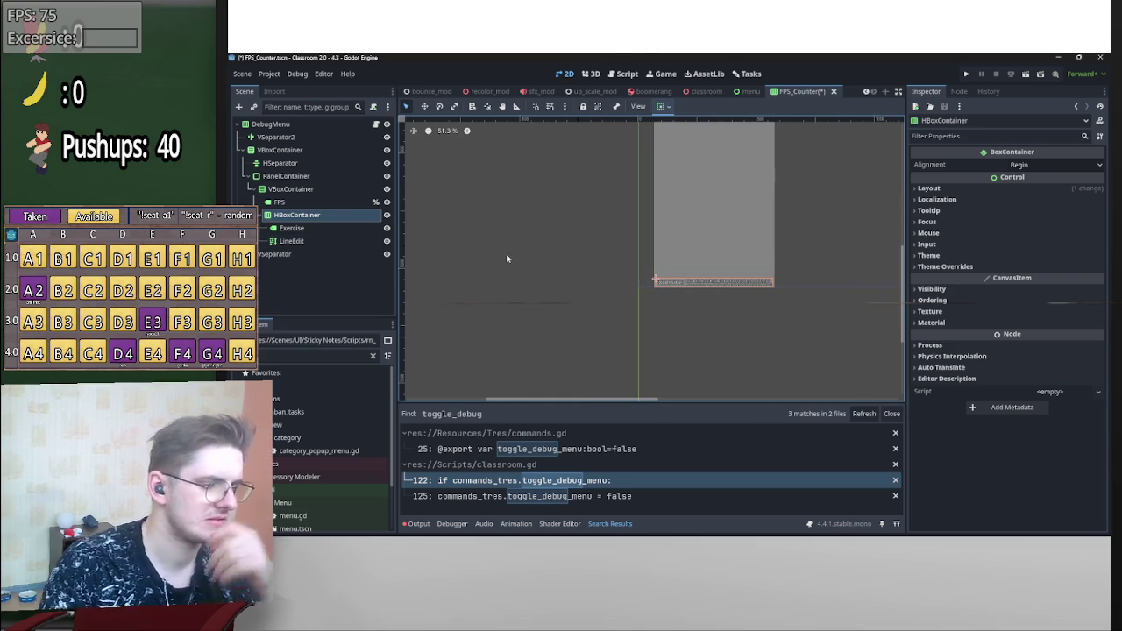
scroll(609, 265, up, 3)
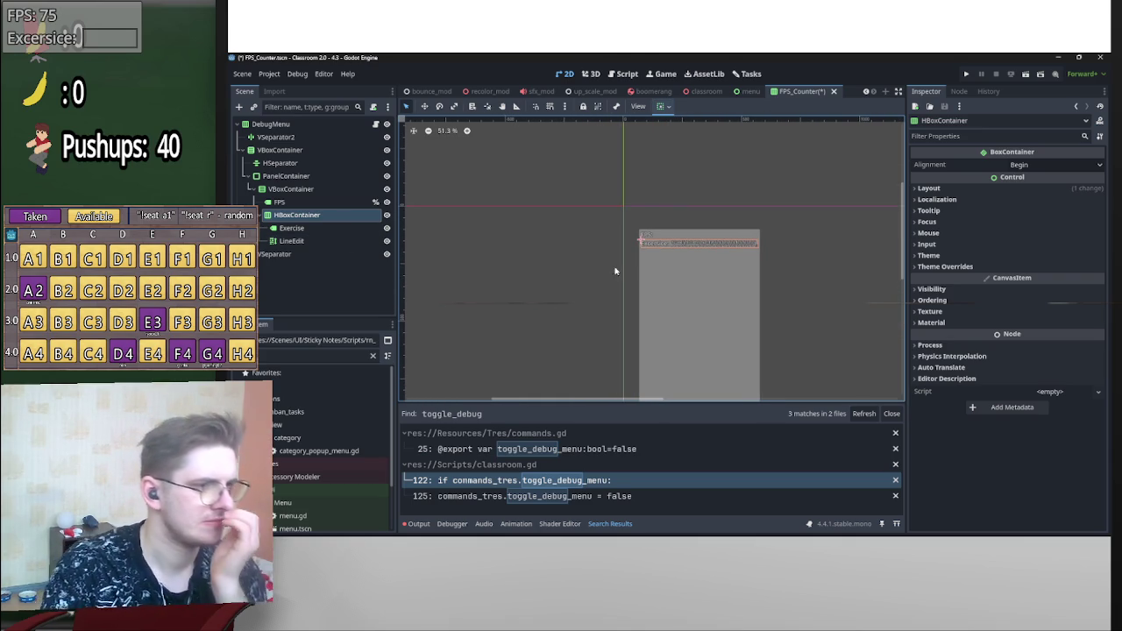
- Make both the Exercise label and the LineEdit fill vertically
click(637, 243)
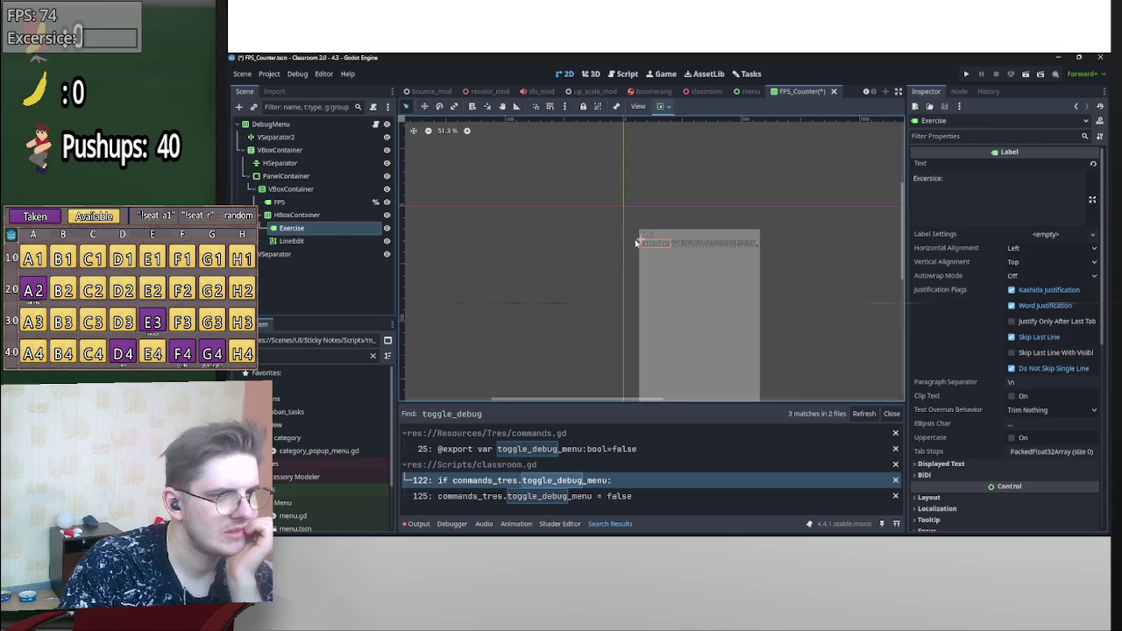
click(662, 106)
click(717, 192)
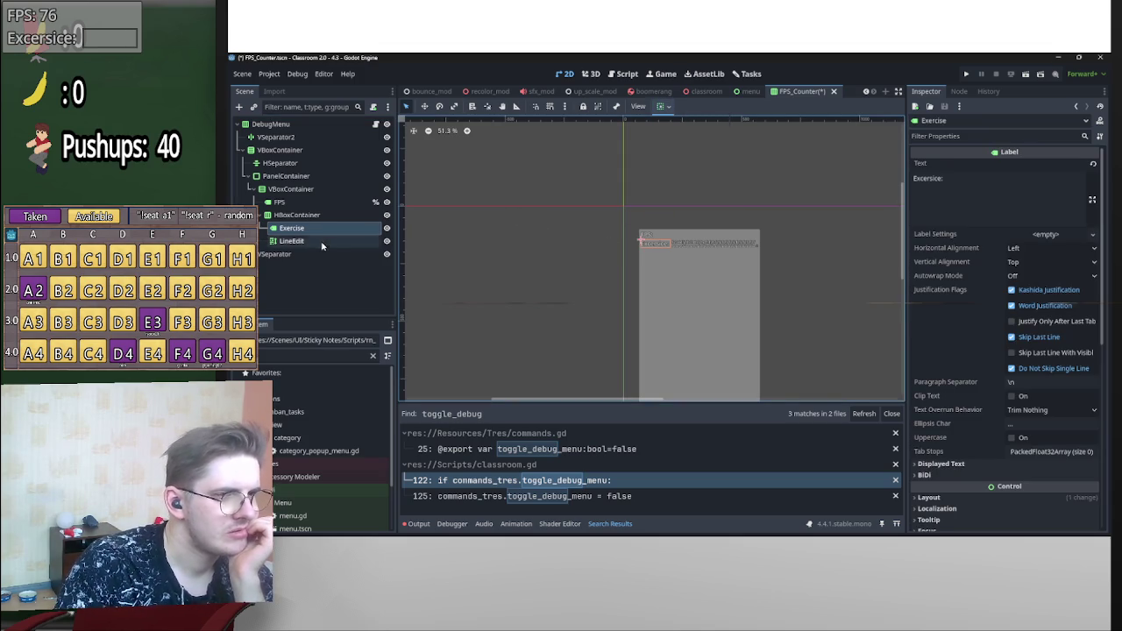
click(291, 242)
click(662, 106)
click(717, 193)
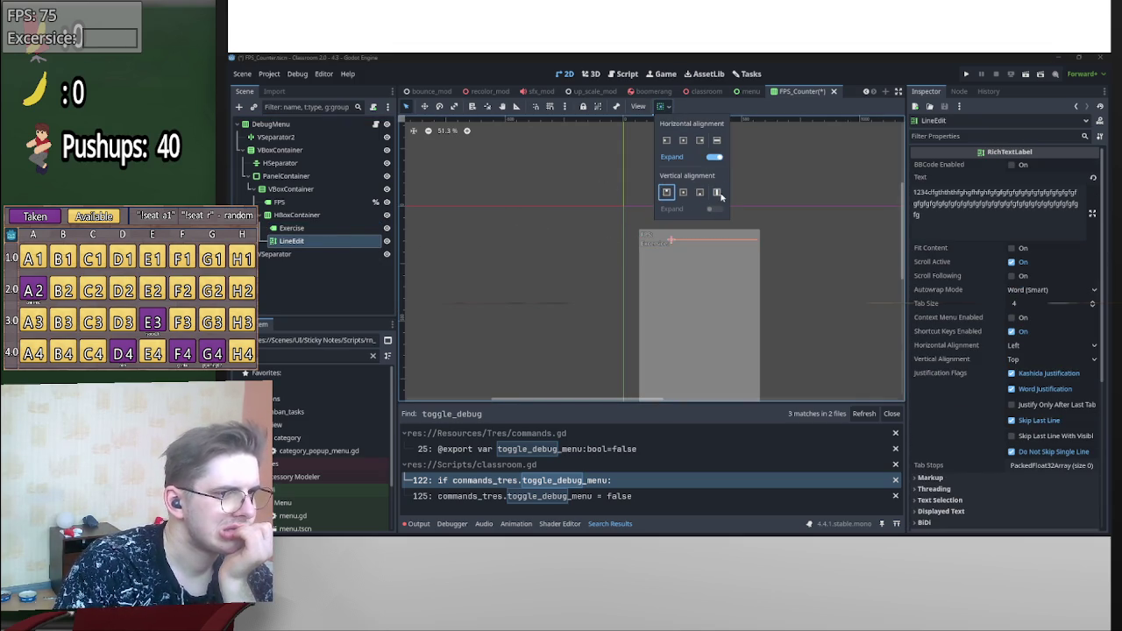
scroll(745, 253, up, 6)
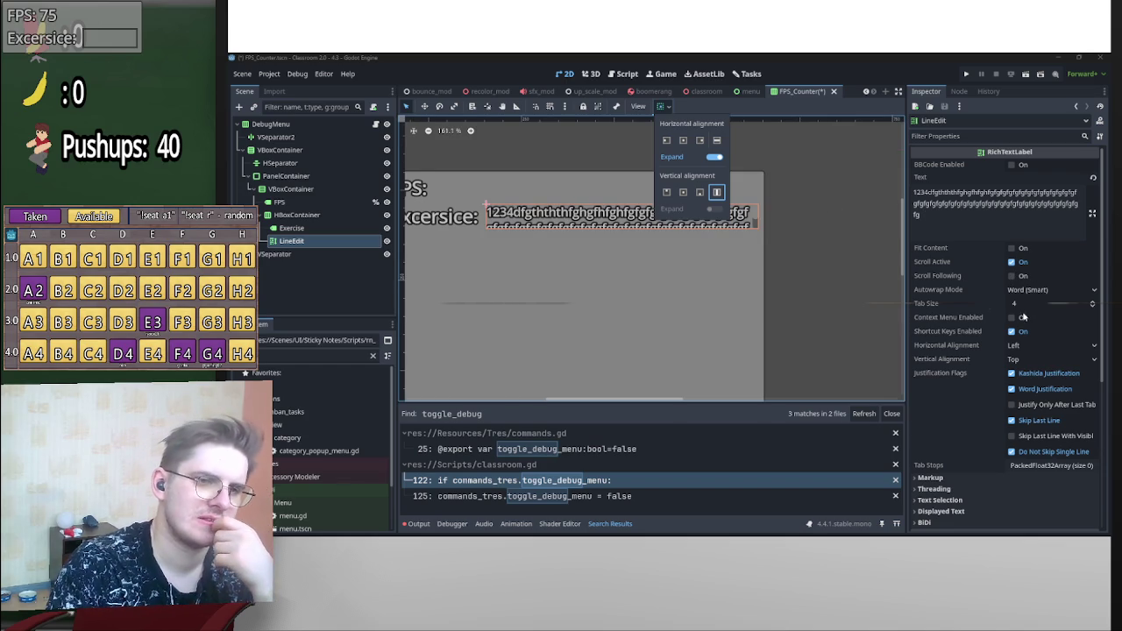
scroll(665, 261, down, 2)
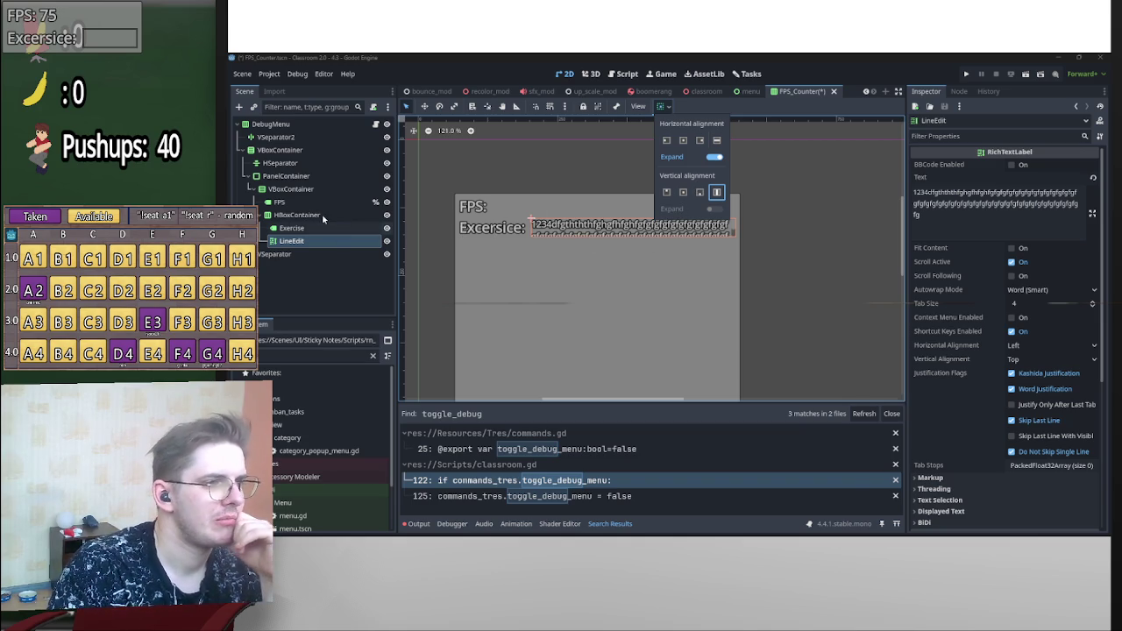
- Let the Exercise row's HBoxContainer expand vertically so the text can wrap
click(325, 218)
click(660, 106)
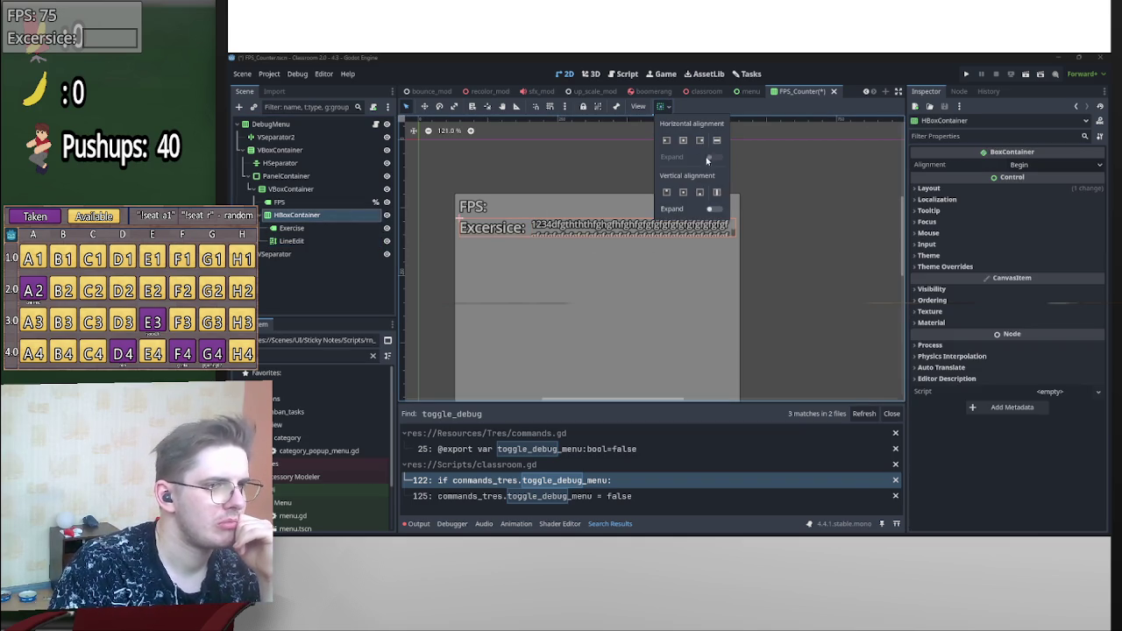
click(714, 209)
scroll(762, 223, down, 5)
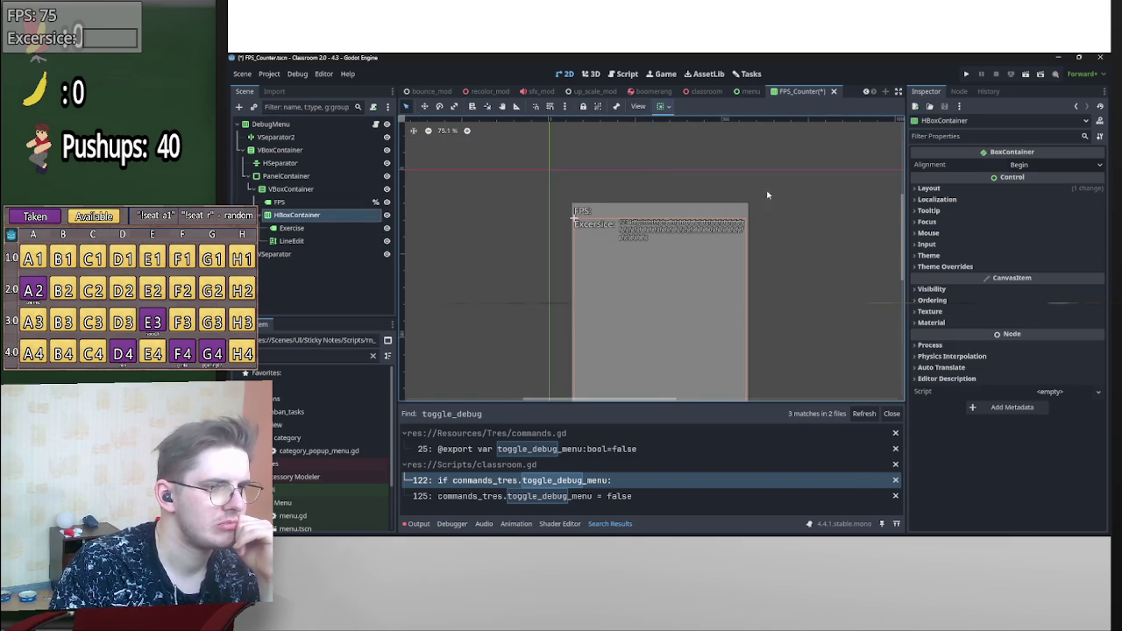
scroll(725, 283, up, 1)
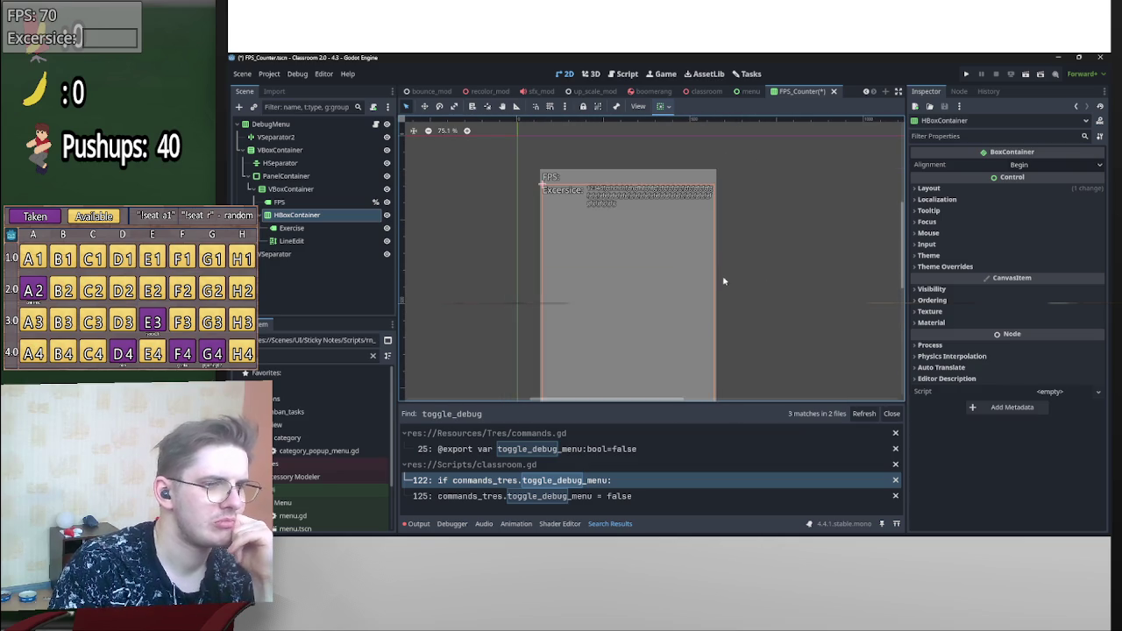
- Check the Exercise label and LineEdit wrapping, ending with the PanelContainer selected
click(294, 228)
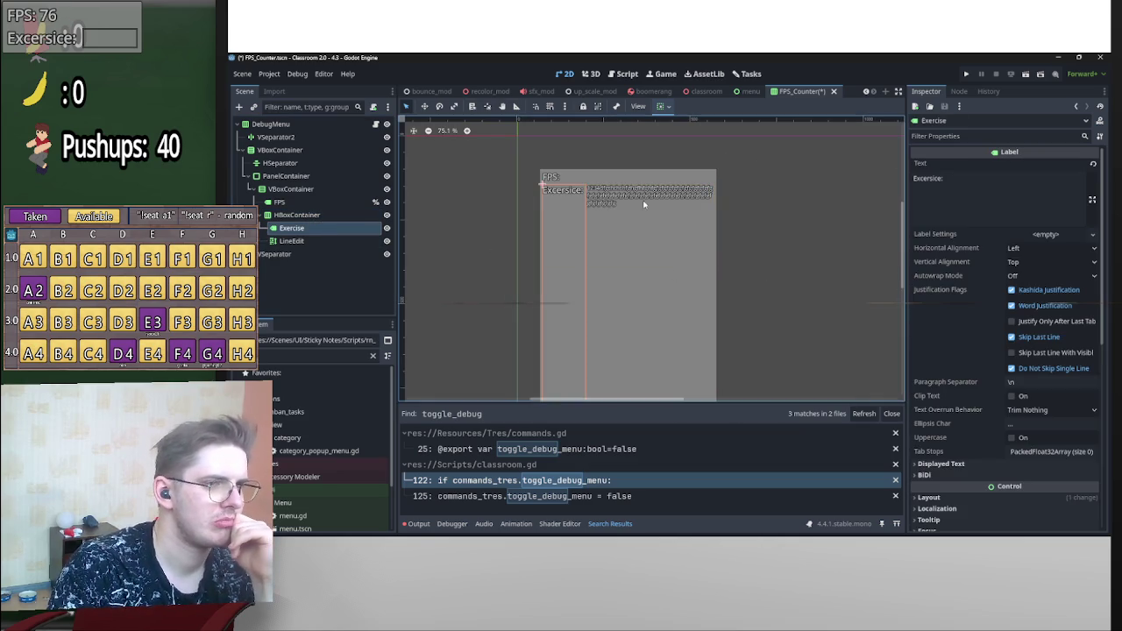
scroll(572, 227, down, 2)
key(Down)
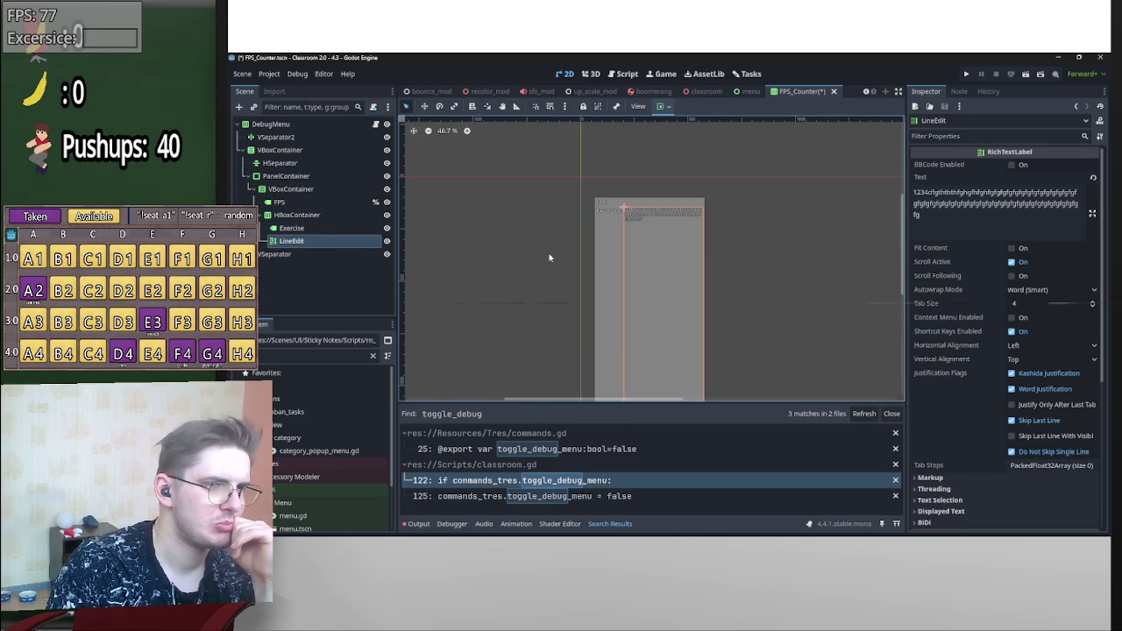
click(608, 221)
click(701, 247)
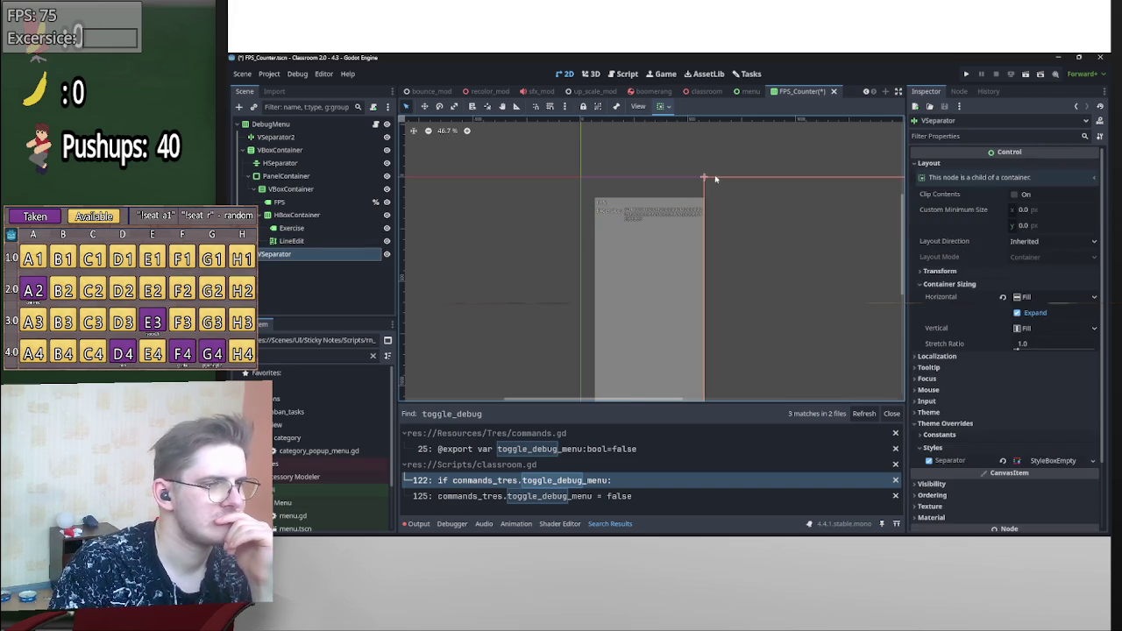
scroll(730, 354, down, 2)
scroll(721, 341, up, 3)
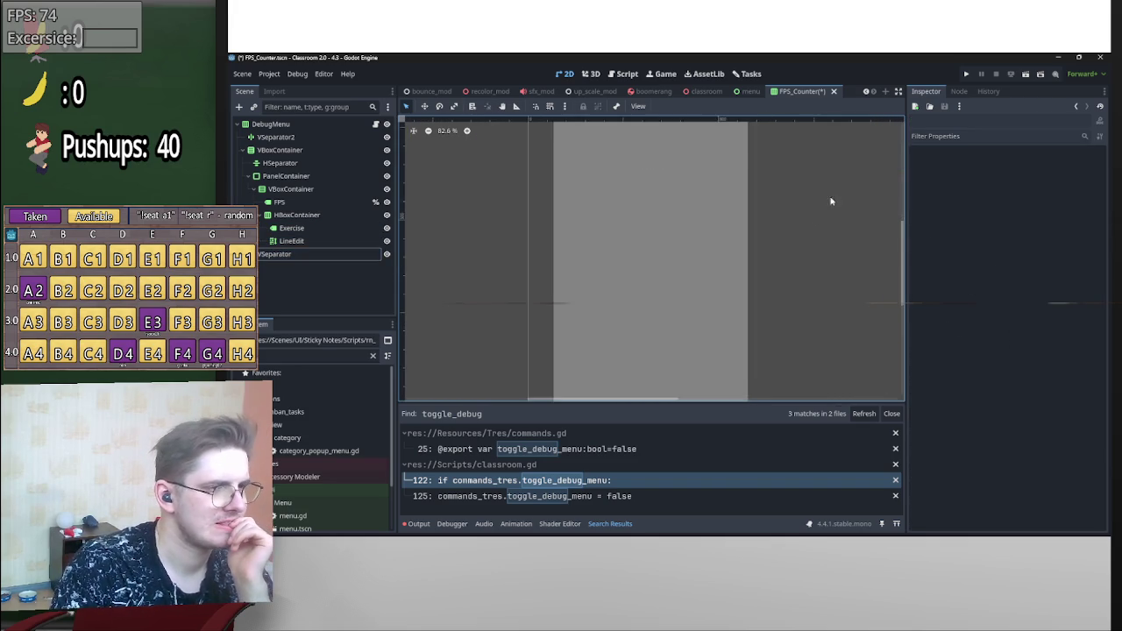
scroll(722, 308, right, 2)
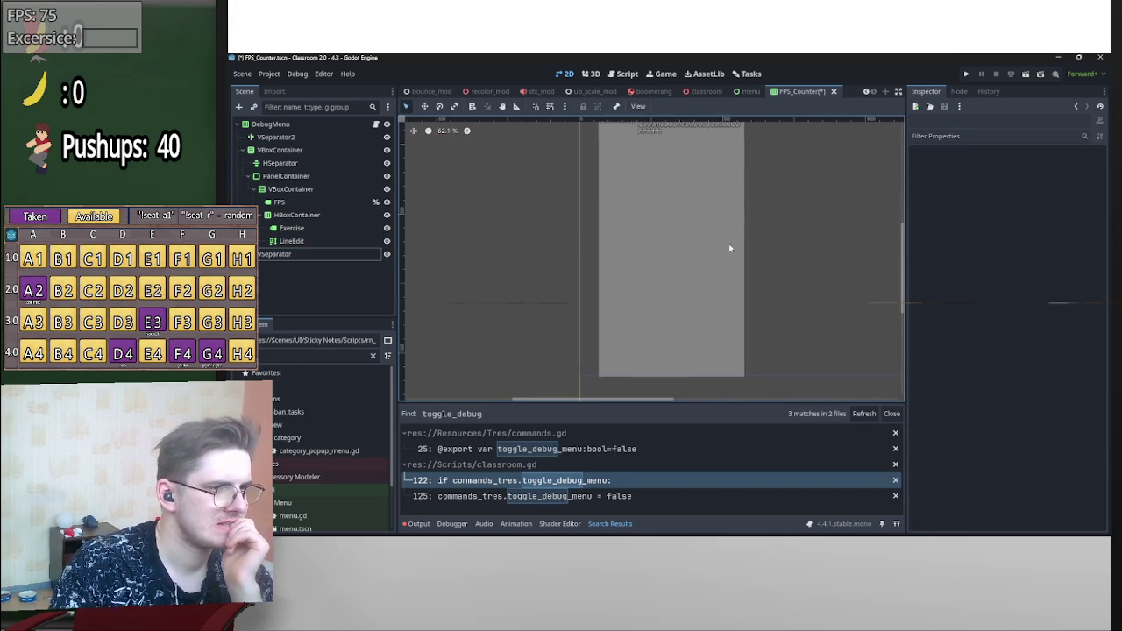
click(682, 373)
key(Left)
key(Left)
key(Left)
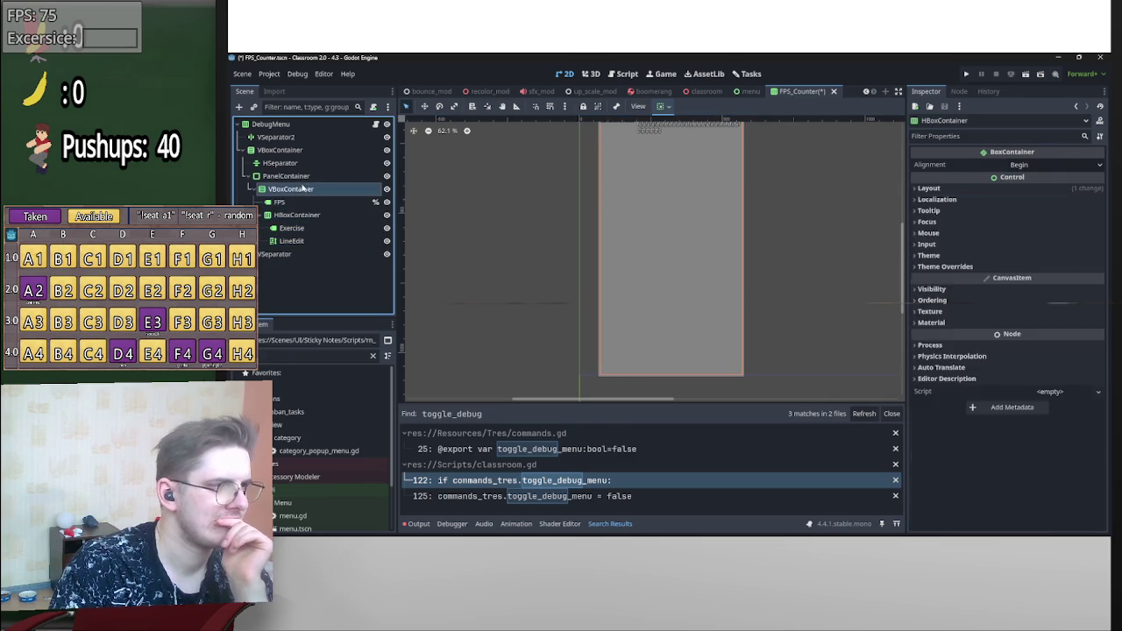
scroll(734, 241, up, 2)
scroll(734, 240, left, 1)
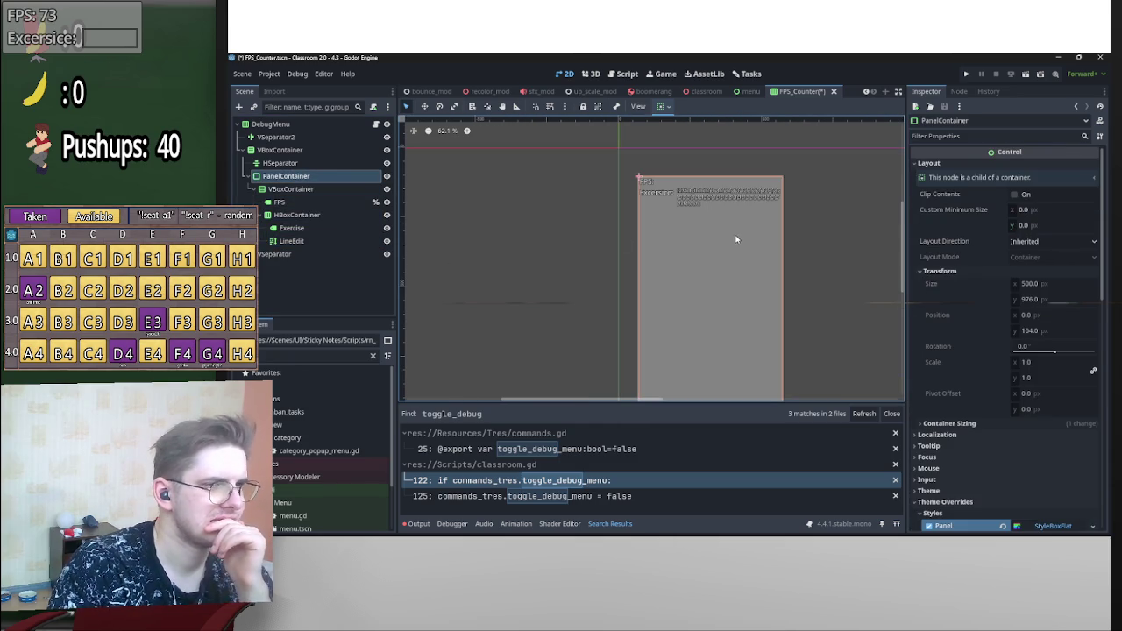
- Give the PanelContainer a 500 px minimum height and turn off its vertical Expand
click(1036, 226)
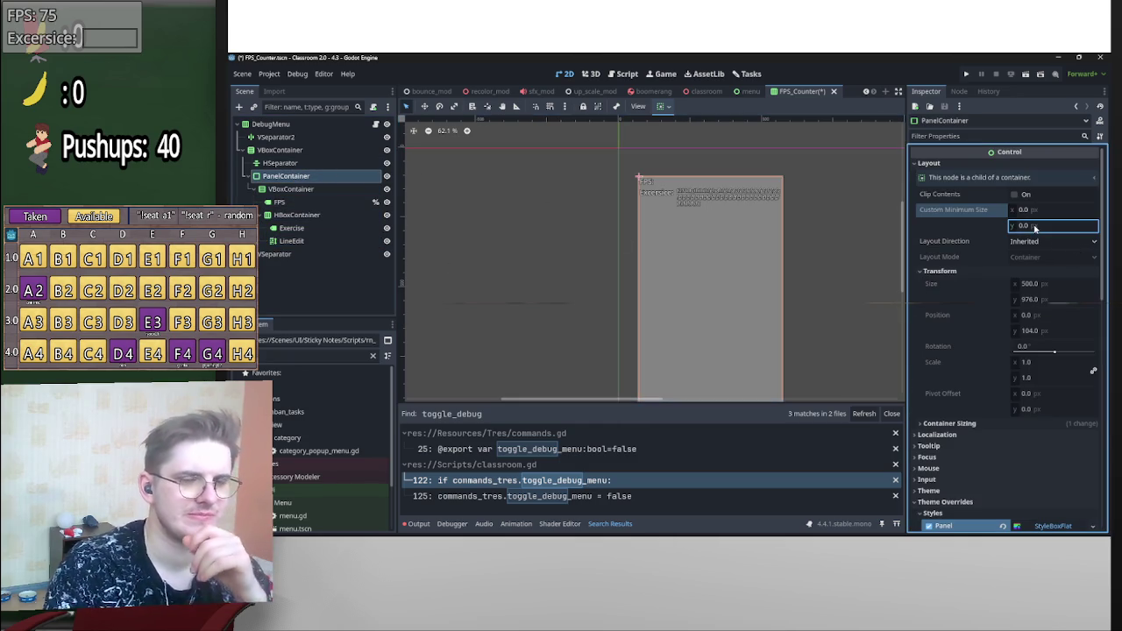
text(50)
key(Return)
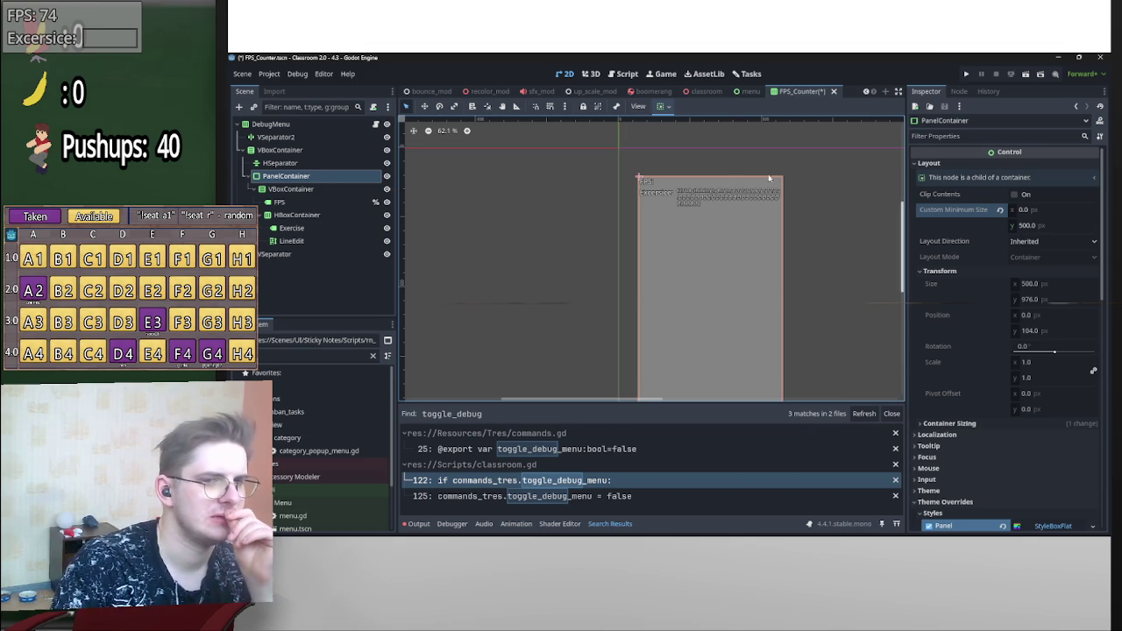
click(660, 106)
click(712, 209)
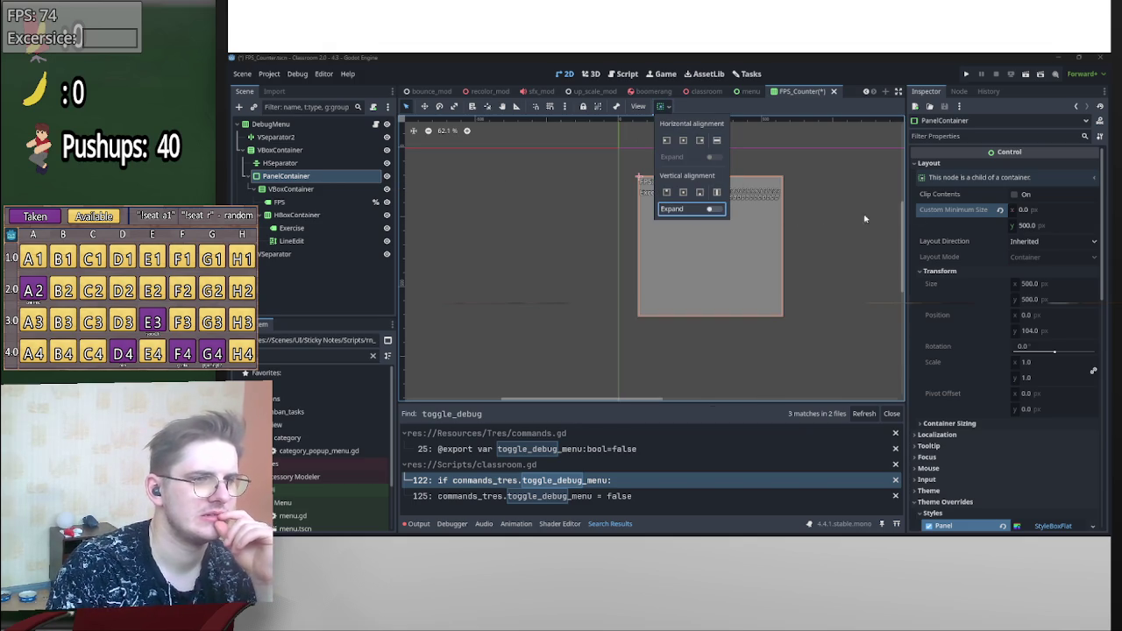
click(1024, 231)
- Reduce the PanelContainer's minimum height step by step to 150 px
click(1037, 226)
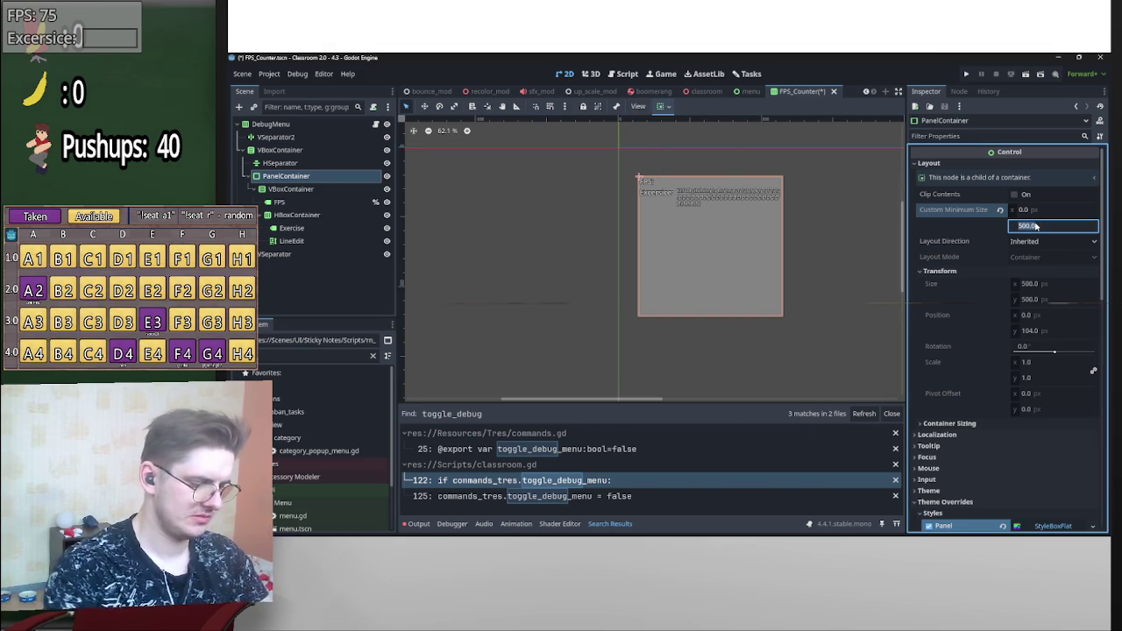
text(250)
key(Return)
click(1036, 226)
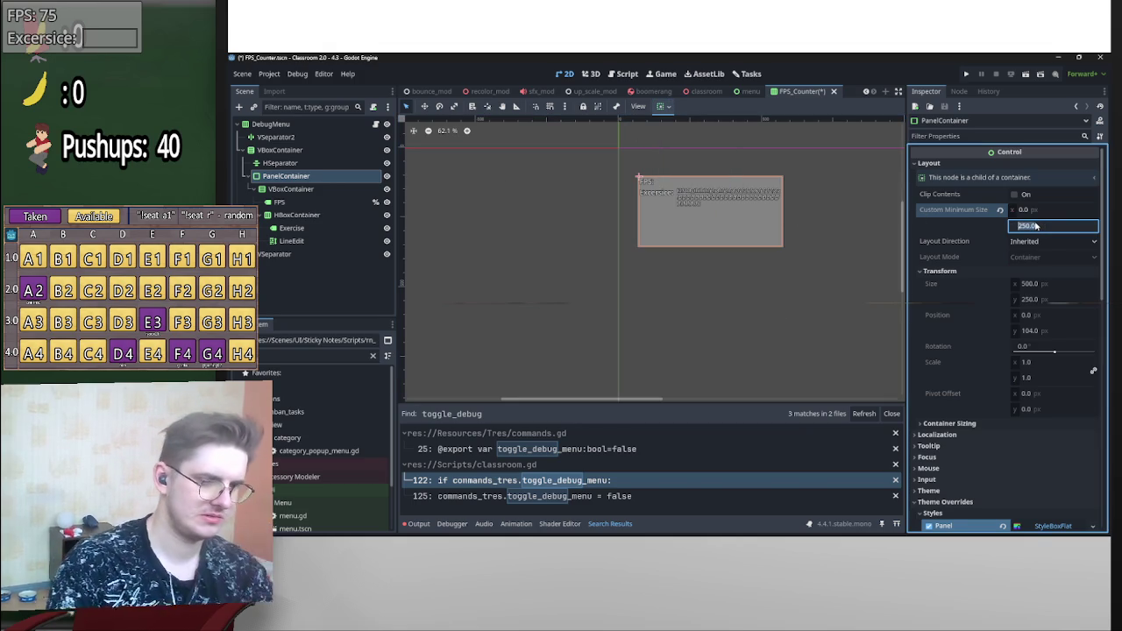
text(0)
key(Return)
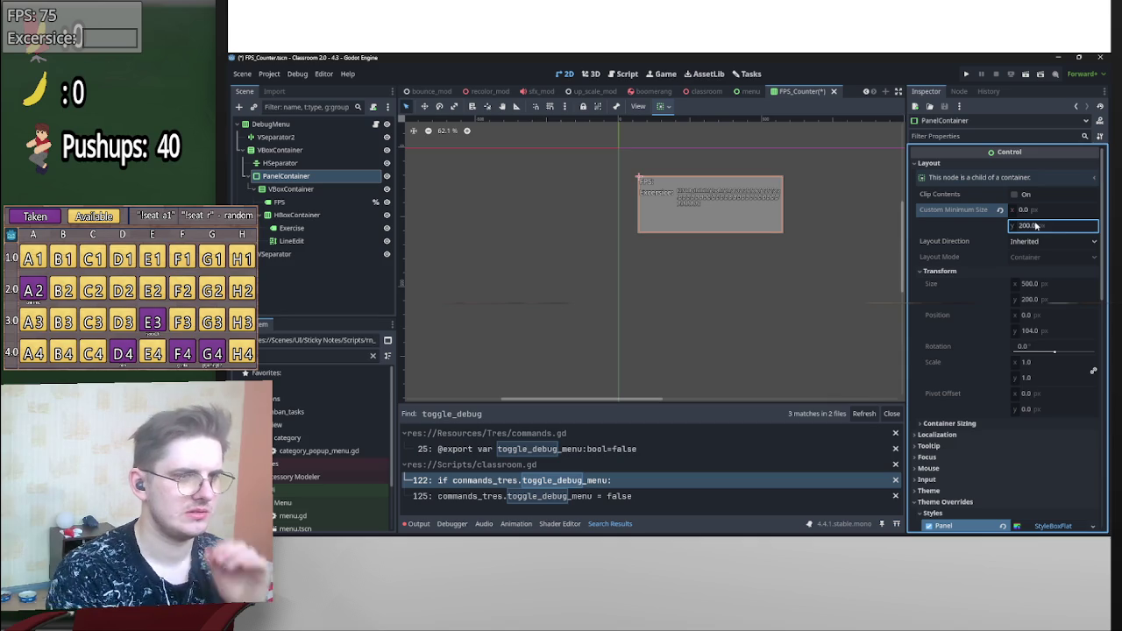
click(1030, 226)
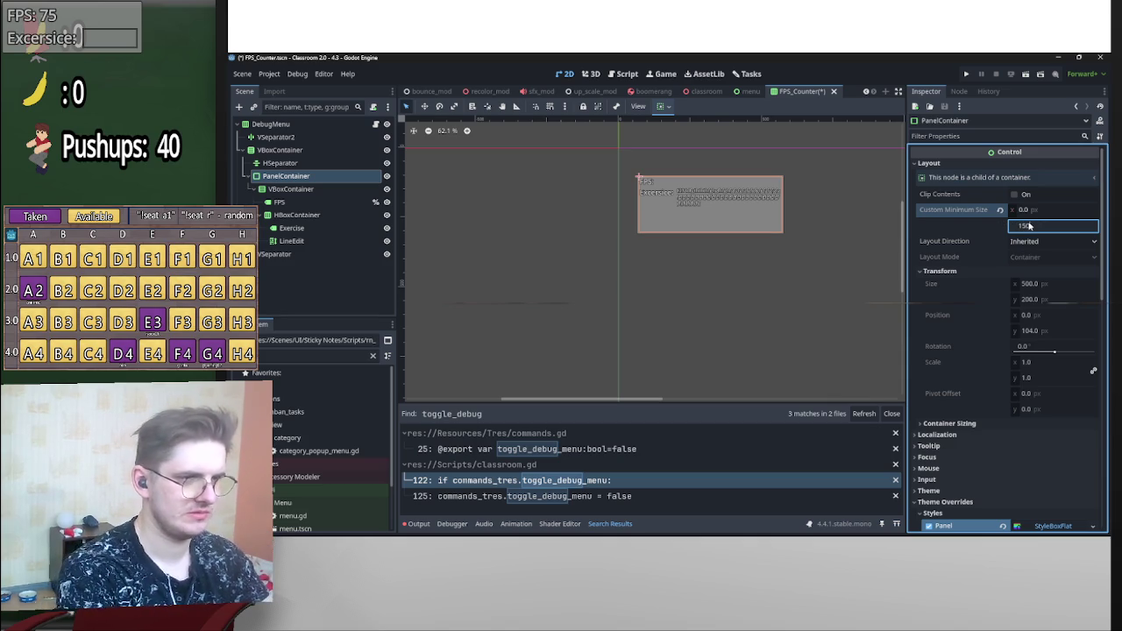
key(Return)
- Set the outer VBoxContainer's minimum width to 400 px
scroll(789, 205, up, 3)
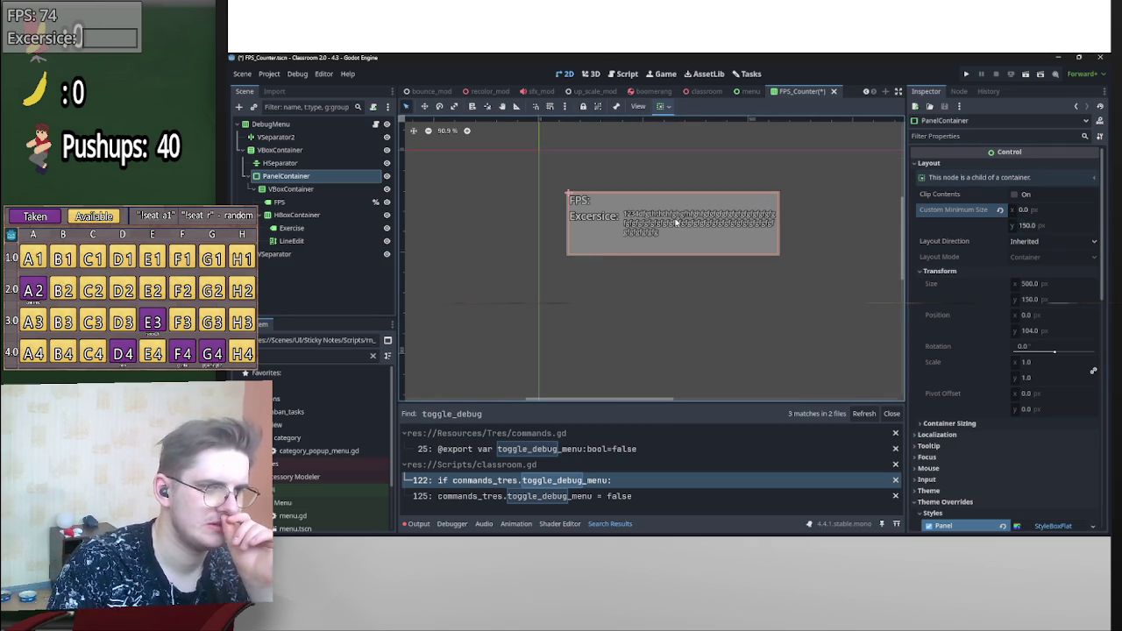
click(677, 221)
click(350, 176)
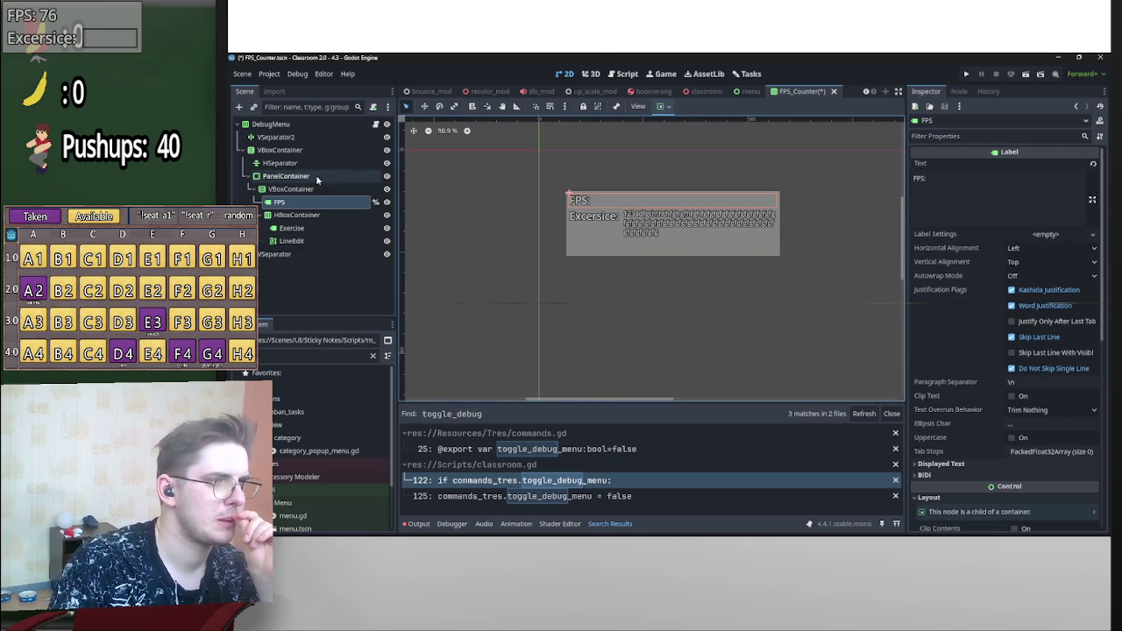
click(280, 150)
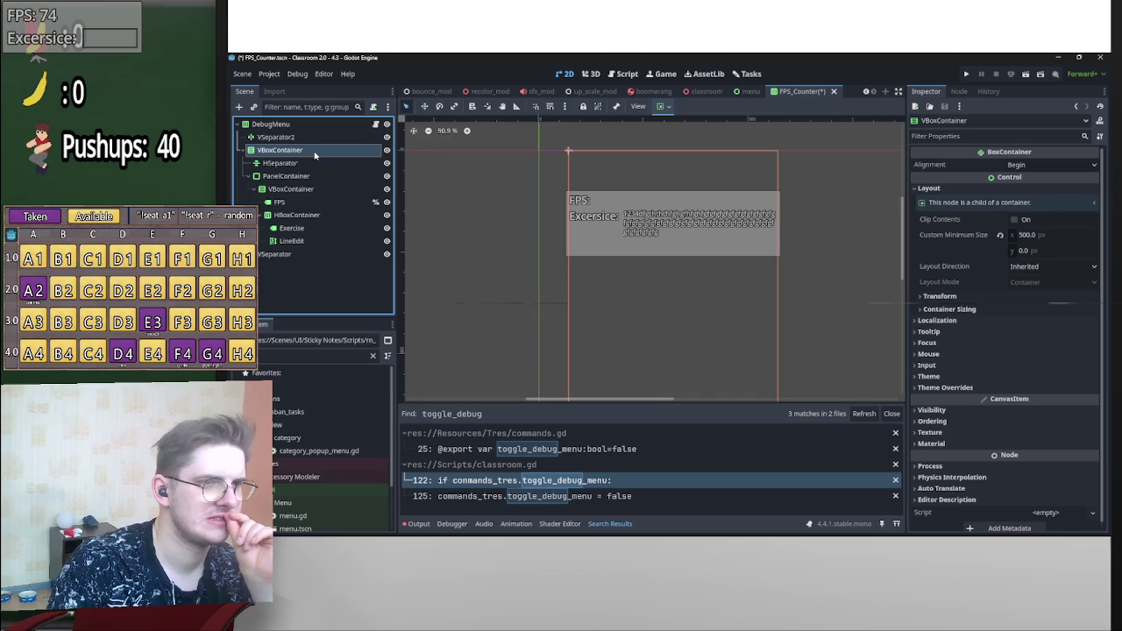
click(1030, 237)
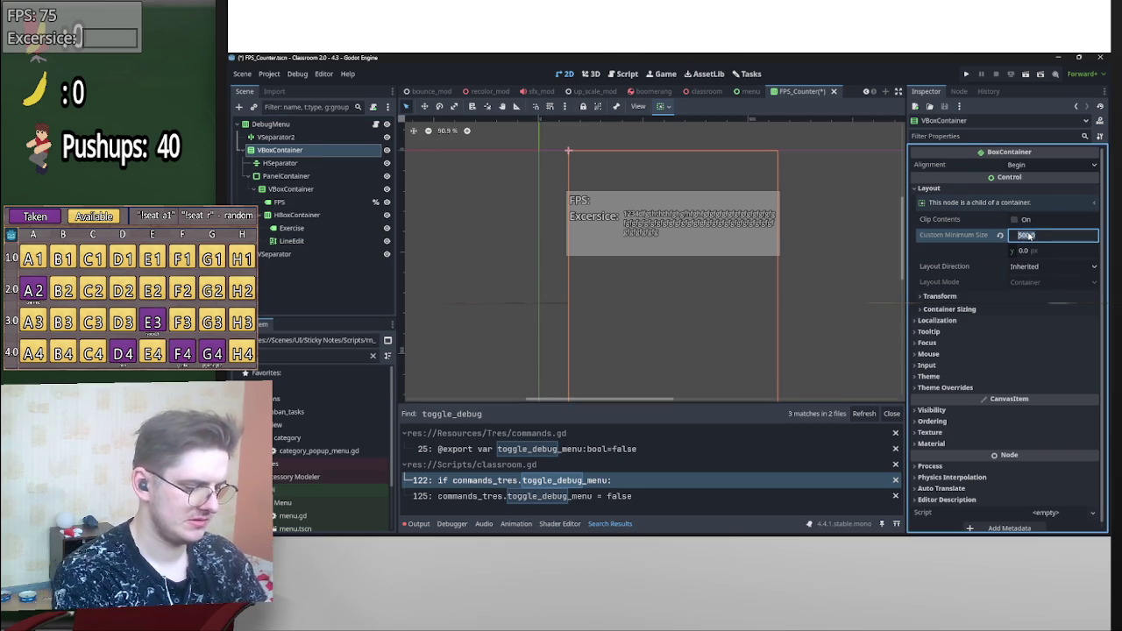
text(400)
key(Return)
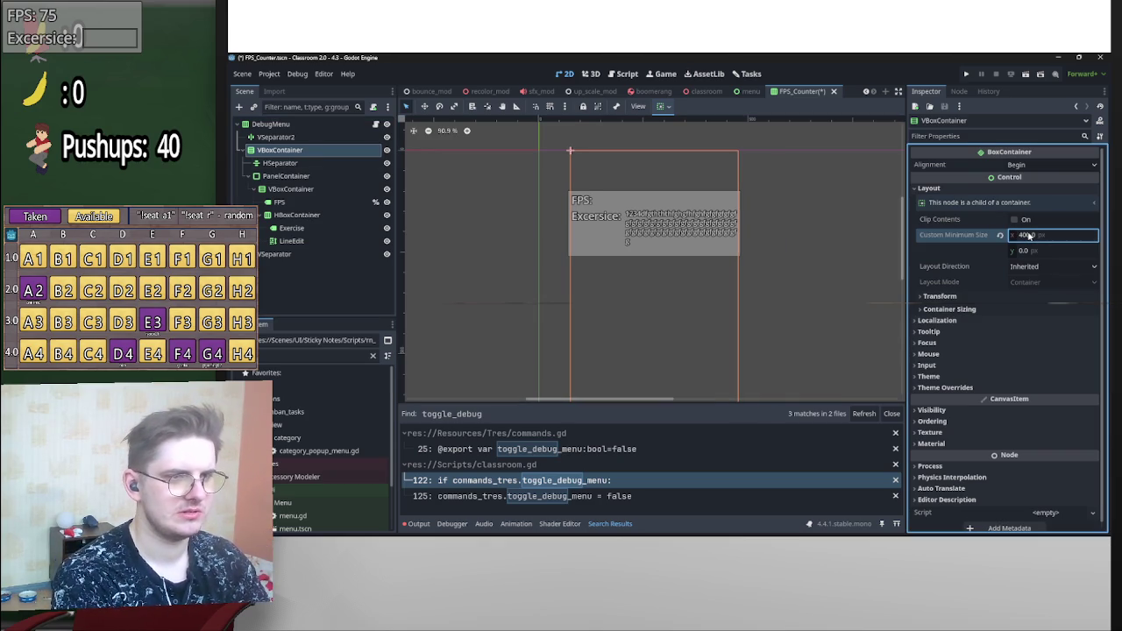
- Check the LineEdit's wrapping, save the FPS_Counter scene, and close the editor
click(679, 217)
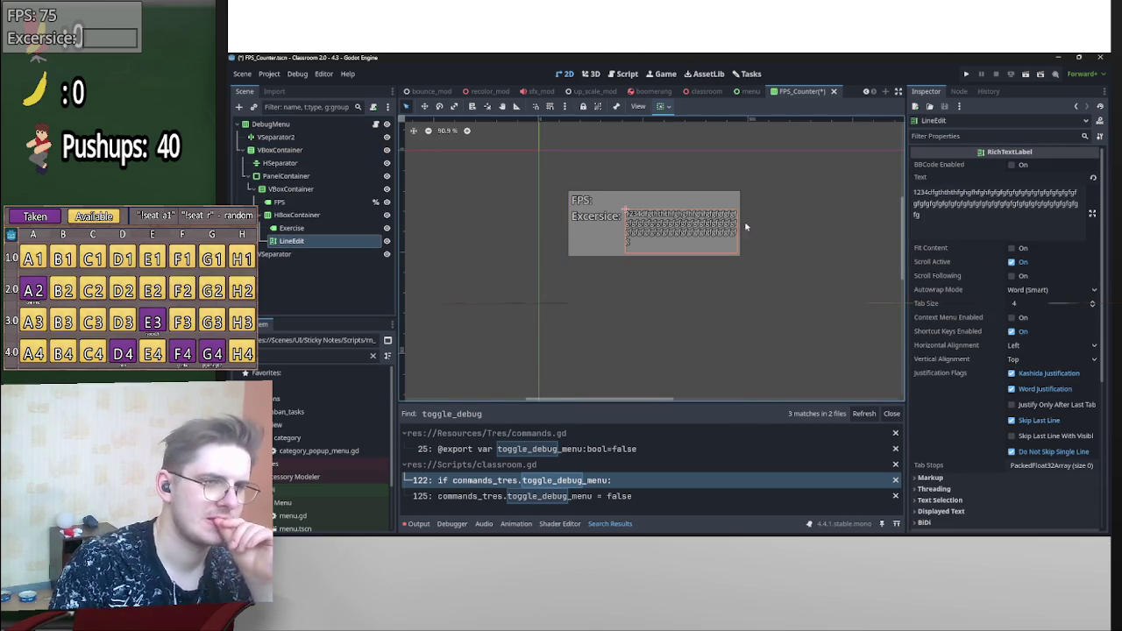
scroll(673, 231, up, 4)
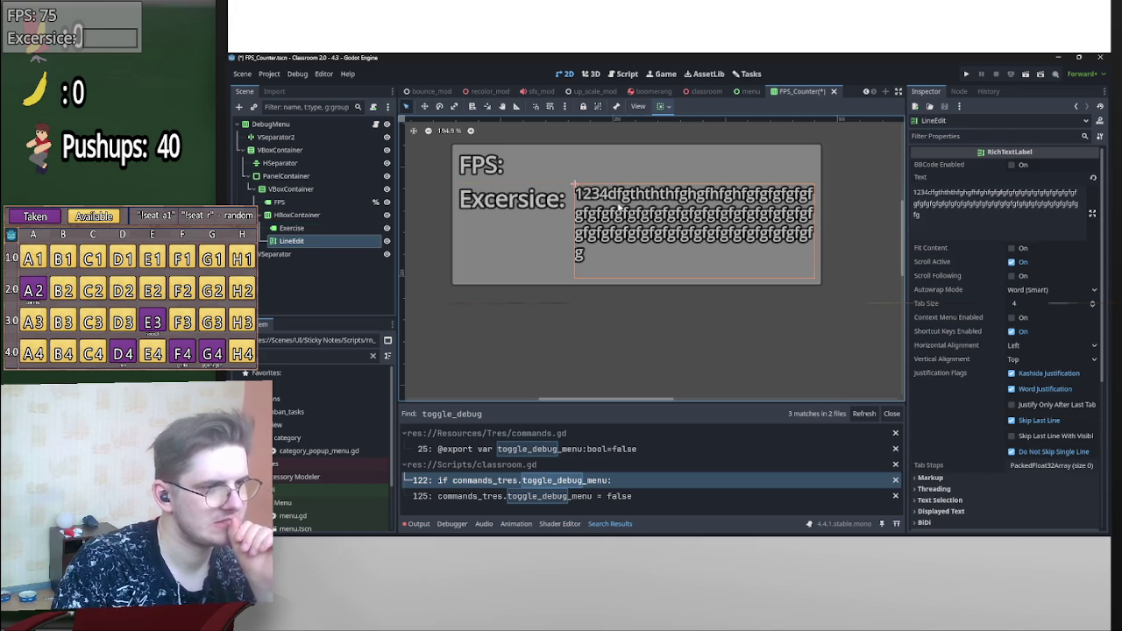
scroll(867, 210, down, 4)
key(ctrl+s)
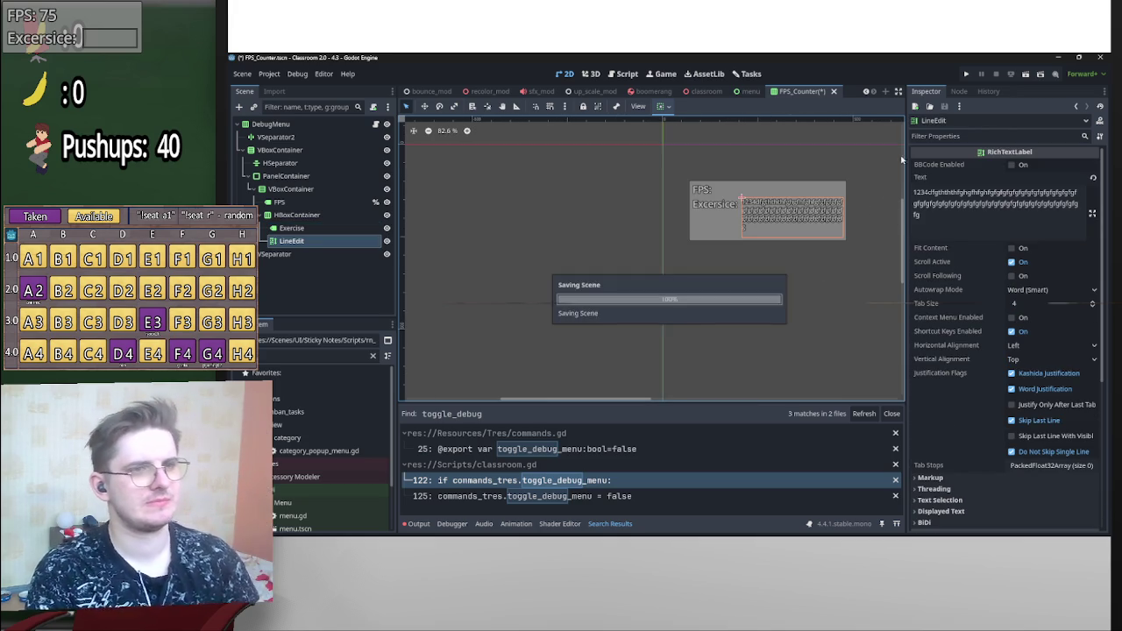
click(1101, 57)
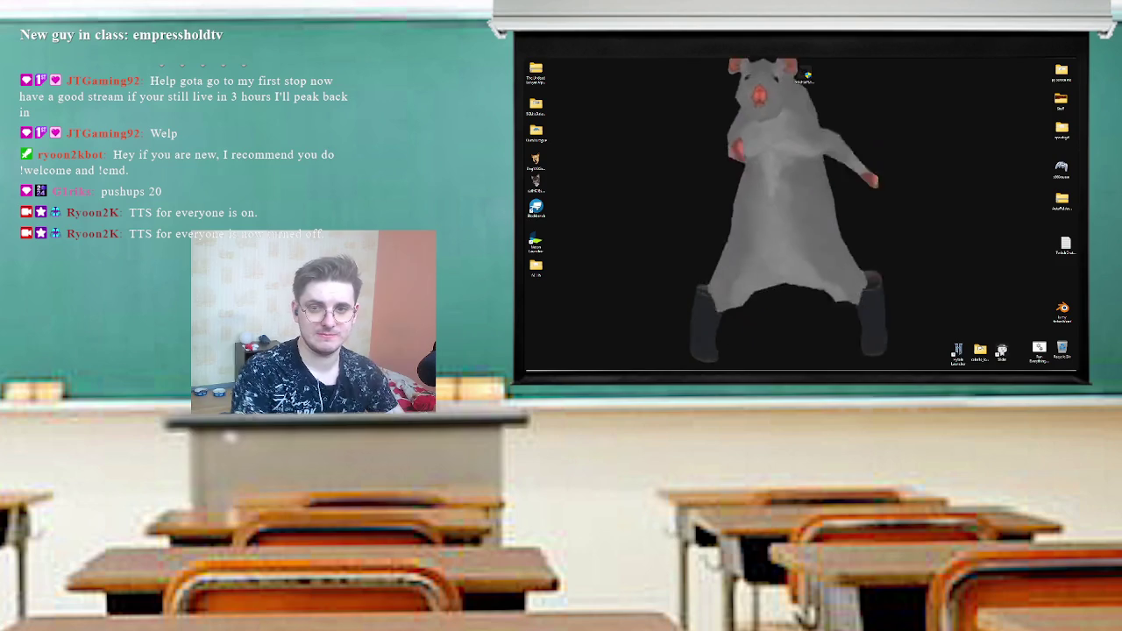
- Launch Godot from the Start menu's Dev folder and open the Classroom 2.0 - 4.3 project
key(super)
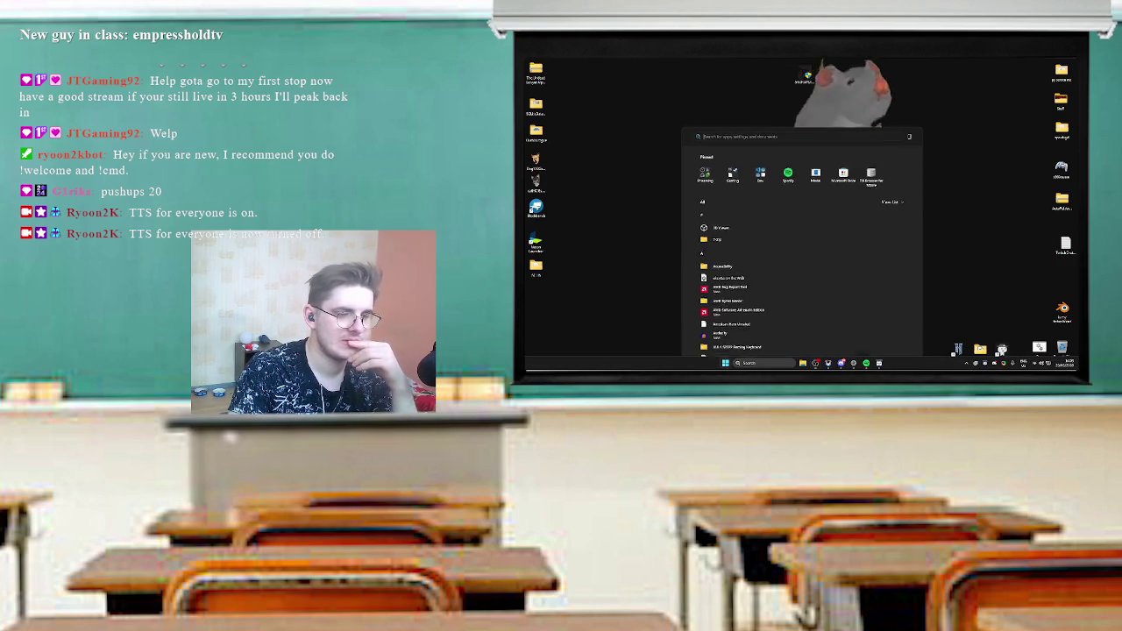
click(763, 152)
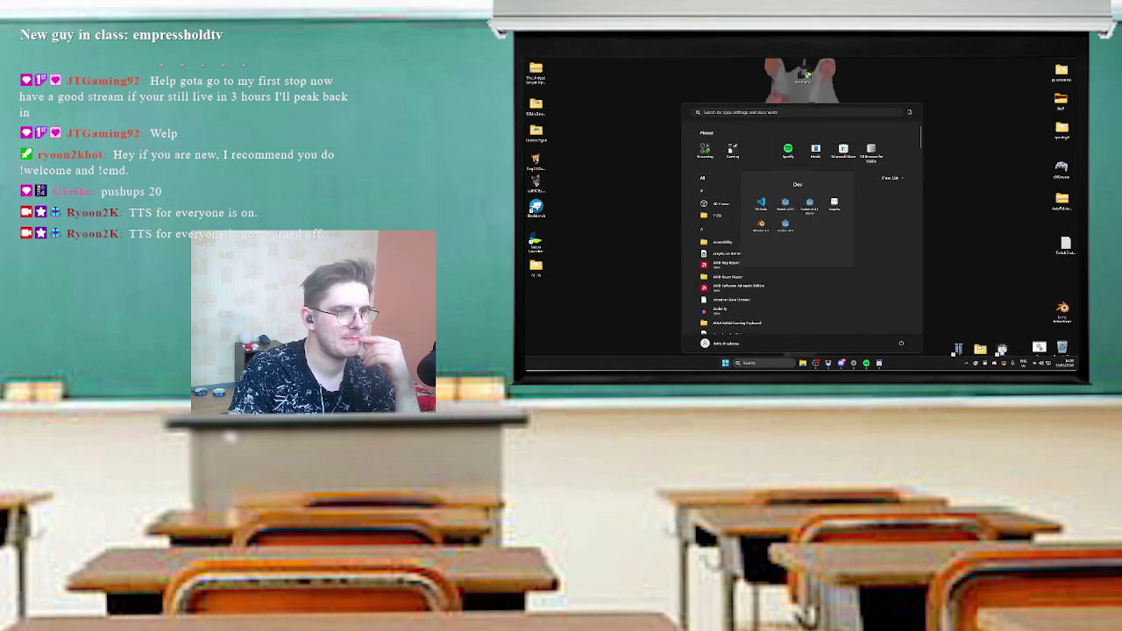
click(789, 210)
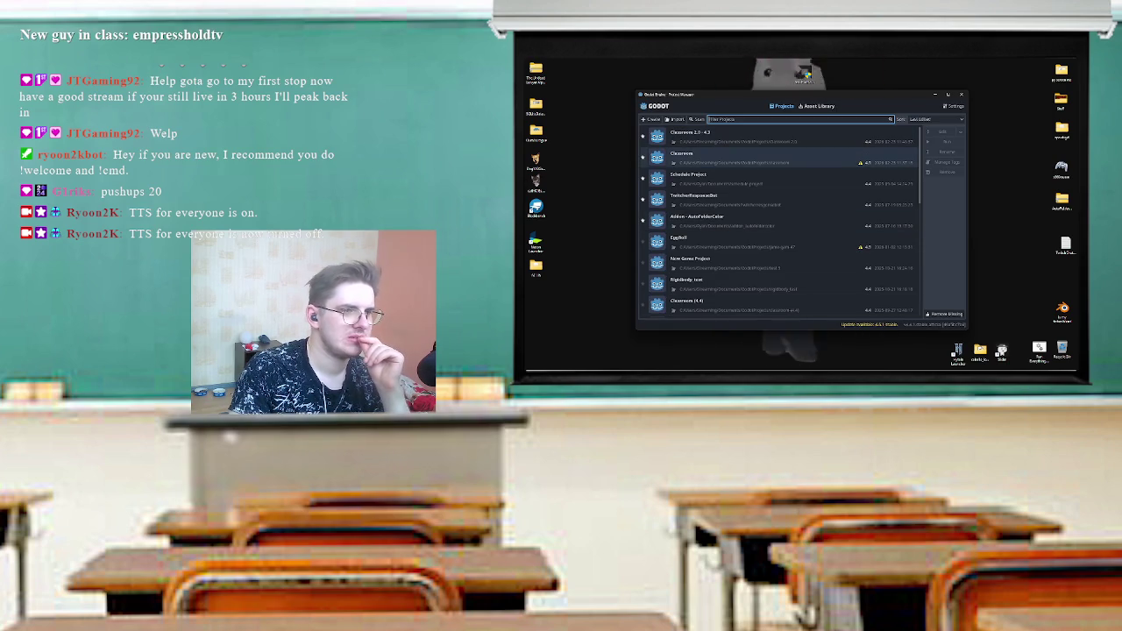
click(745, 136)
double_click(745, 136)
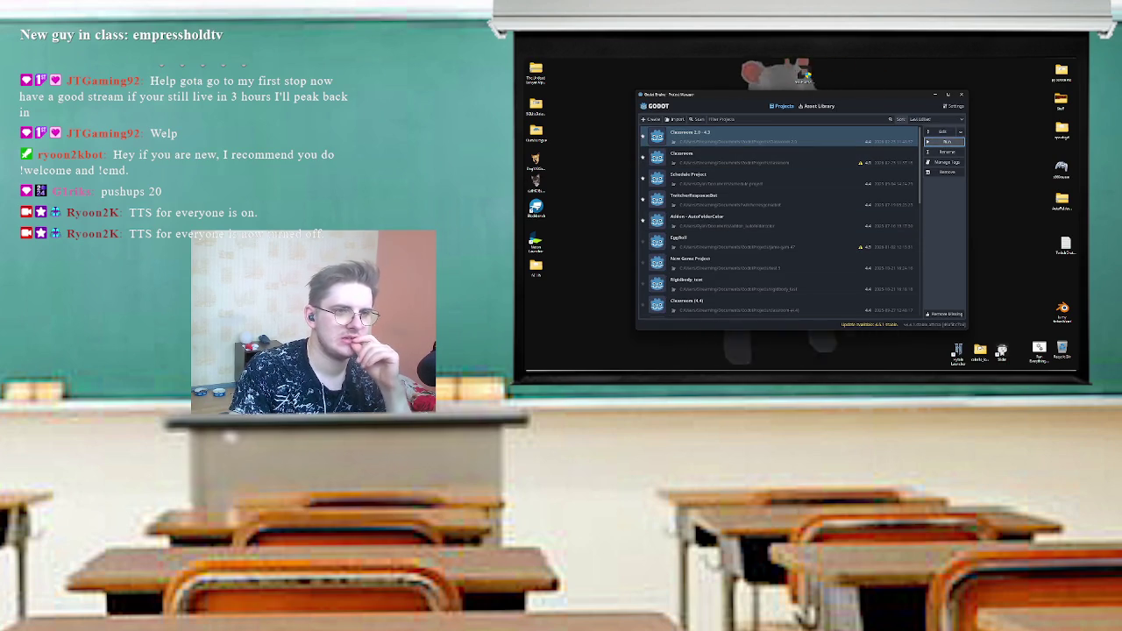
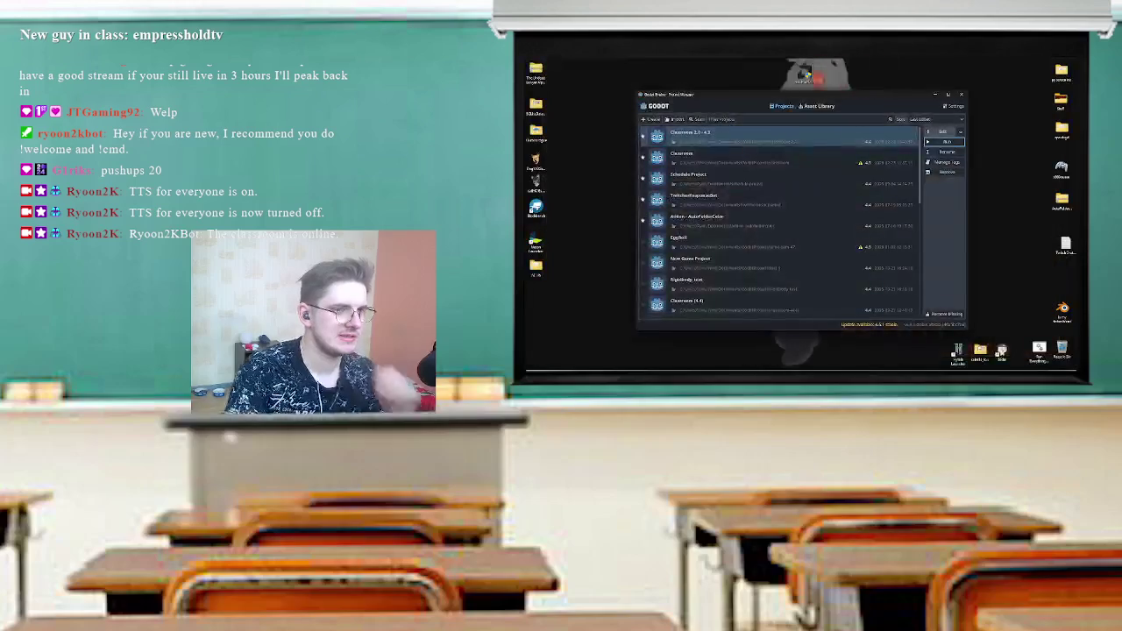
- Open the selected Classroom project from the Project Manager into the Godot editor
key(Return)
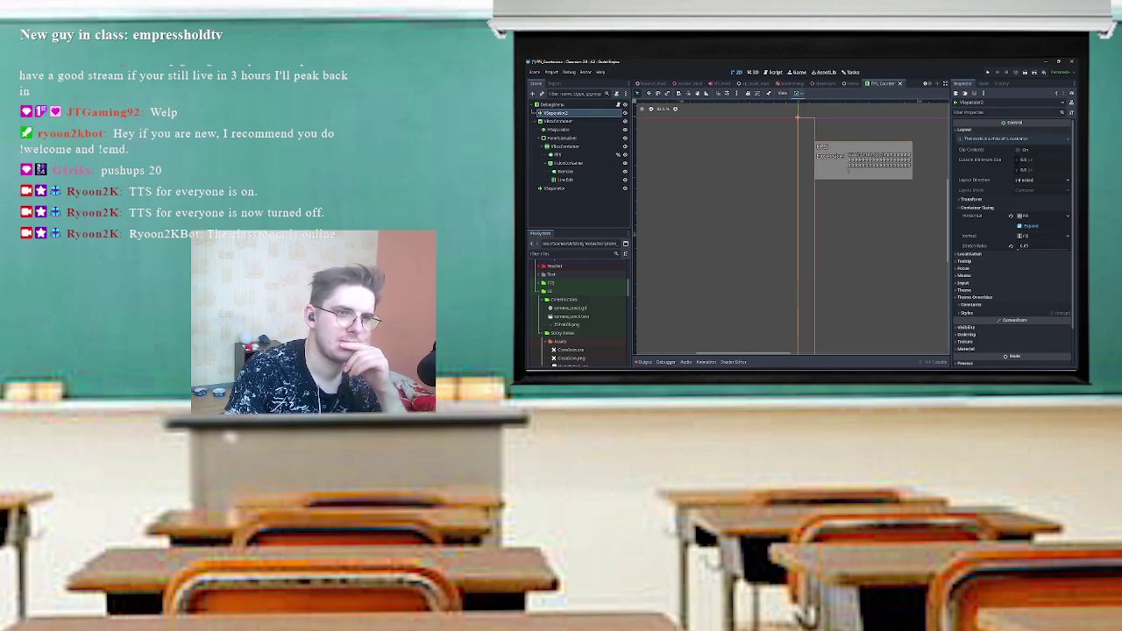
- Compare the Separation overrides of the HSeparator and the second VSeparator
click(558, 129)
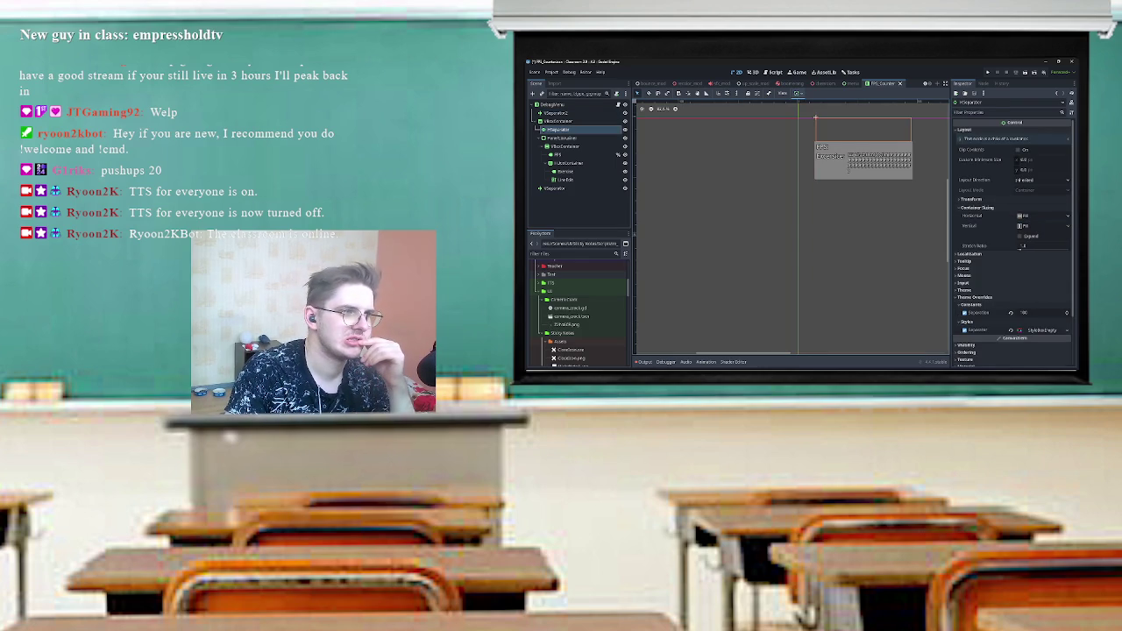
click(556, 112)
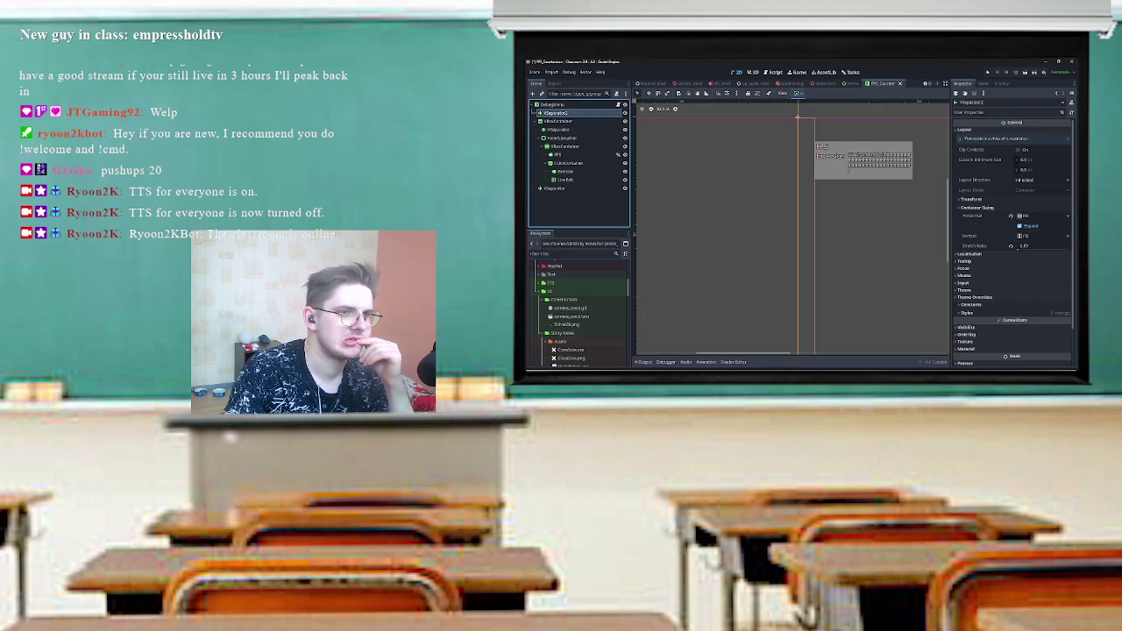
click(557, 129)
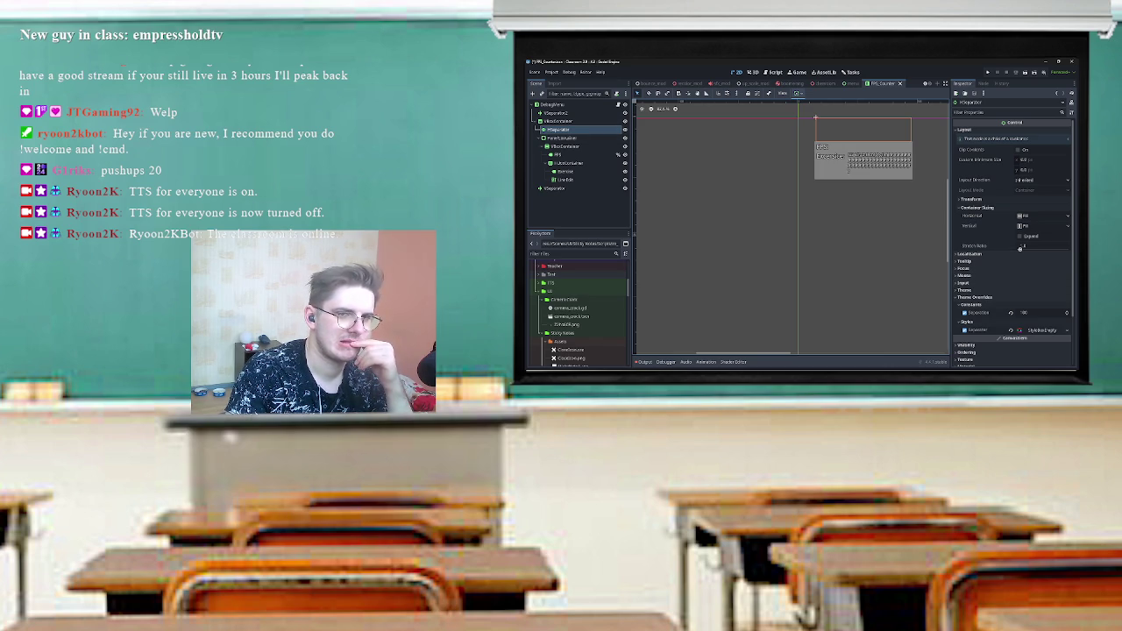
drag(841, 219, 794, 252)
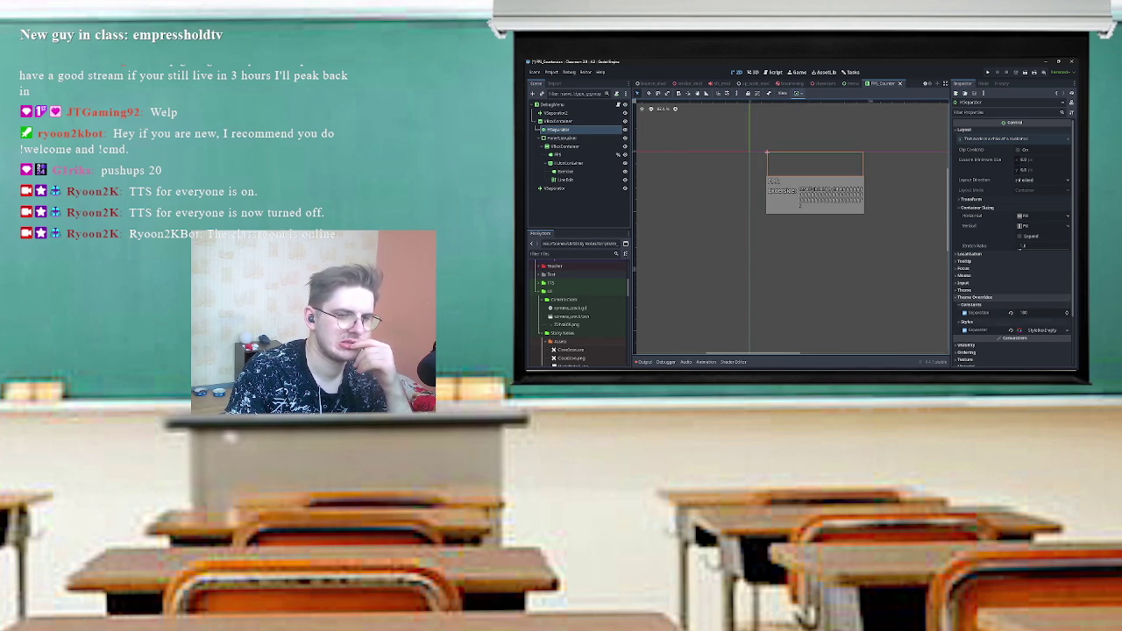
click(1039, 312)
click(537, 113)
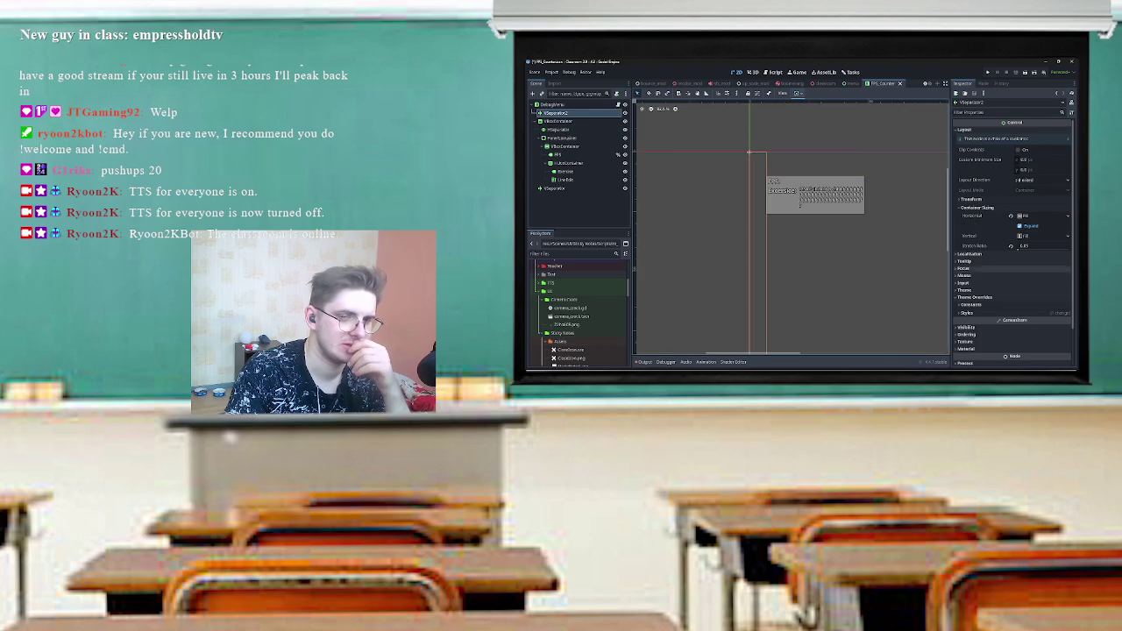
click(967, 312)
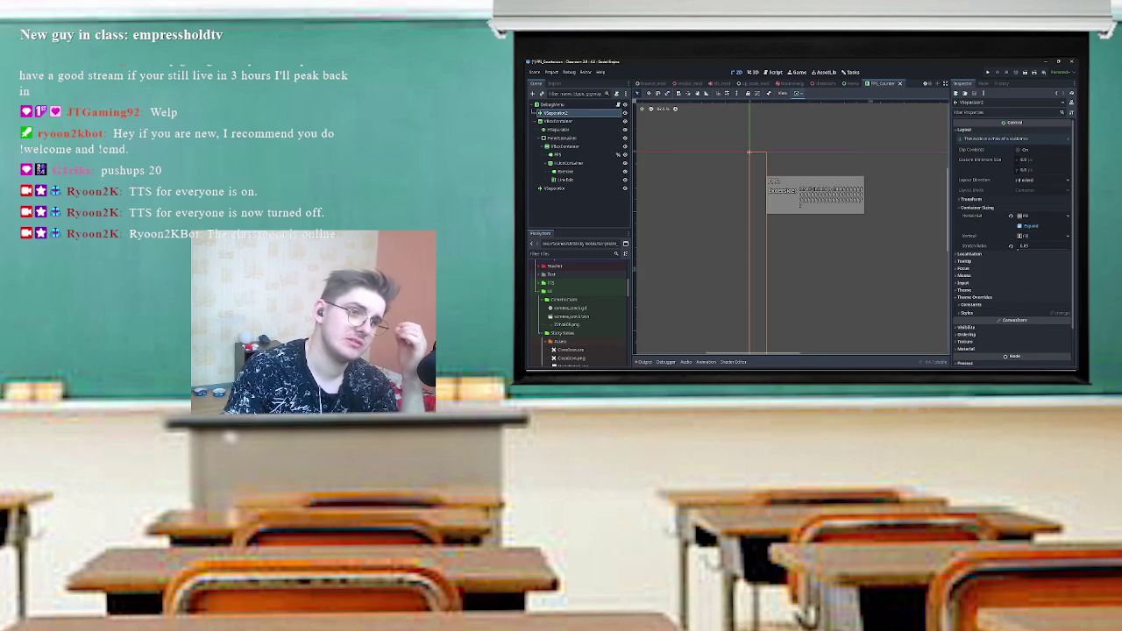
click(558, 128)
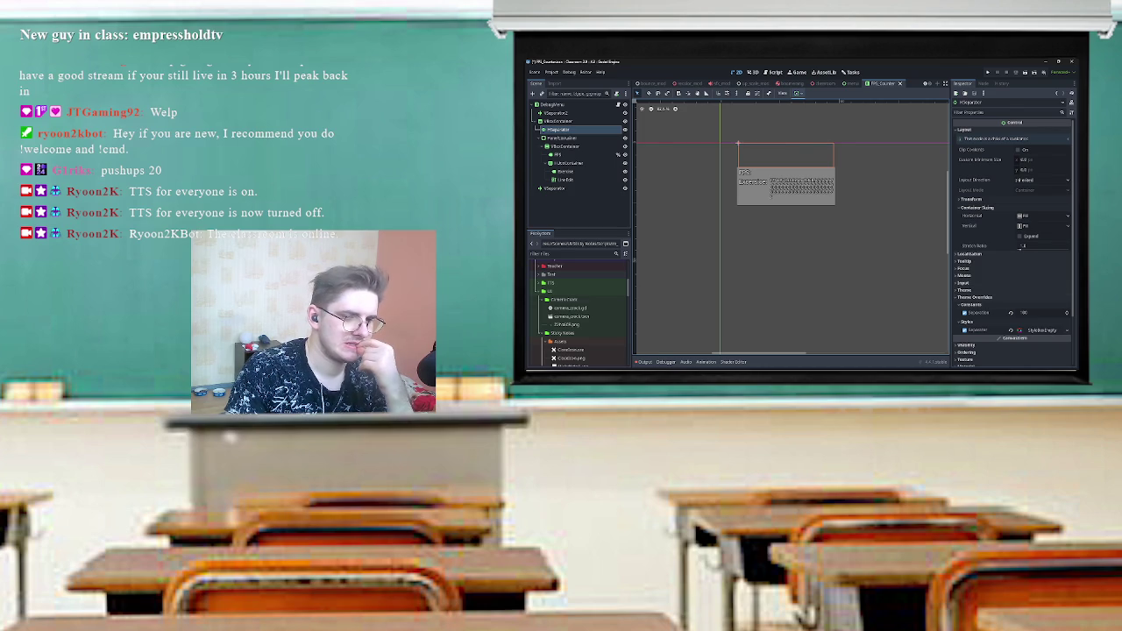
- Set the HSeparator's Separation to 25, save the scene and test-run it
click(1024, 312)
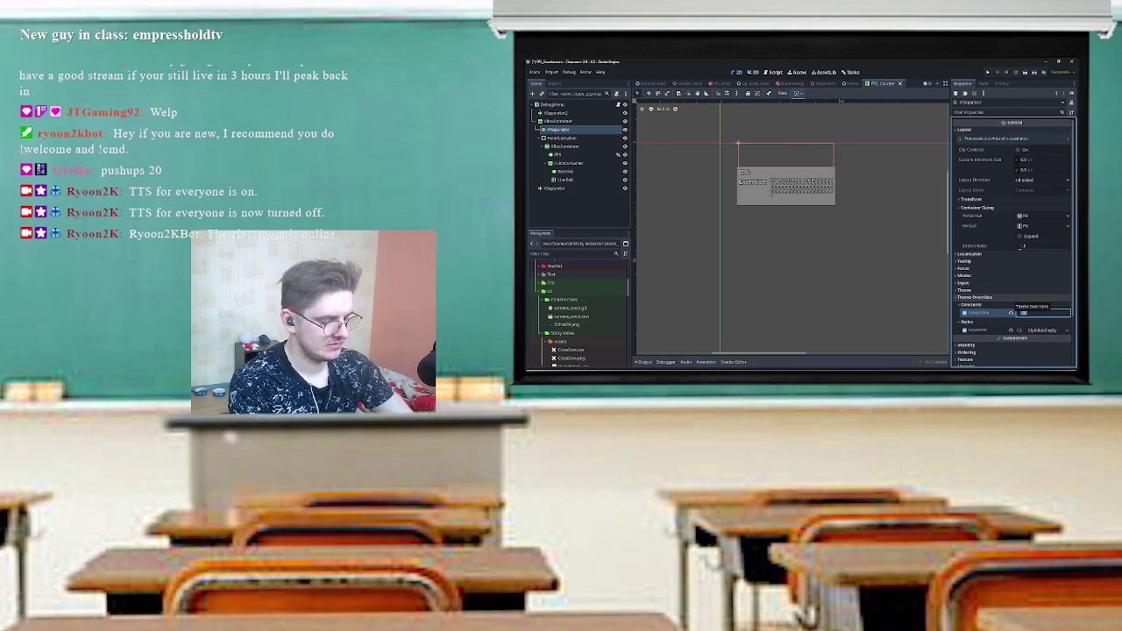
text(25)
key(Return)
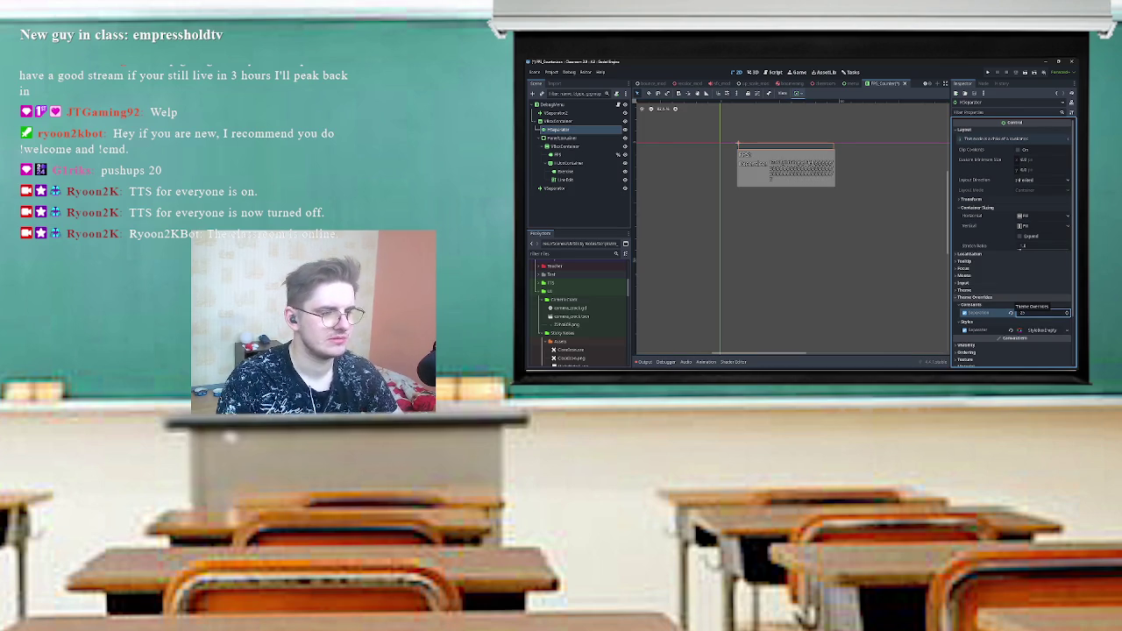
key(ctrl+s)
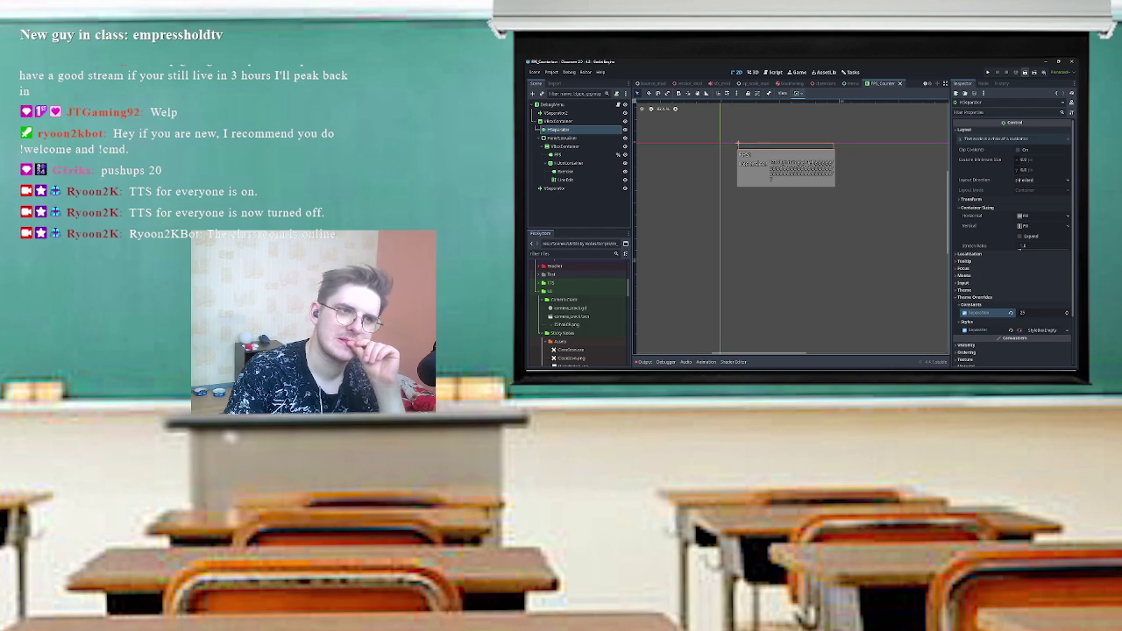
click(1026, 74)
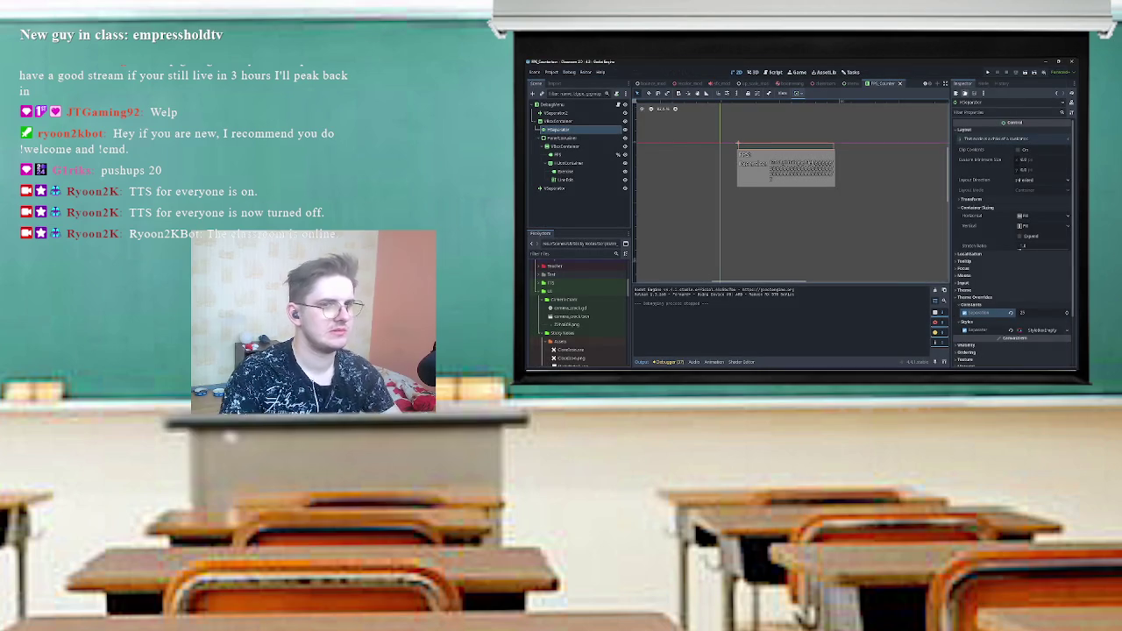
- Set VSeparator2's Separation to 0 and HSeparator's Separation to 1
click(556, 112)
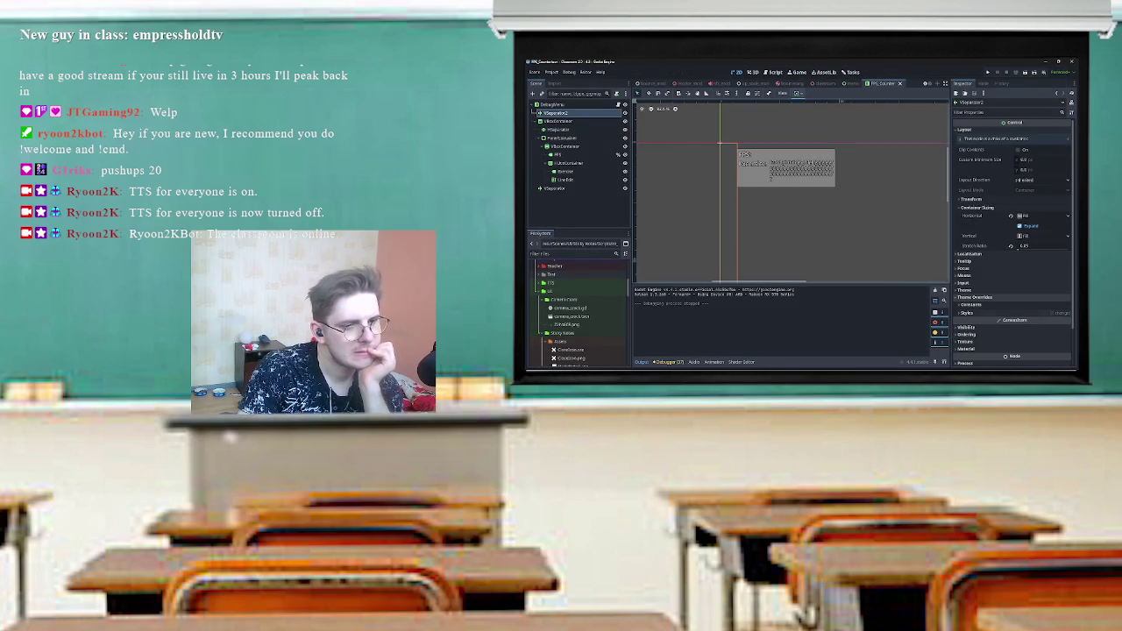
click(1044, 312)
text(0)
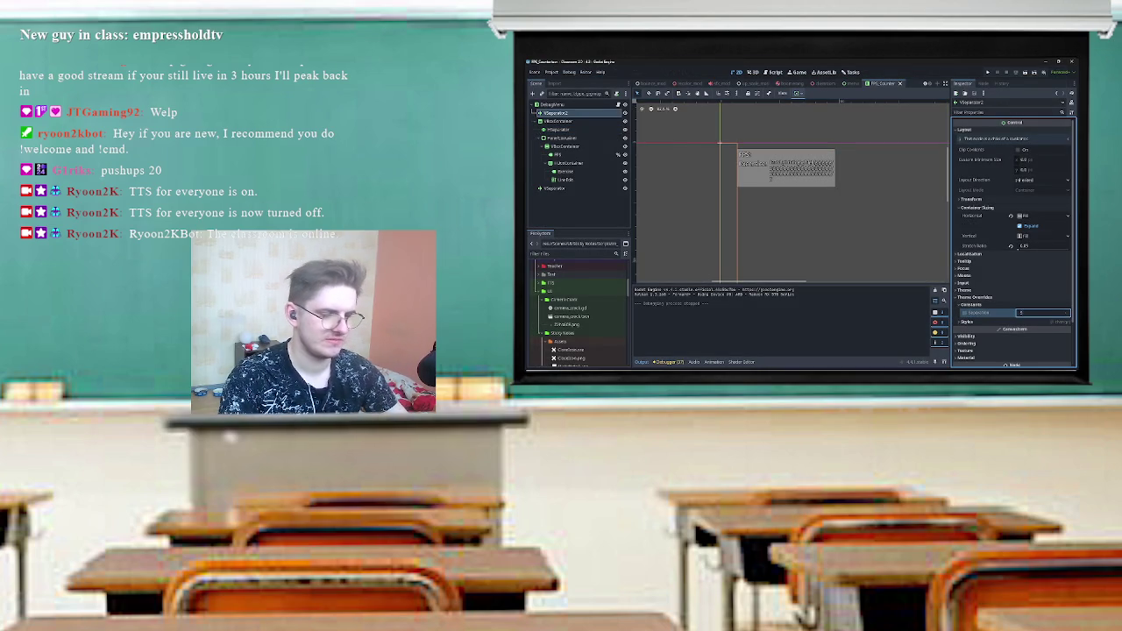
key(Return)
click(558, 129)
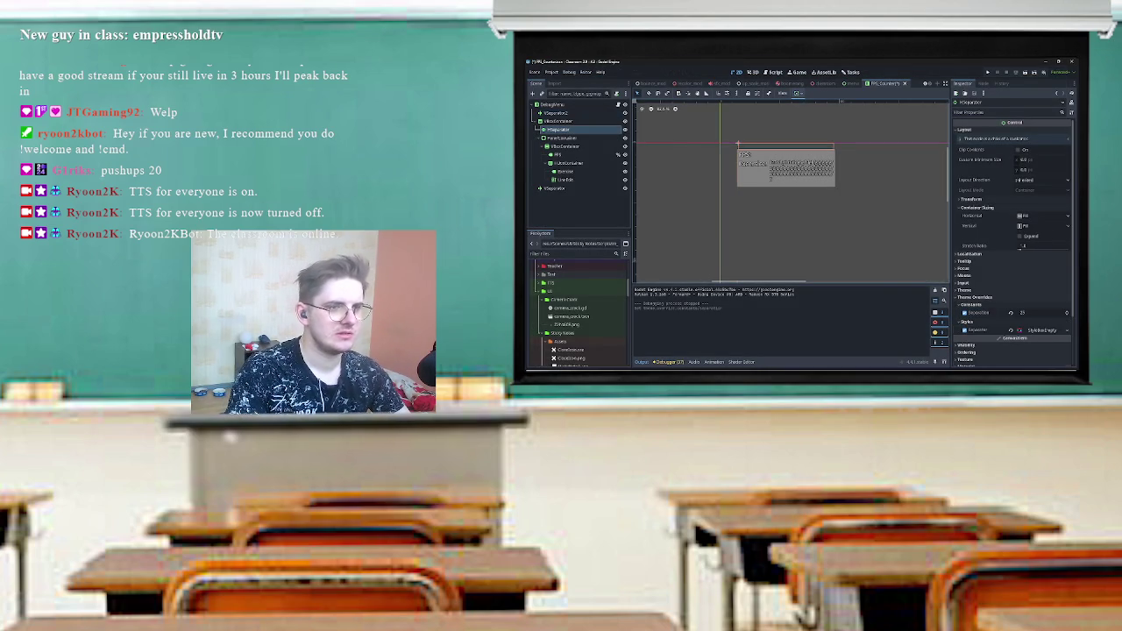
click(1044, 312)
text(1)
key(Return)
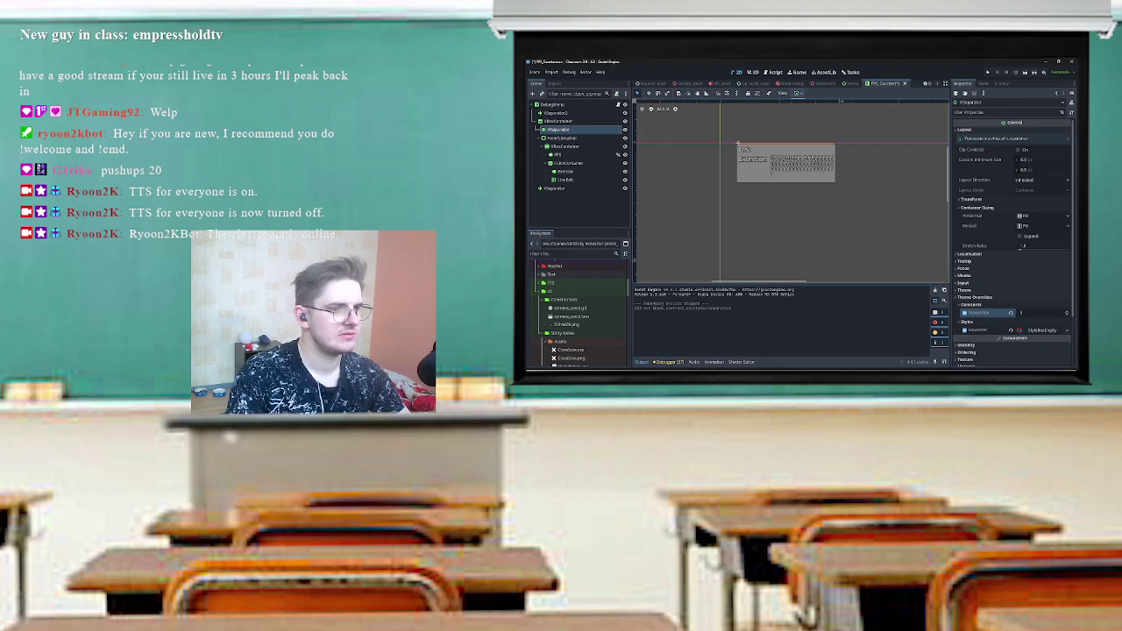
- Undo the stray change on the vertical separator and close the Godot editor
click(537, 113)
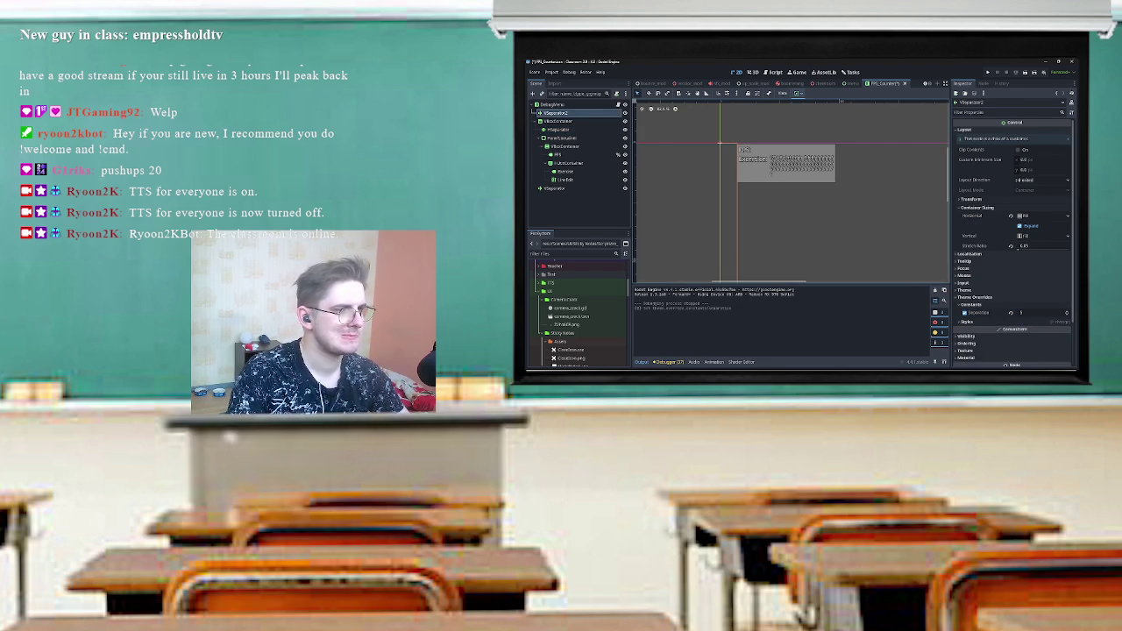
click(970, 322)
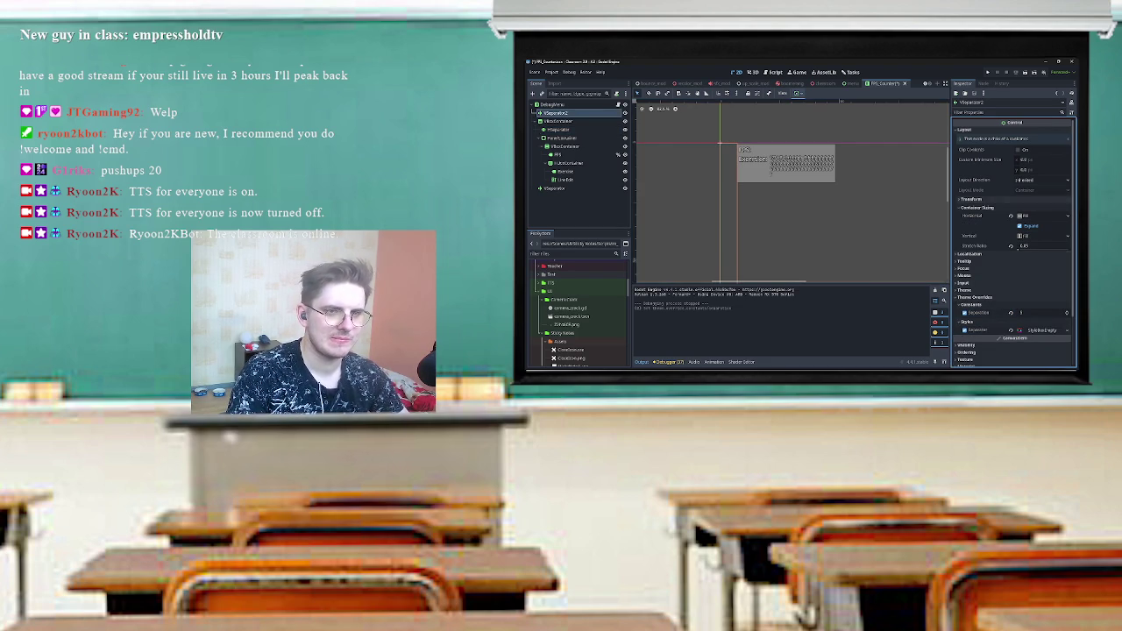
key(ctrl+z)
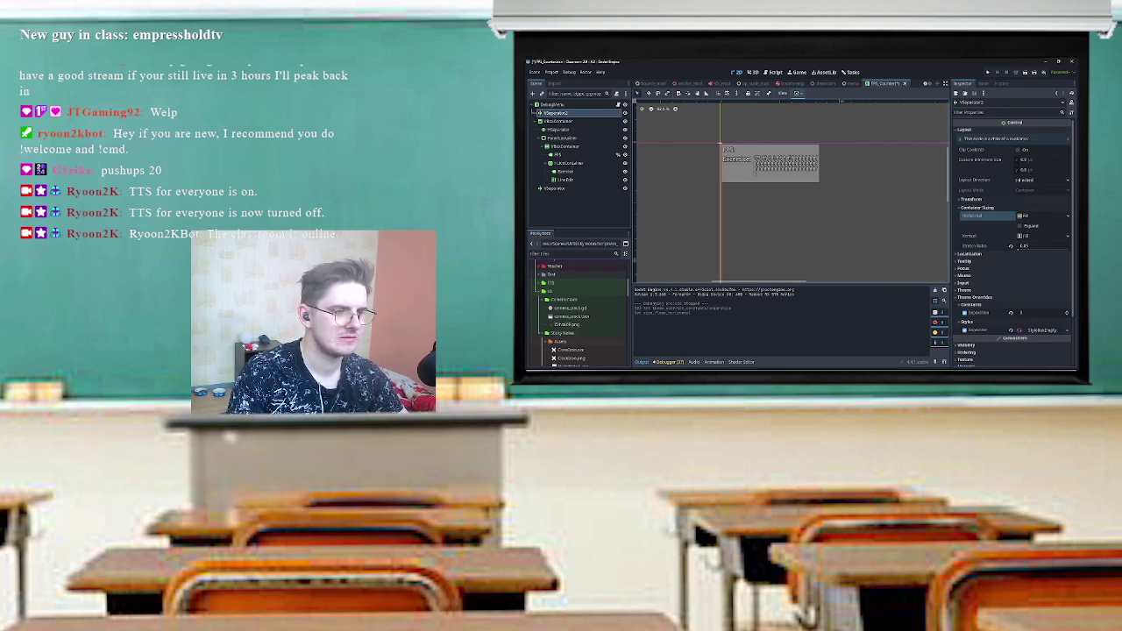
click(555, 189)
scroll(772, 117, up, 5)
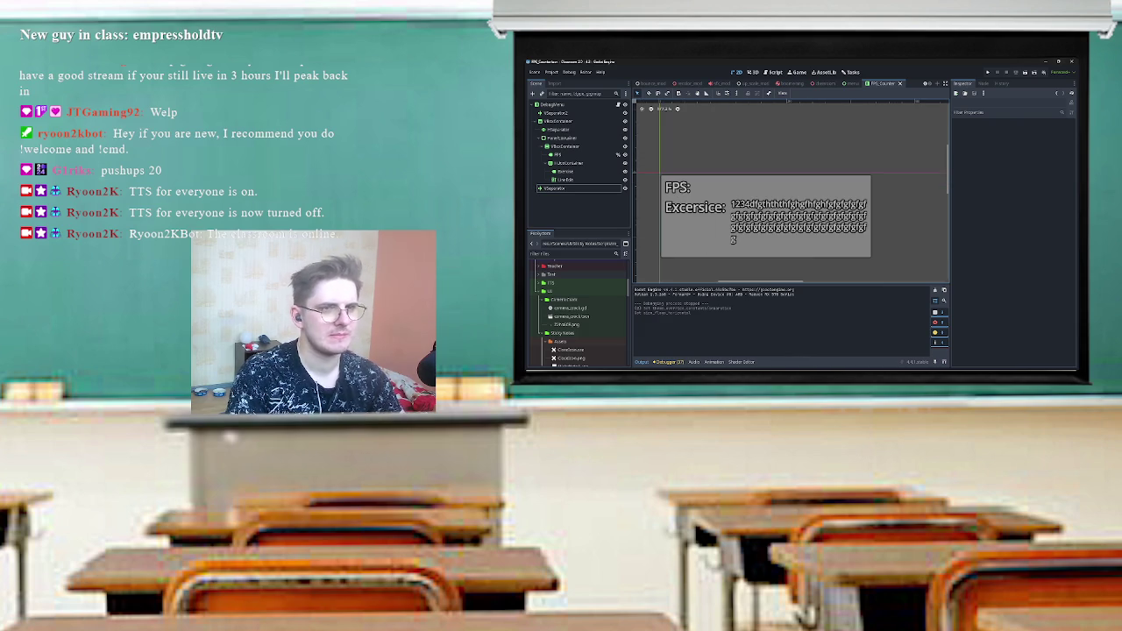
click(1071, 61)
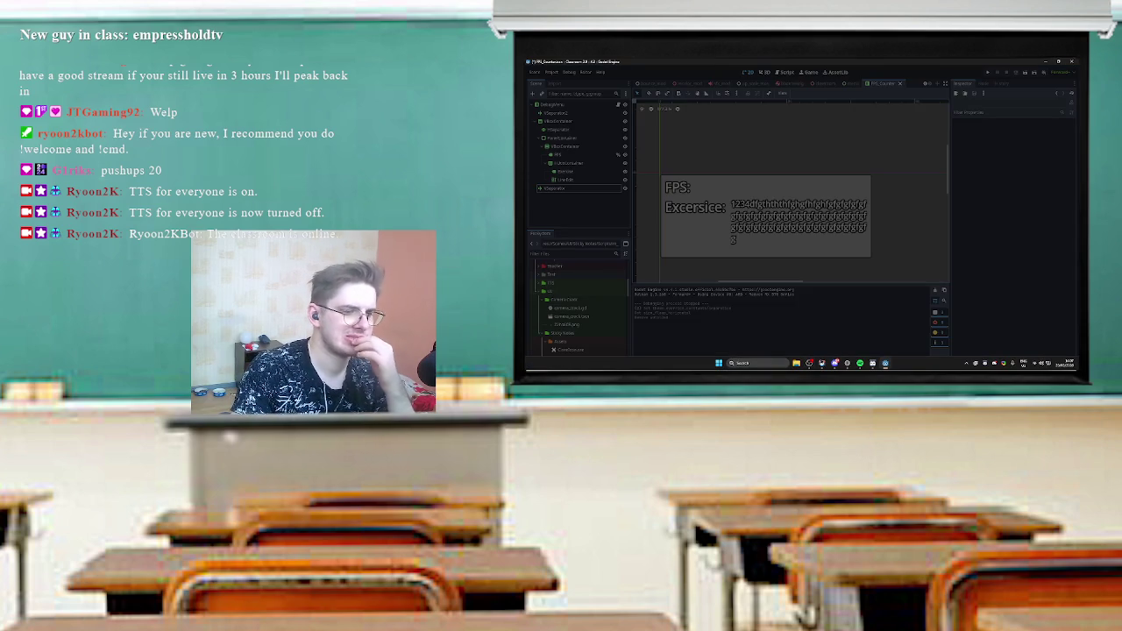
- Relaunch Godot 4.3 from the Start menu's Dev group and reopen the Classroom project
click(718, 363)
click(760, 149)
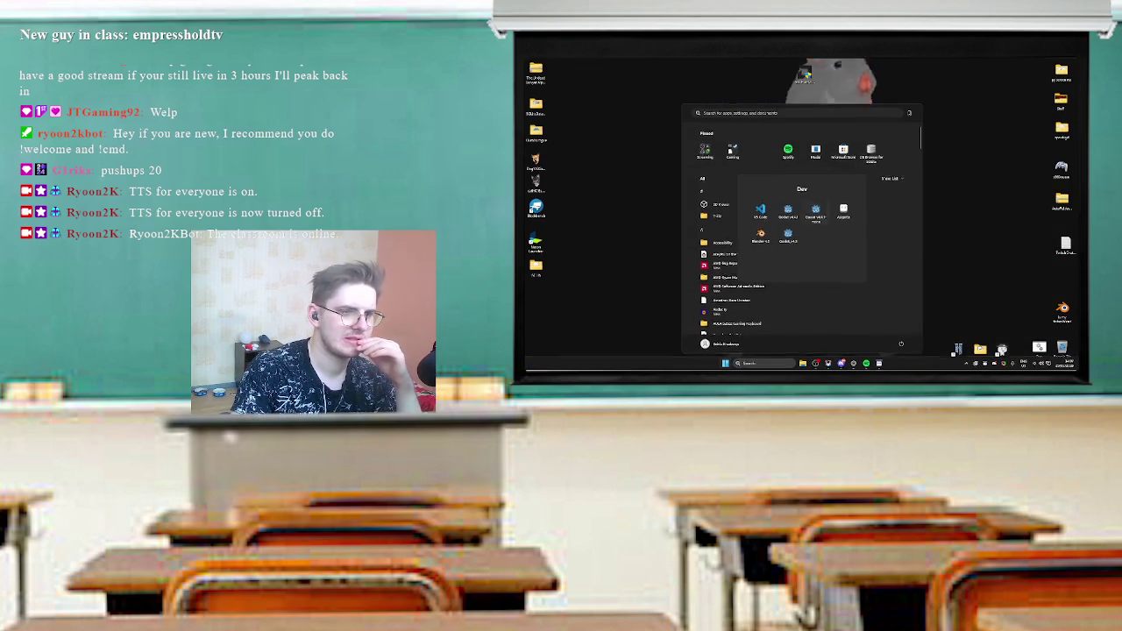
click(815, 210)
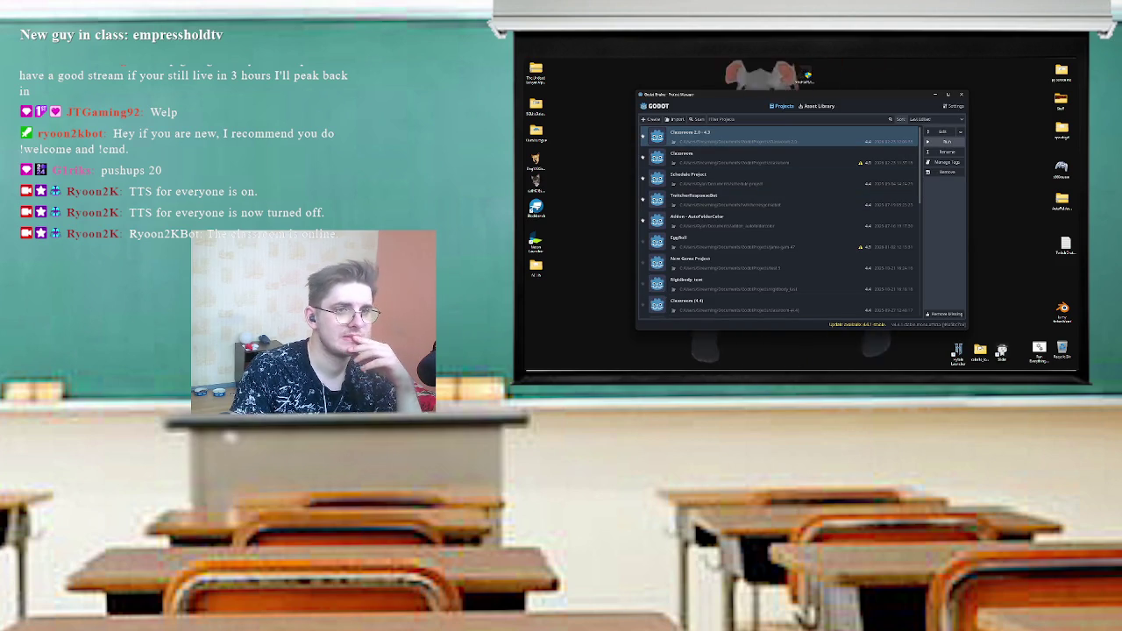
click(945, 141)
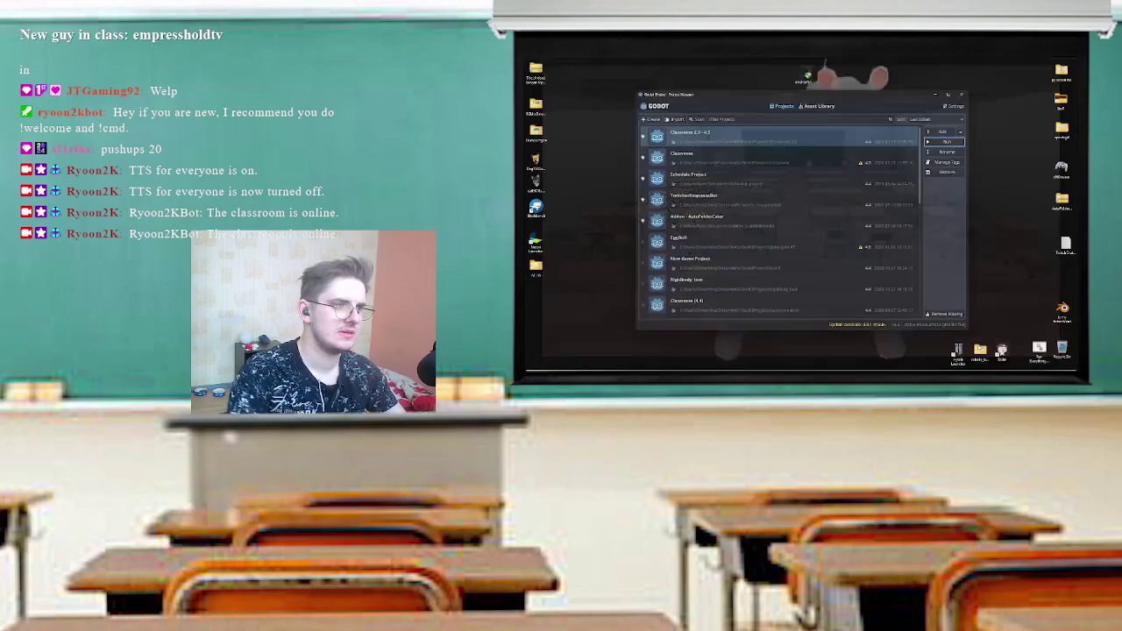
key(super)
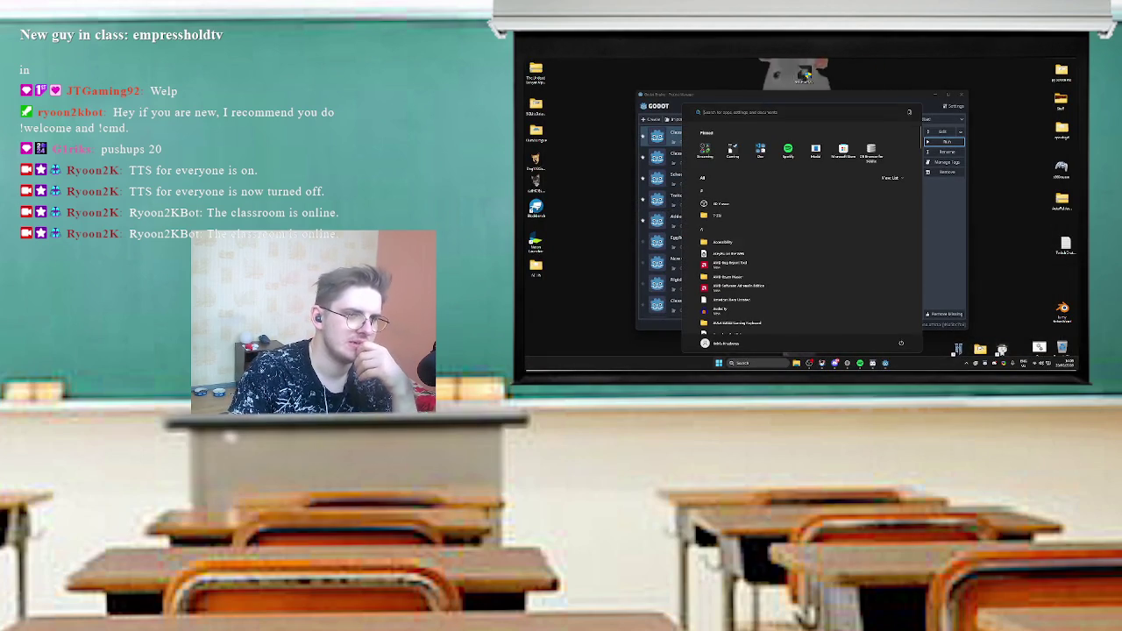
key(super)
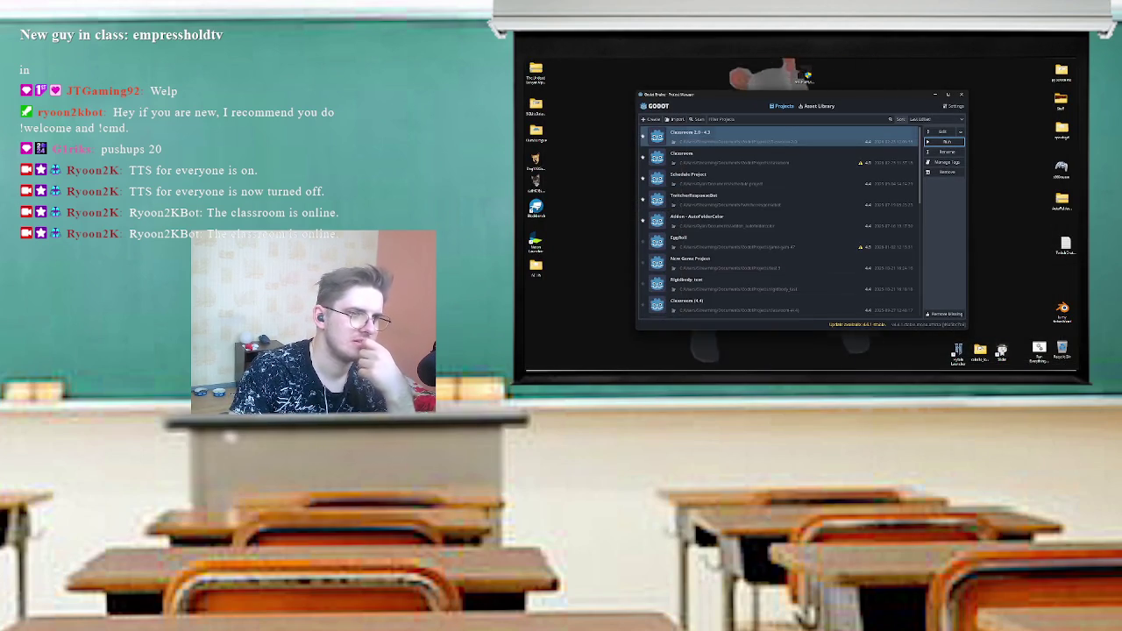
key(Return)
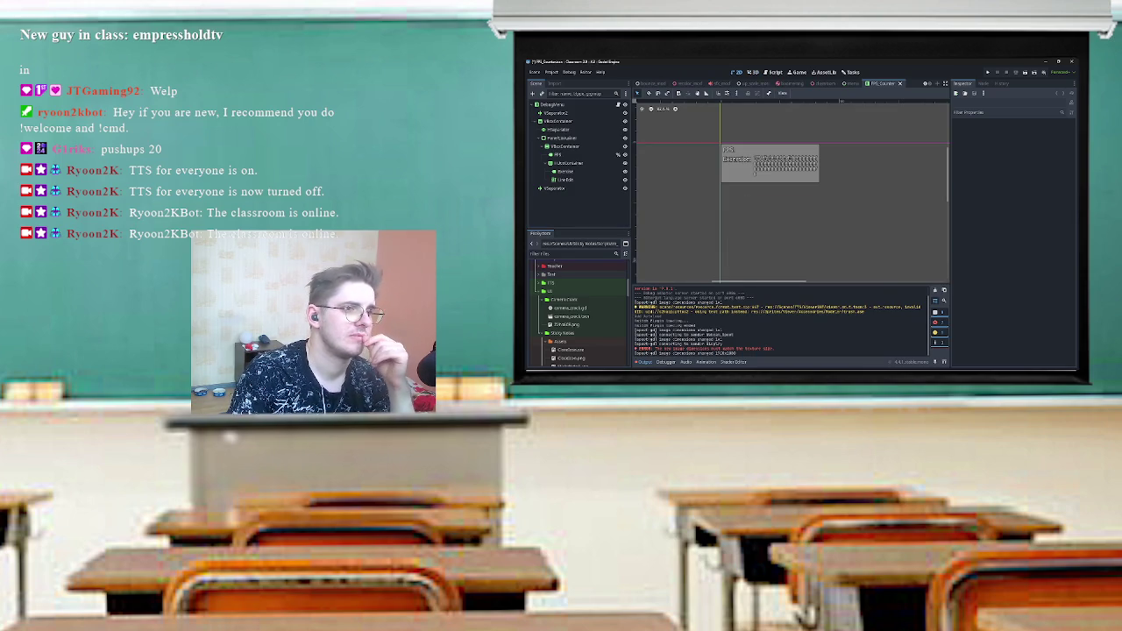
- Change the LineEdit node's type to TextEdit with Change Type
click(584, 179)
right_click(583, 178)
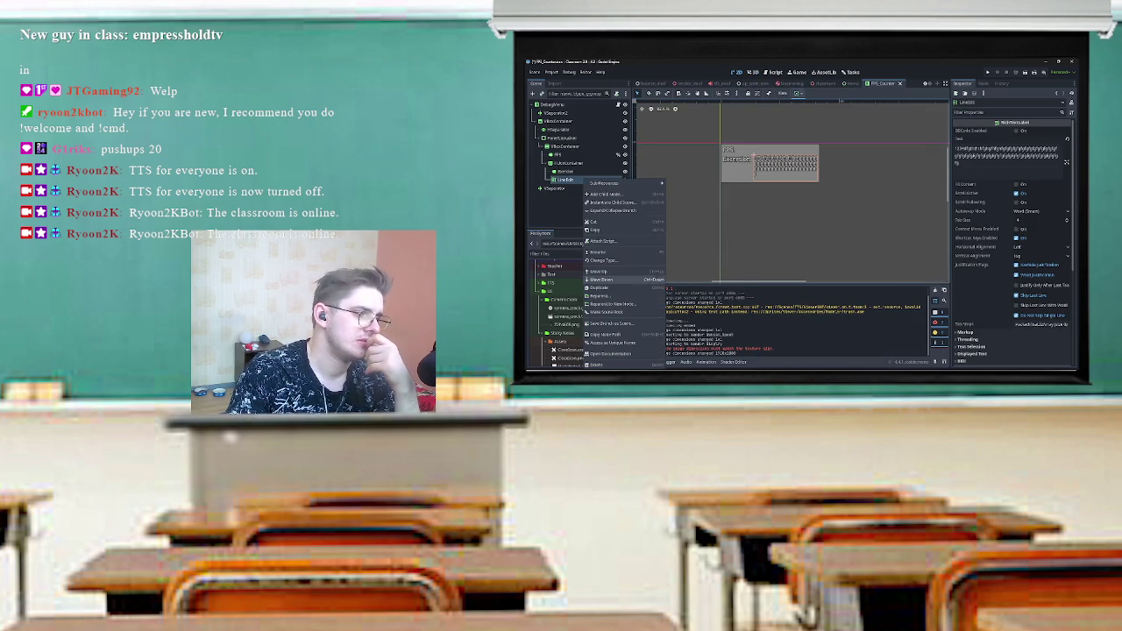
click(605, 260)
text(edit)
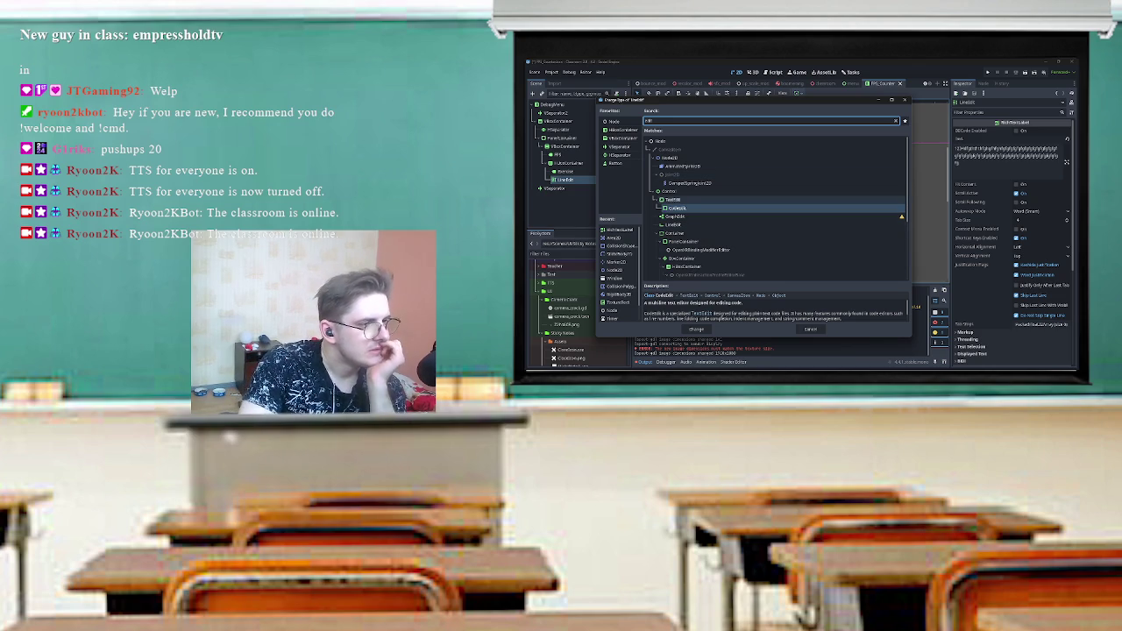
double_click(673, 199)
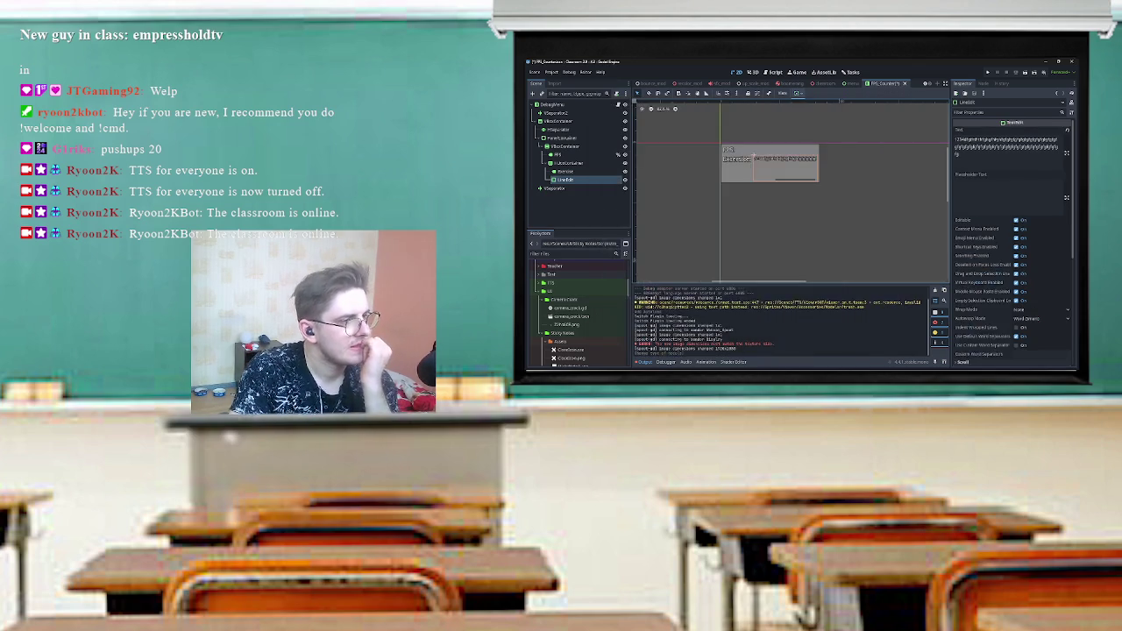
scroll(794, 174, up, 3)
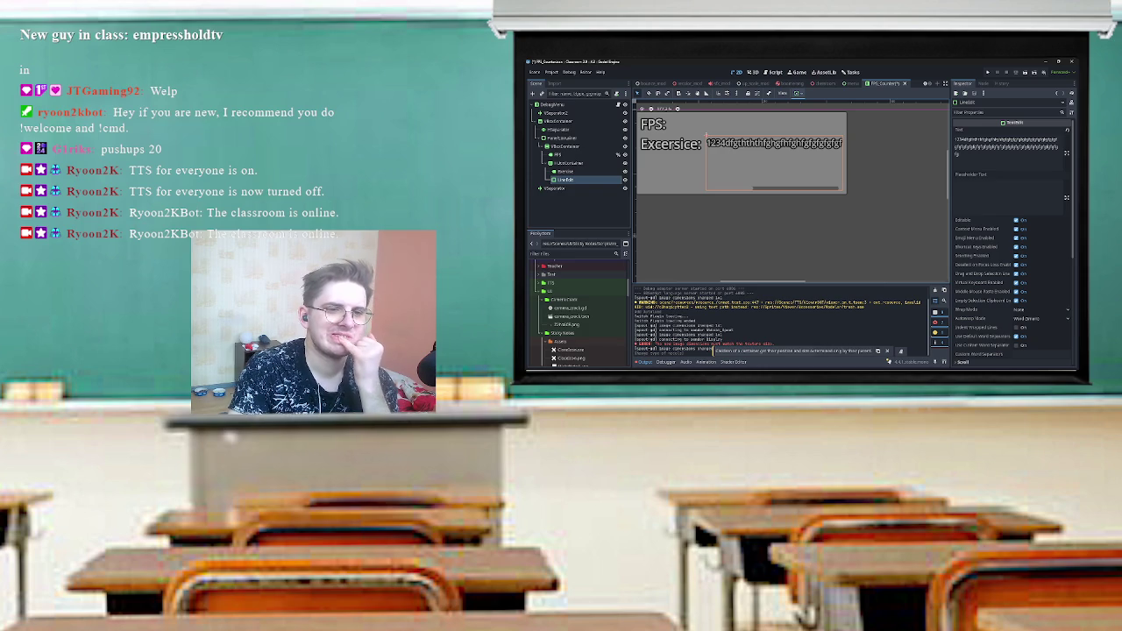
- Set the exercise text box's Wrap Mode to Boundary
click(1017, 229)
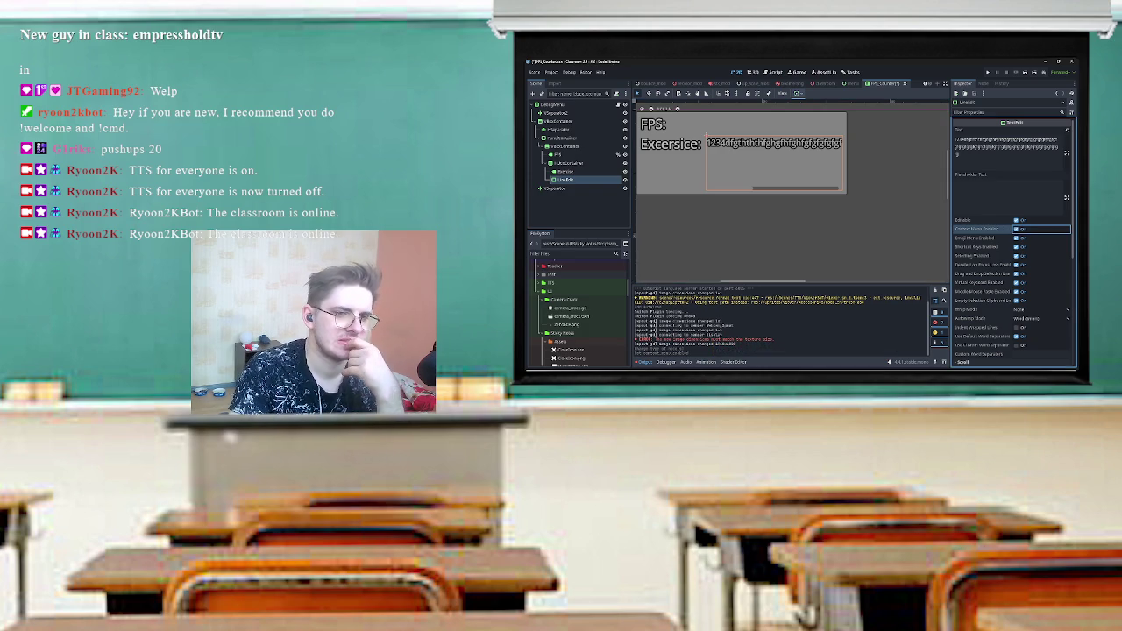
click(1042, 309)
click(1041, 326)
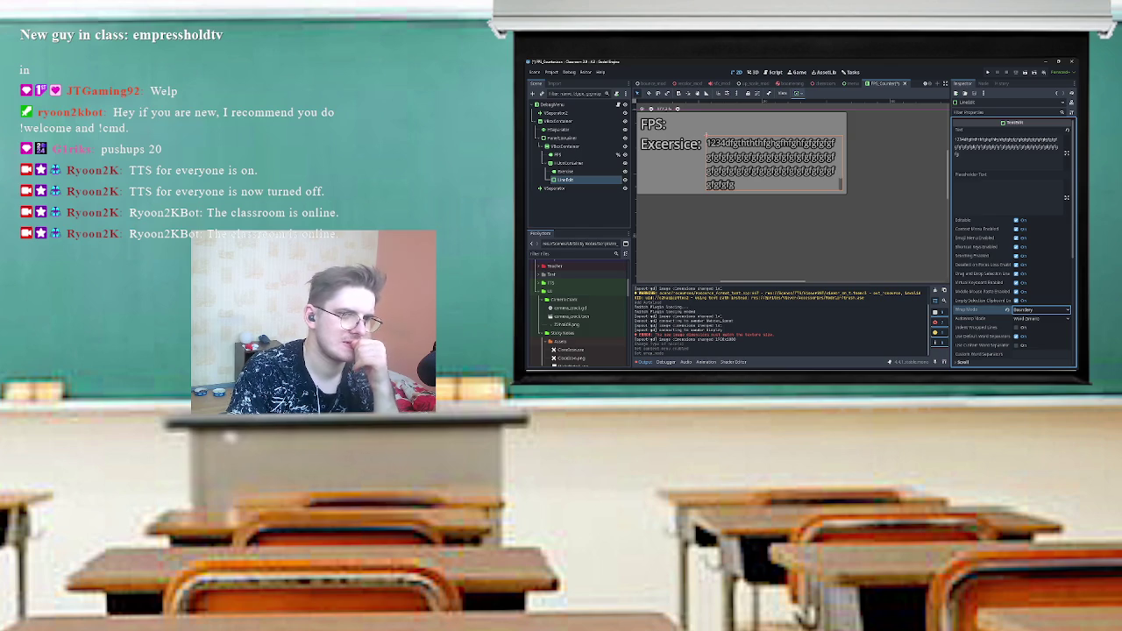
scroll(1013, 263, down, 5)
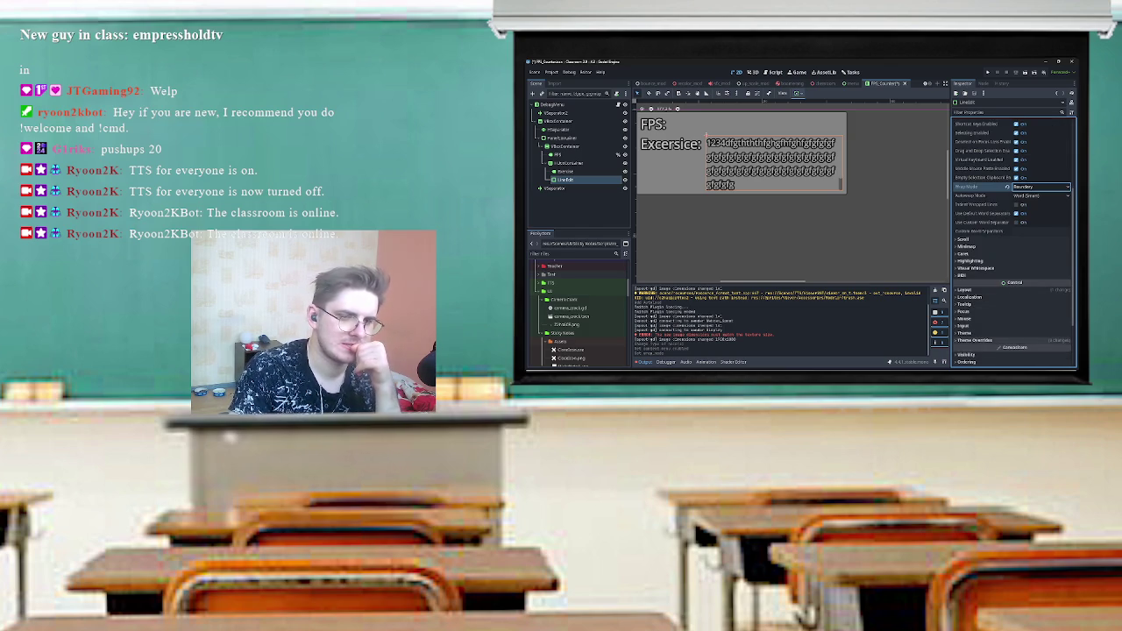
scroll(1013, 333, down, 5)
- Give the text box a white Font Color theme override
click(967, 270)
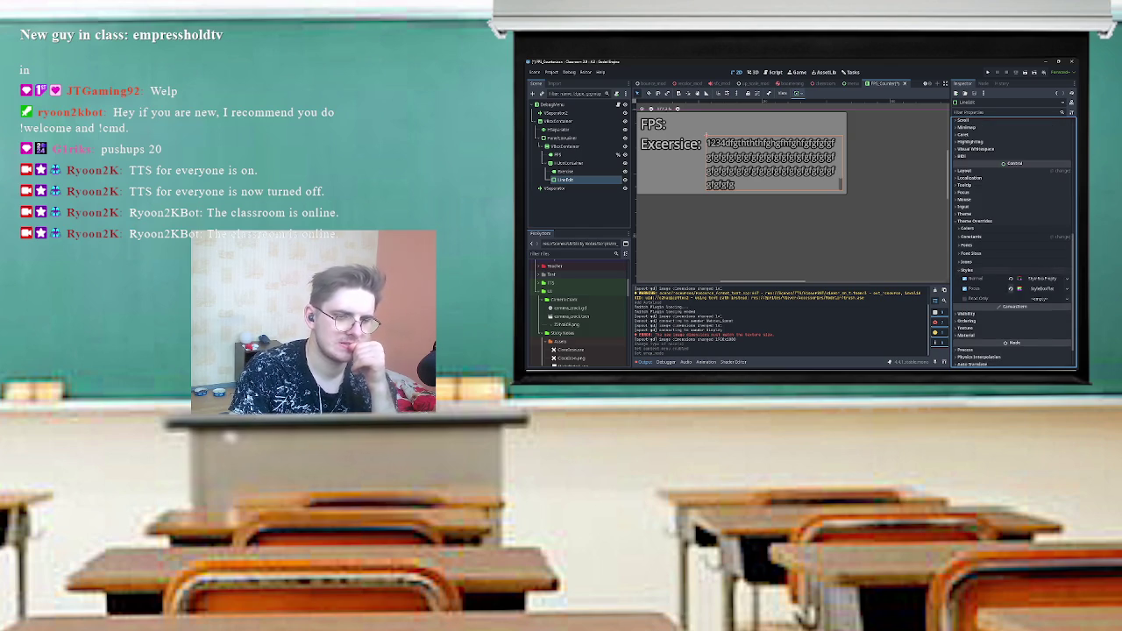
click(1041, 288)
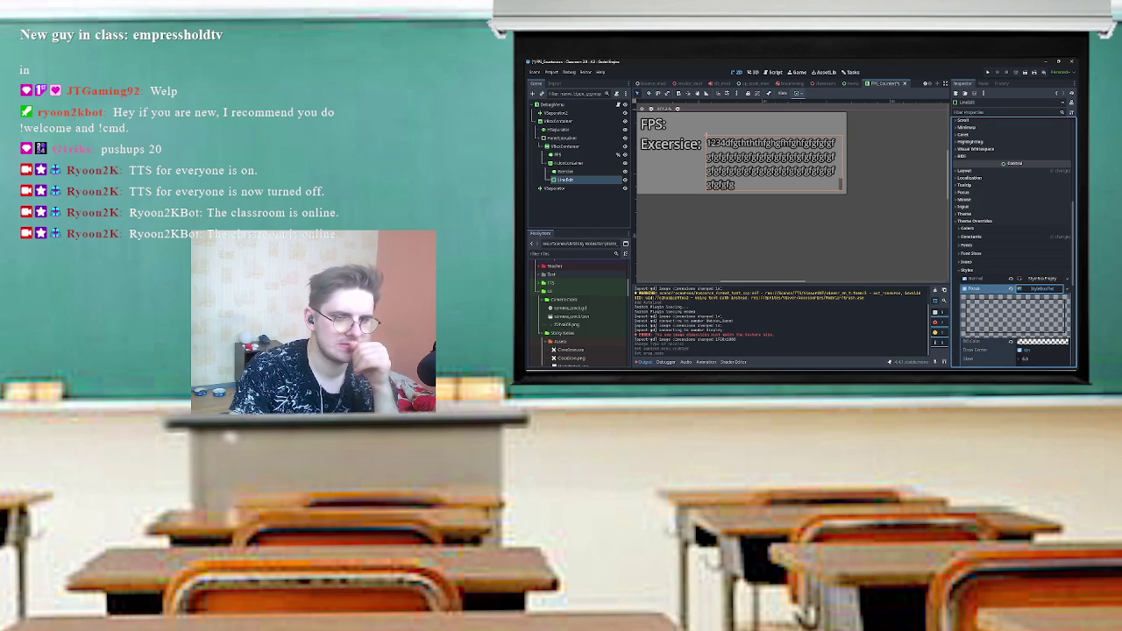
click(1042, 288)
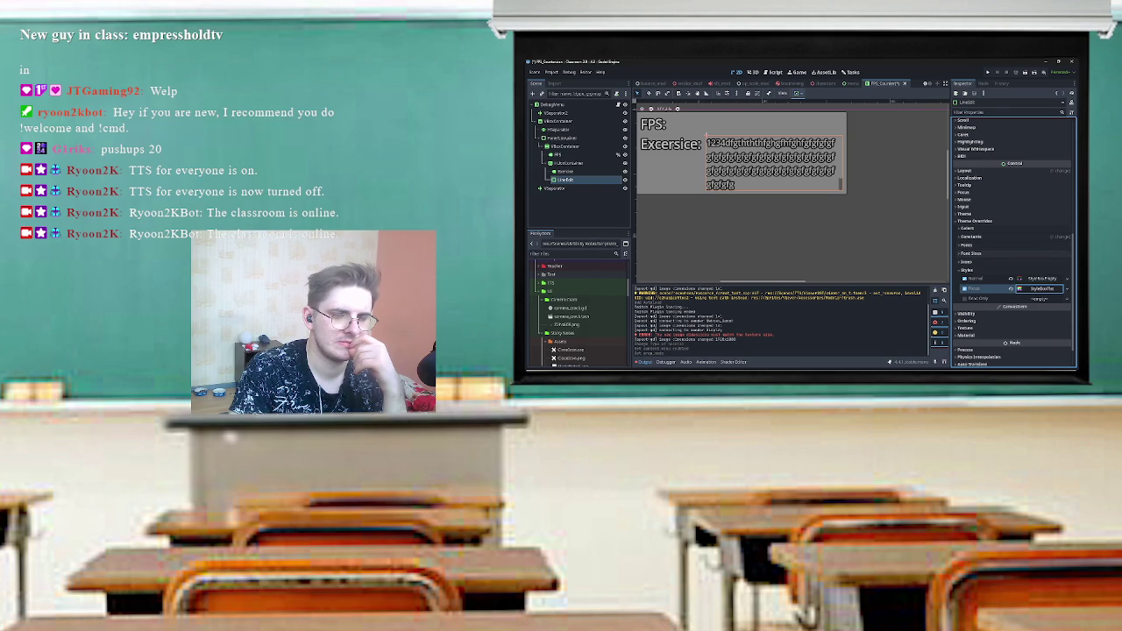
click(1041, 288)
click(1041, 289)
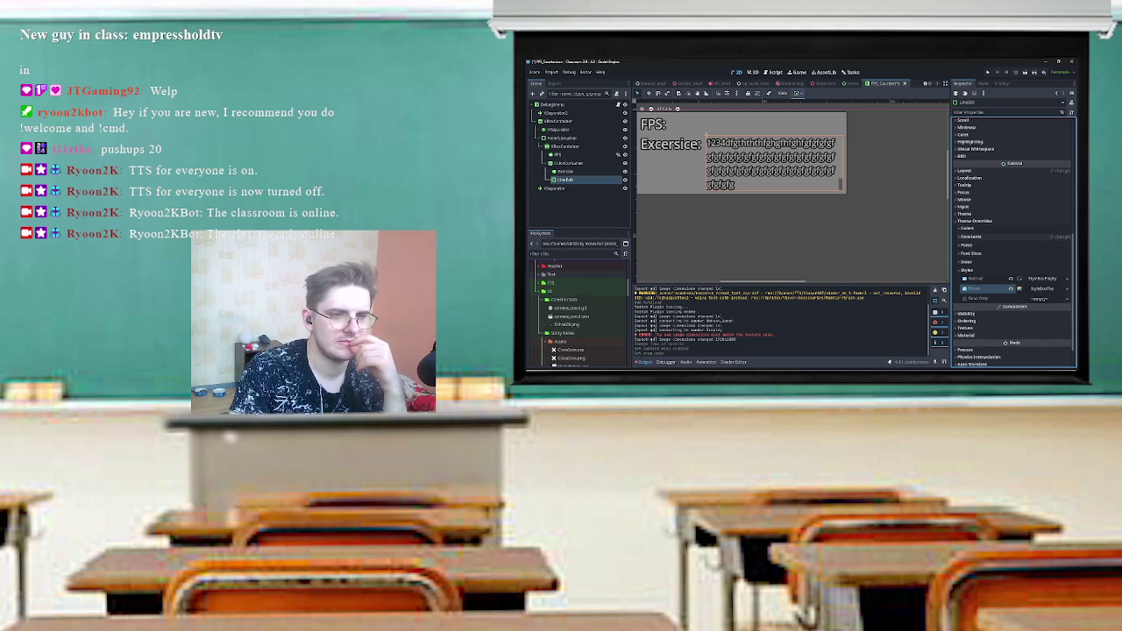
click(968, 228)
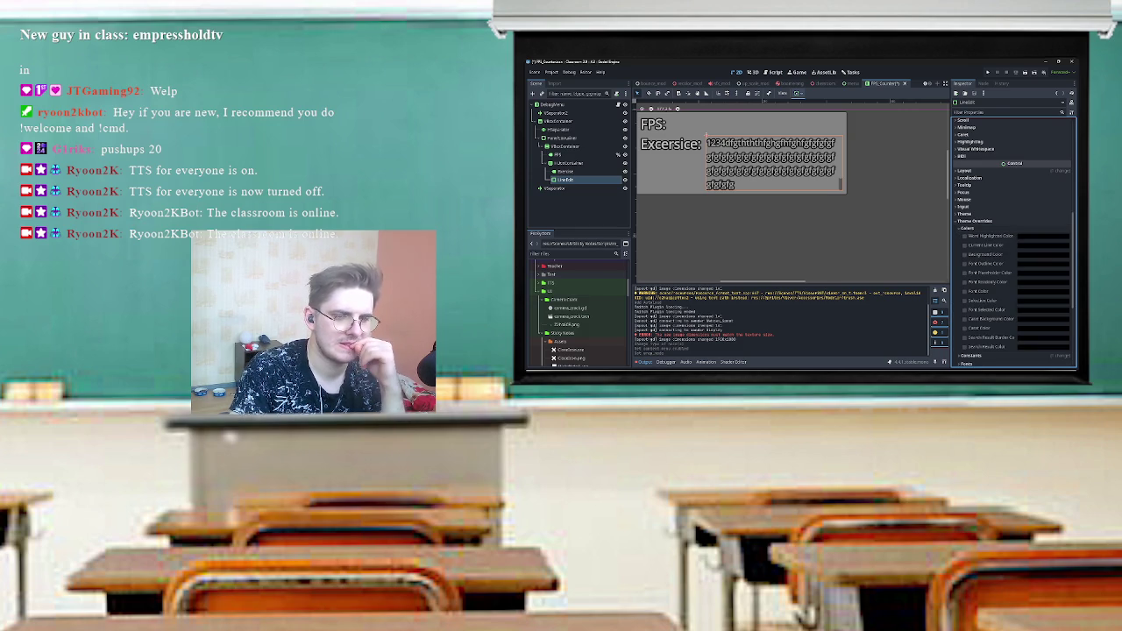
click(964, 291)
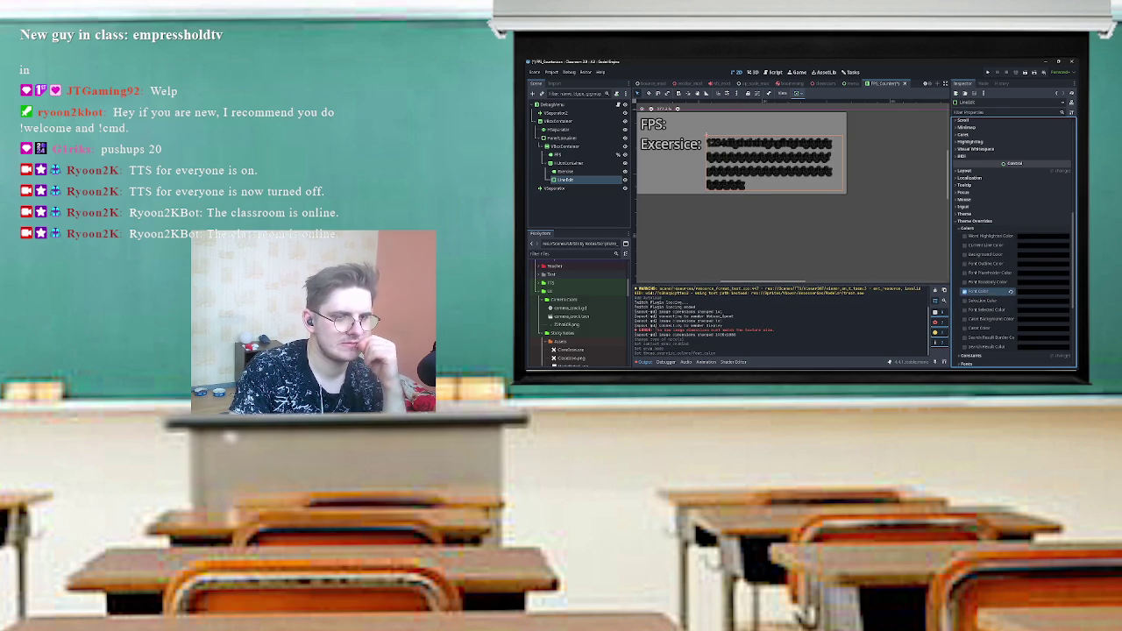
click(1044, 291)
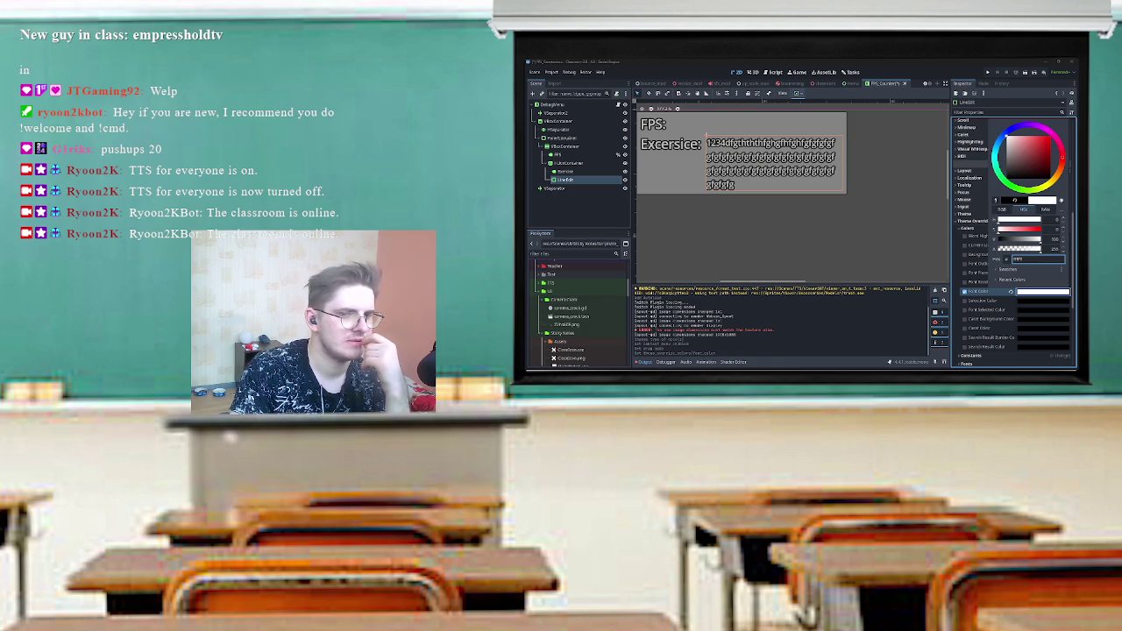
key(Escape)
- Set the DebugMenu's Modulate colour to solid white (fff)
scroll(771, 175, up, 3)
scroll(772, 176, down, 3)
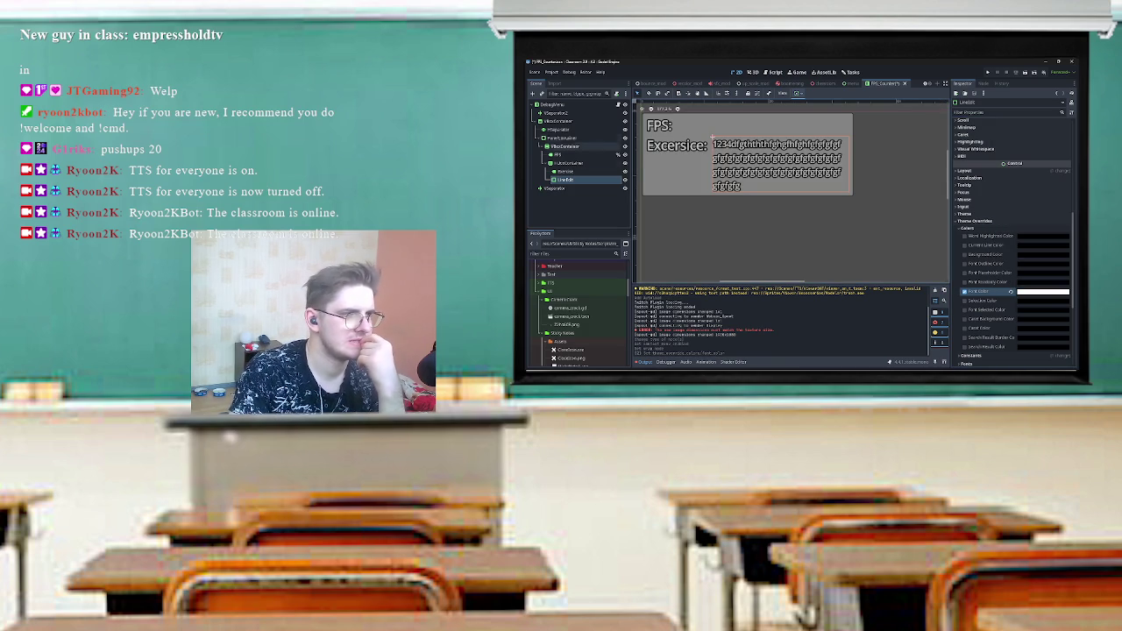
click(554, 104)
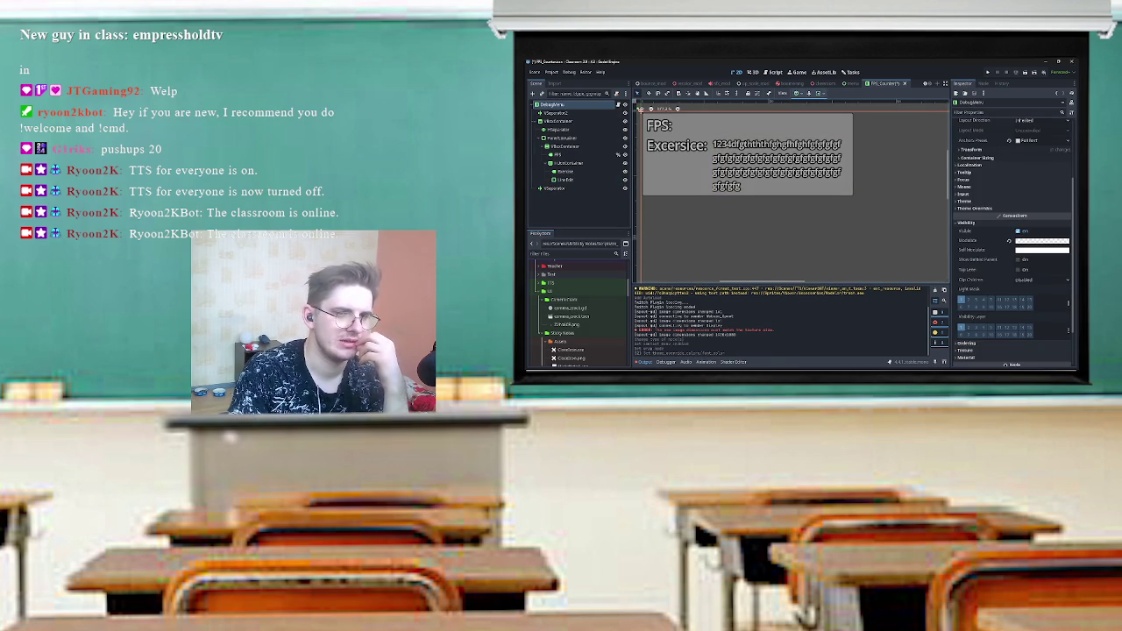
click(1042, 240)
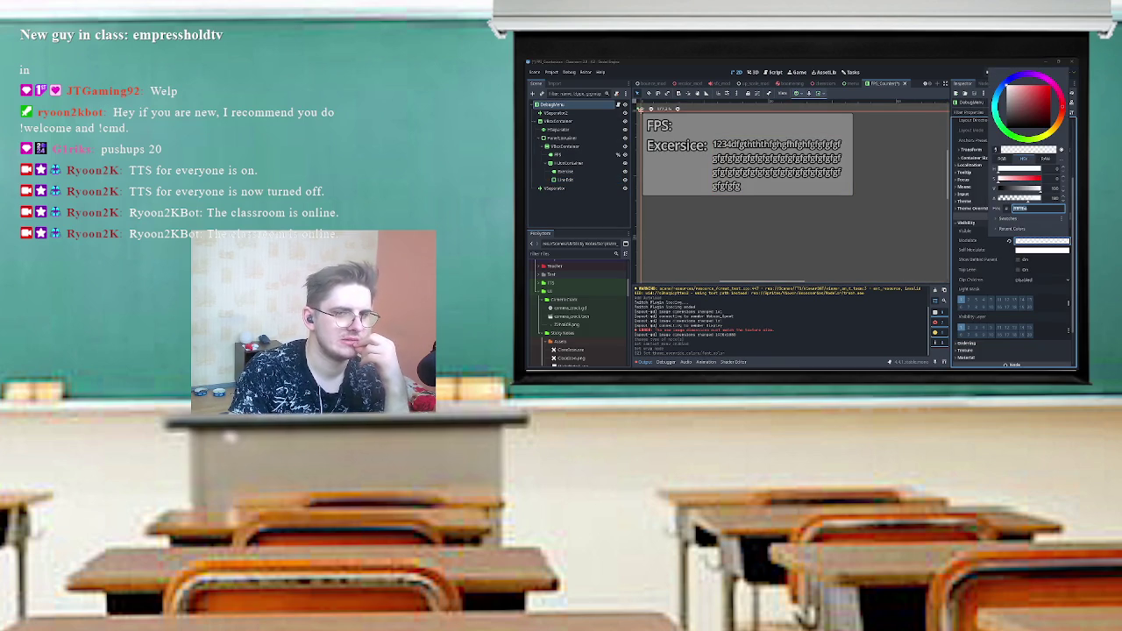
text(fff)
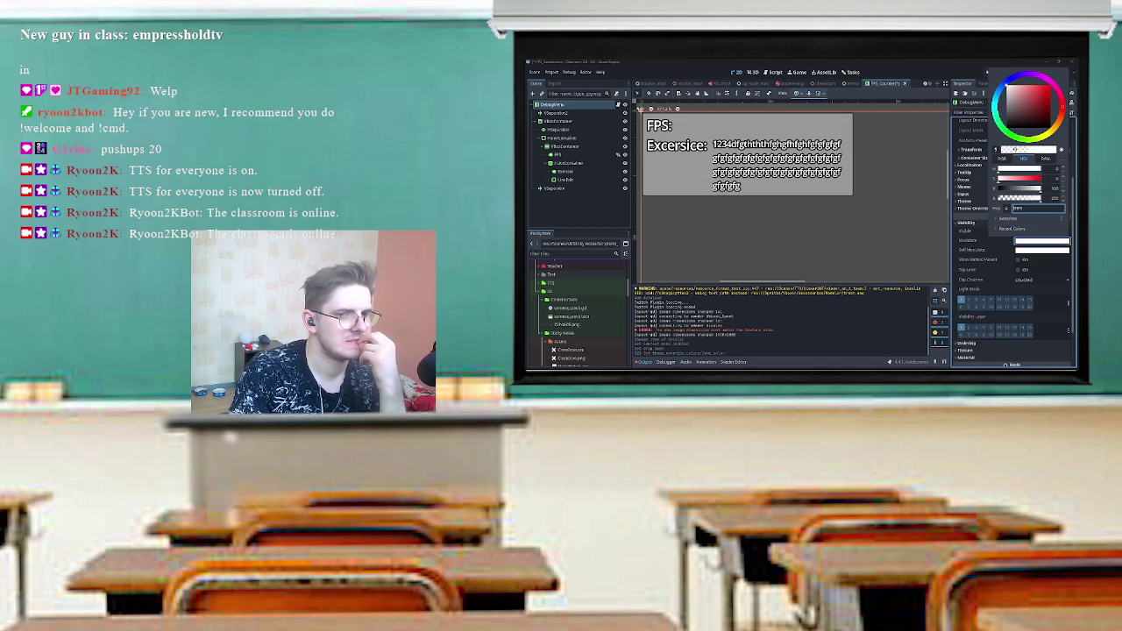
key(Return)
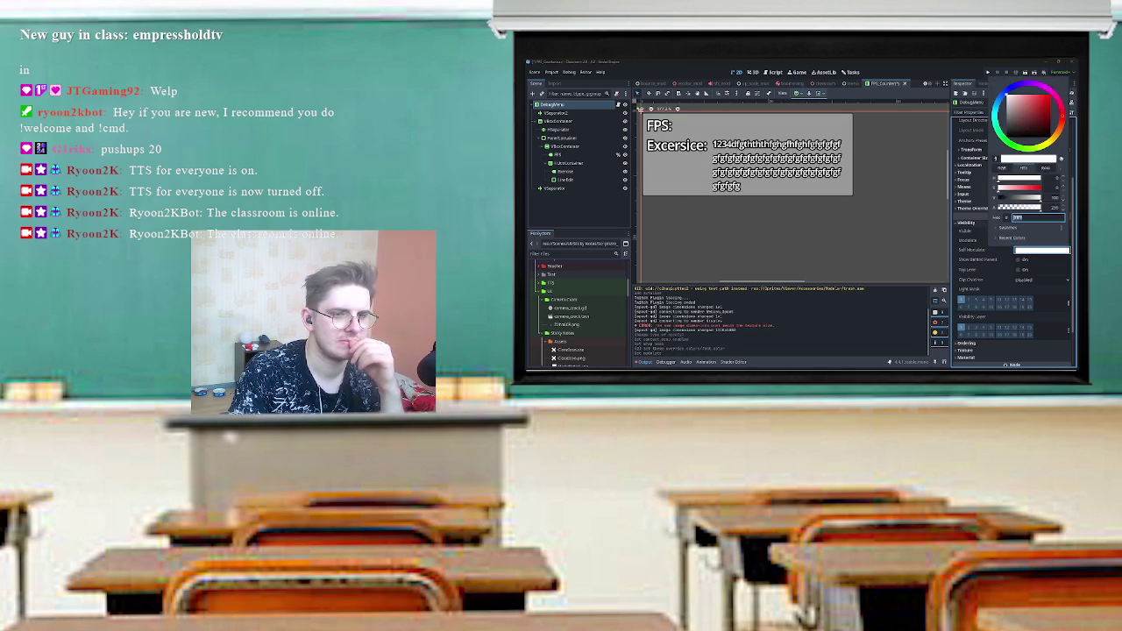
text(ffffff00)
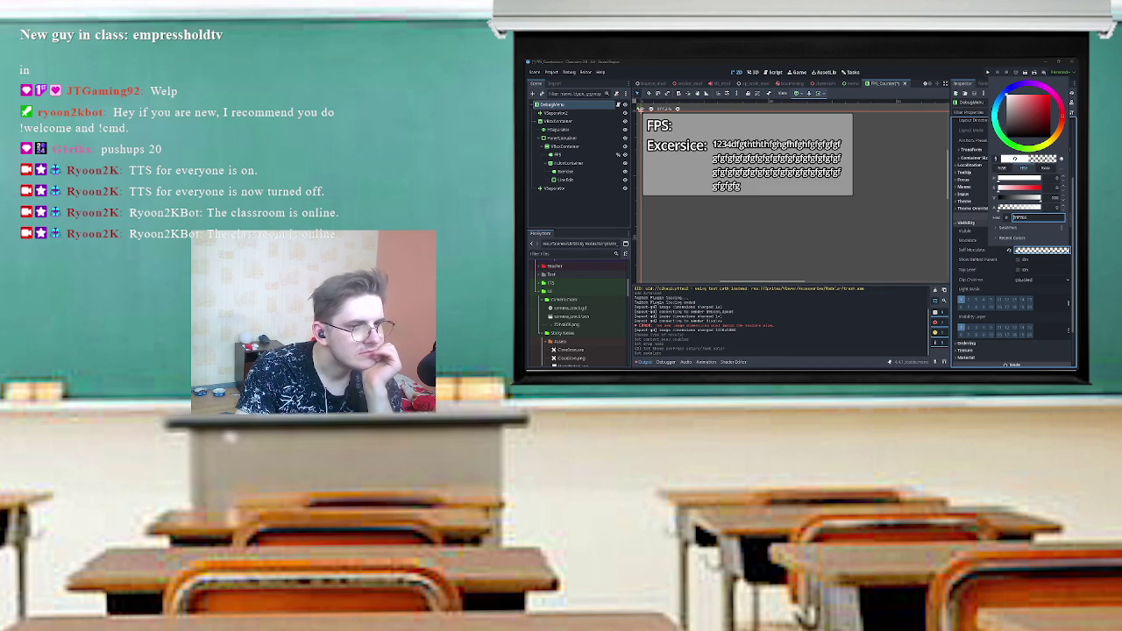
key(BackSpace)
key(BackSpace)
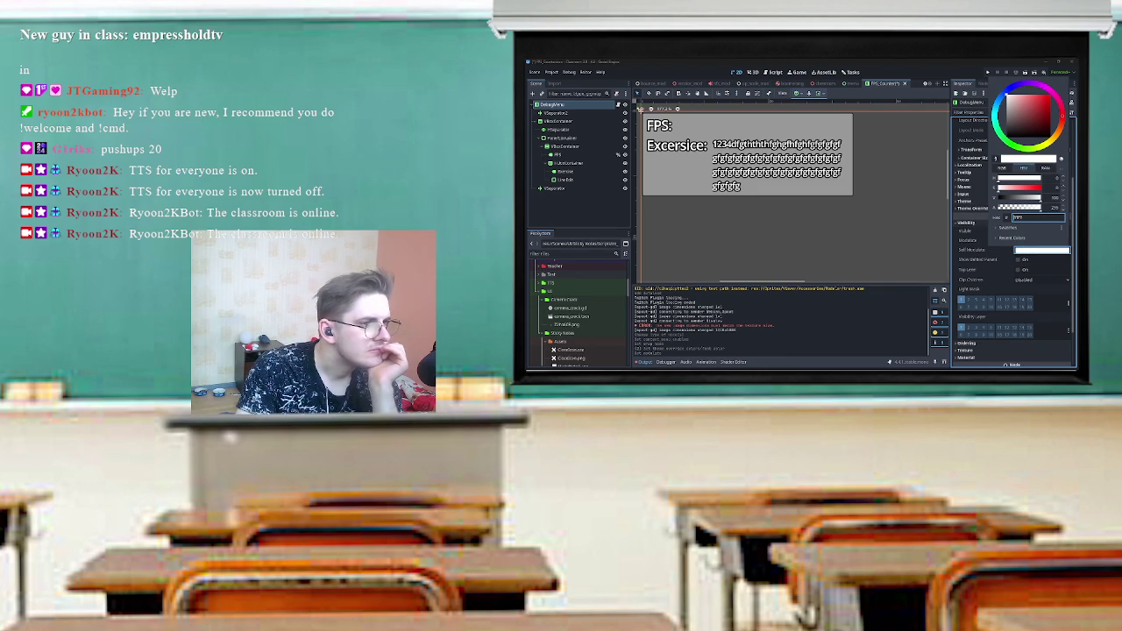
click(561, 137)
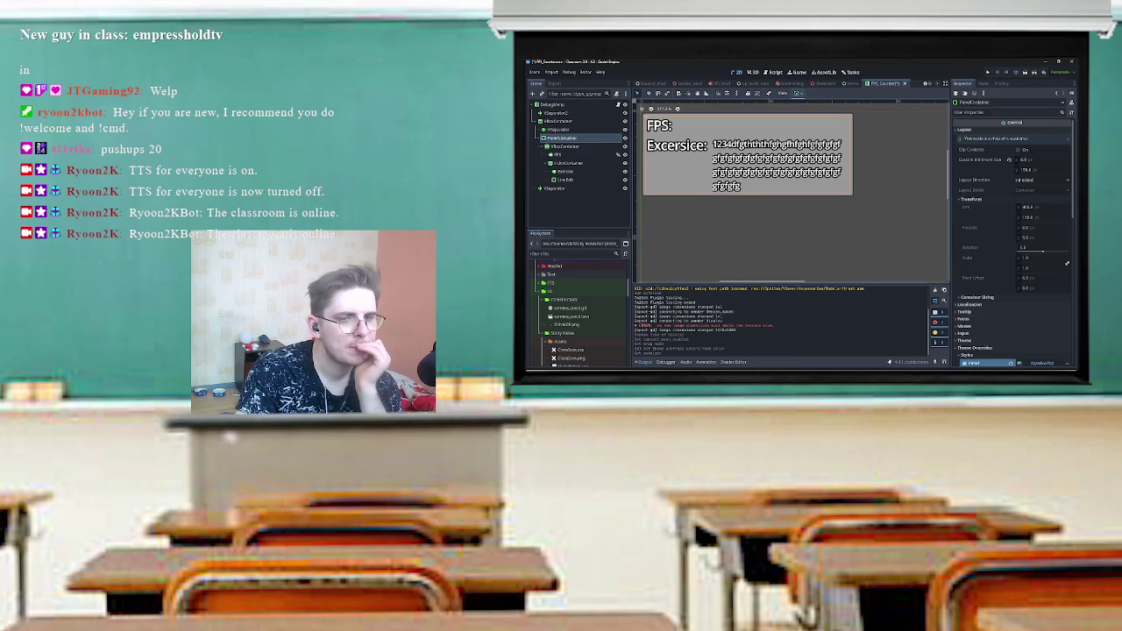
- Lower the PanelContainer's Self Modulate alpha so the panel is semi-transparent
scroll(1012, 237, down, 10)
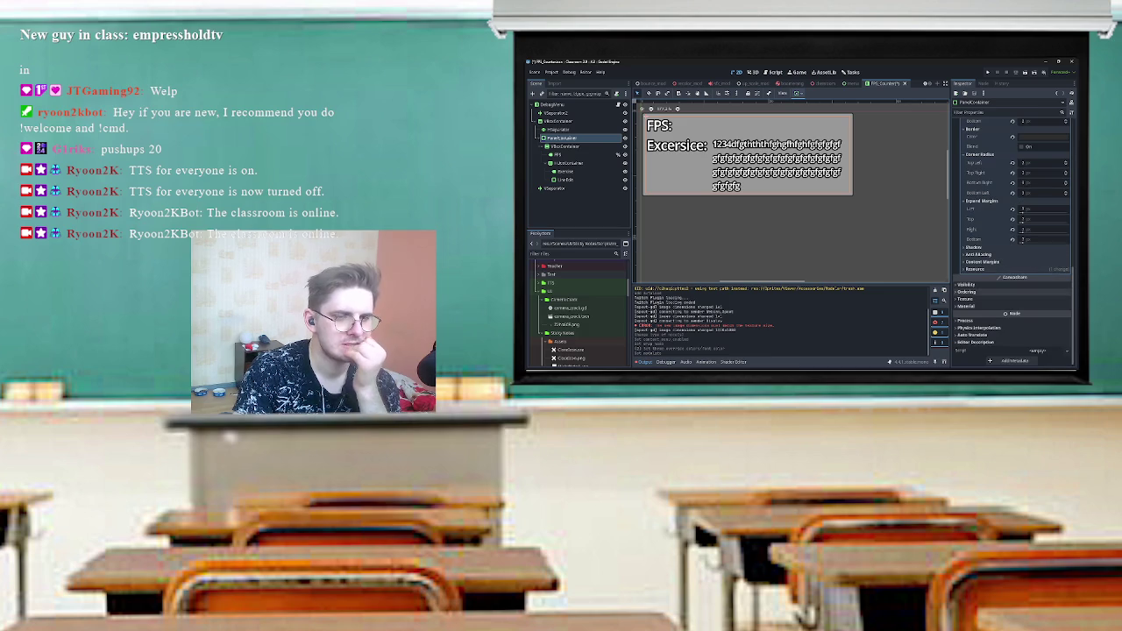
click(966, 285)
click(1041, 311)
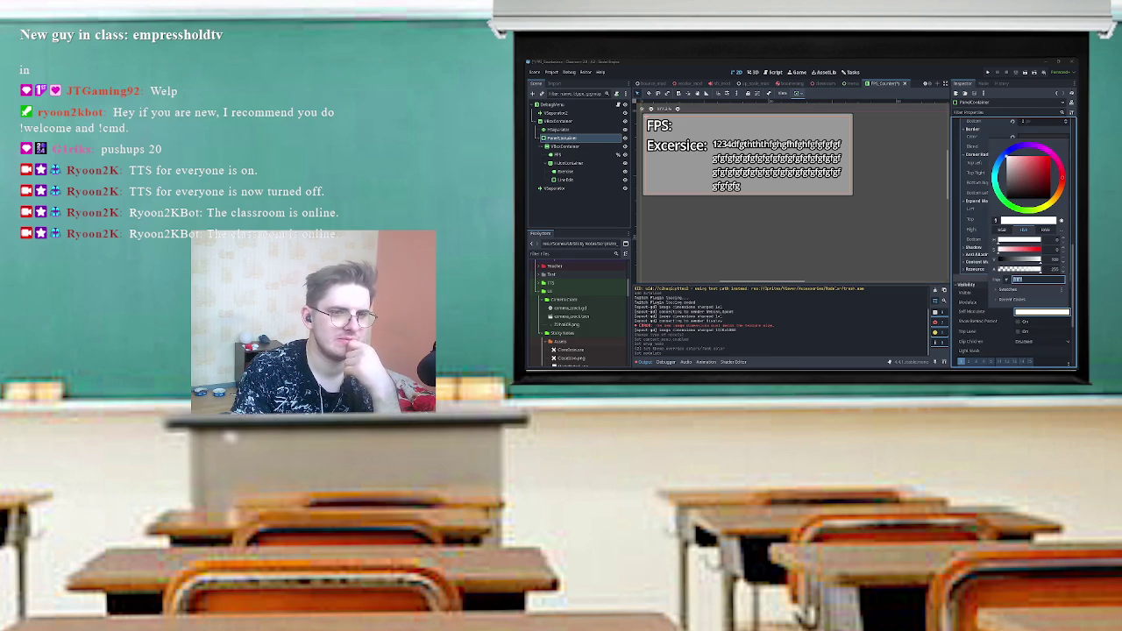
drag(1052, 269, 1021, 270)
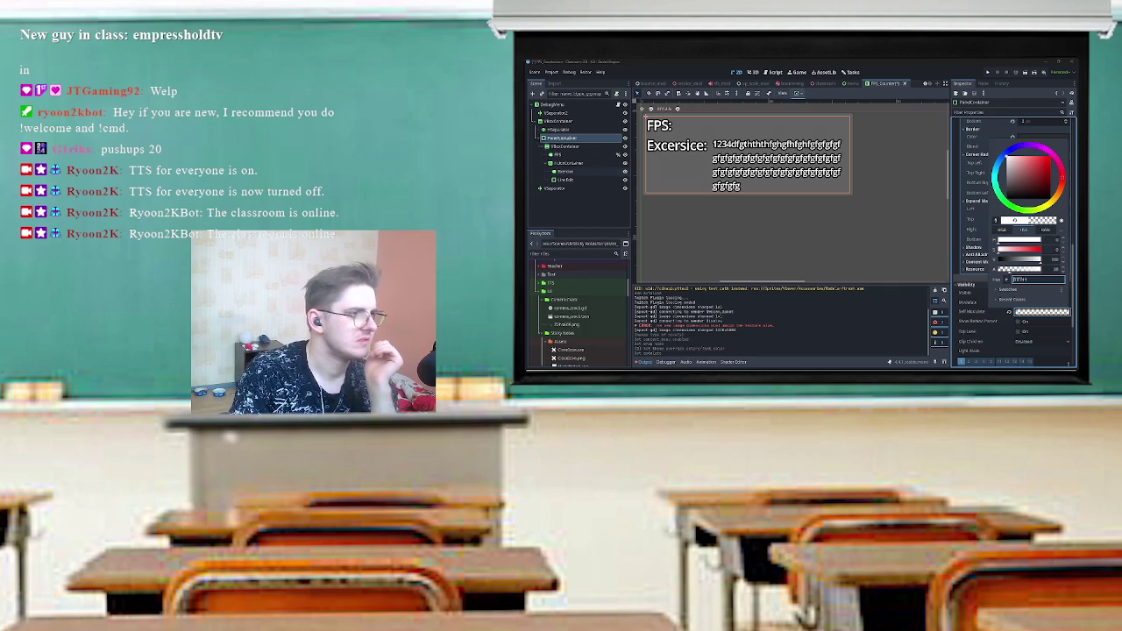
key(Escape)
- Try ffffff00 as the VBoxContainer's Self Modulate and edit its Modulate colour
click(565, 145)
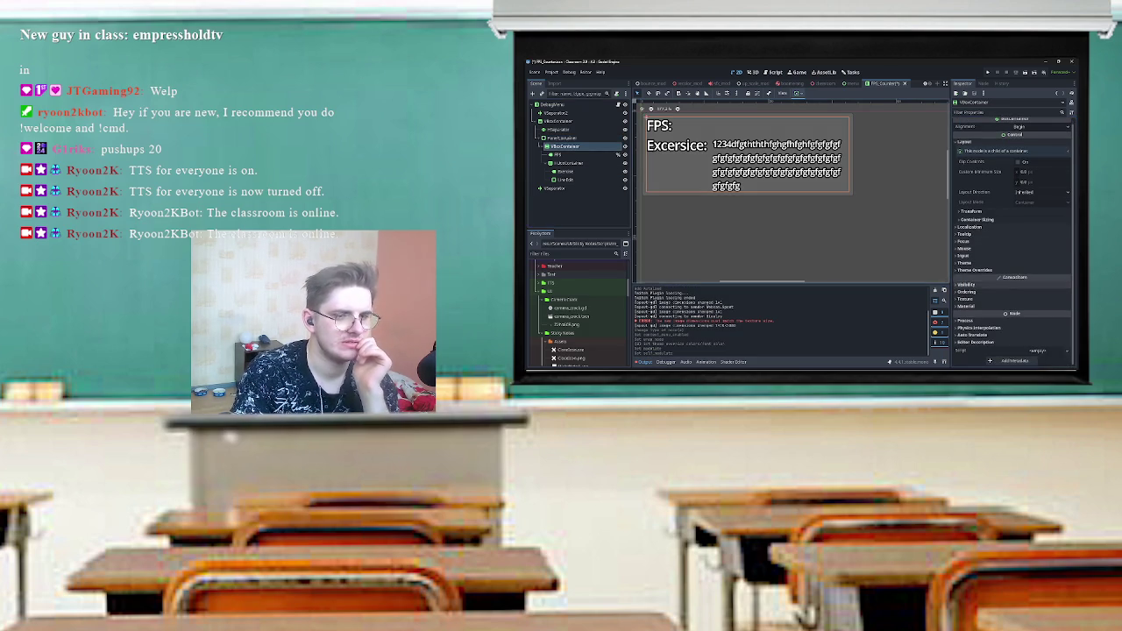
click(1042, 312)
text(ffffff00)
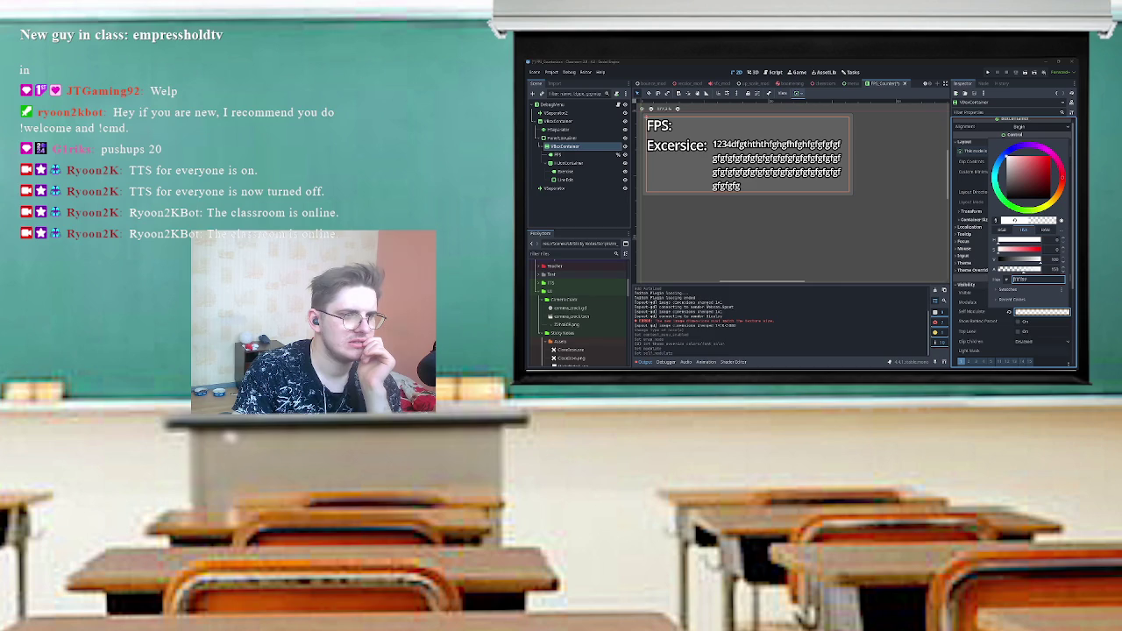
key(Escape)
click(1042, 302)
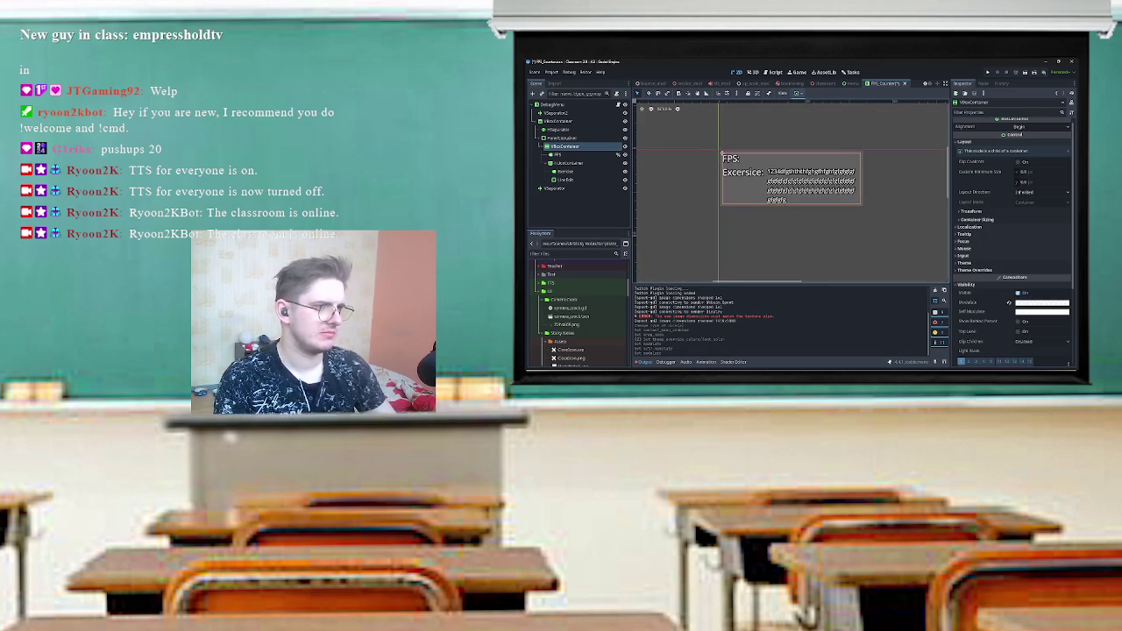
- Save the scene and open the fps_counter.gd script with the LineEdit selected
click(554, 189)
key(ctrl+s)
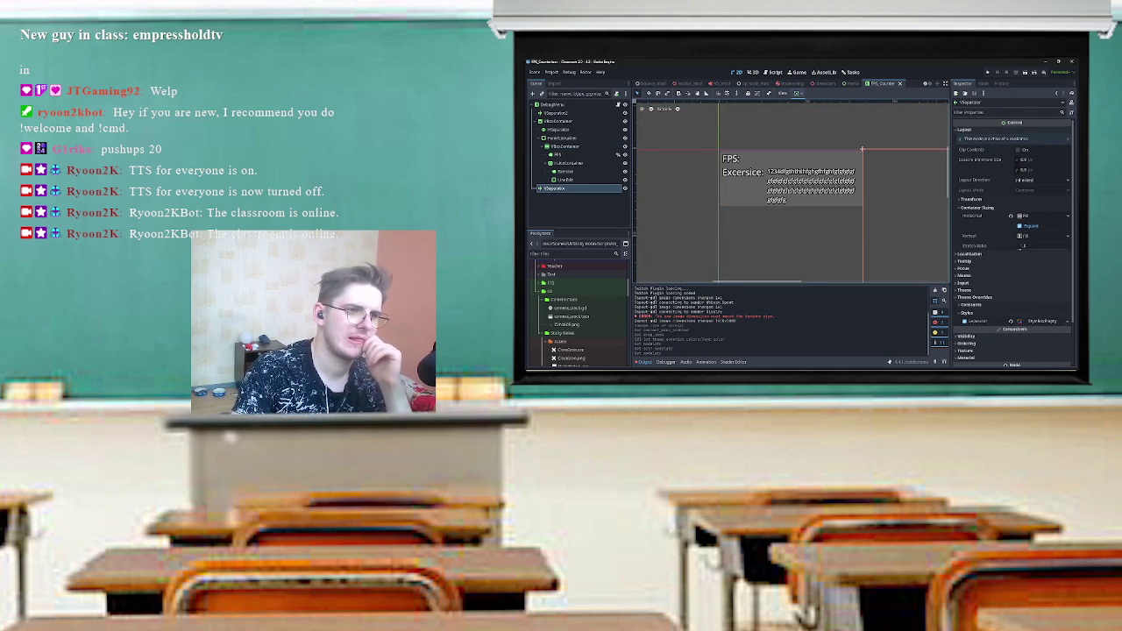
click(566, 179)
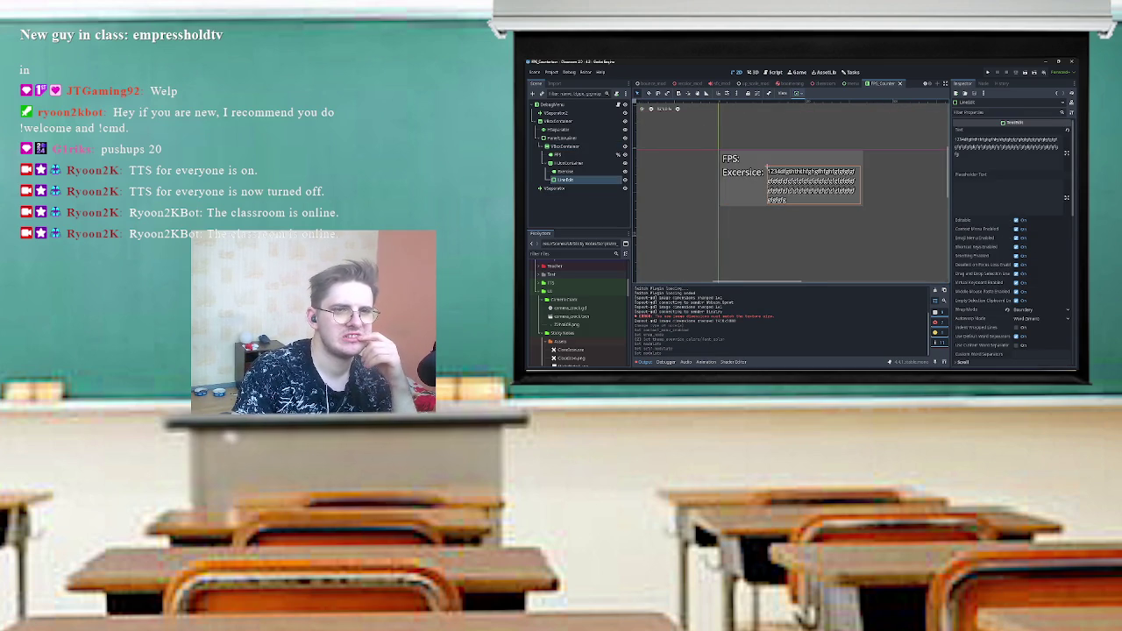
click(984, 84)
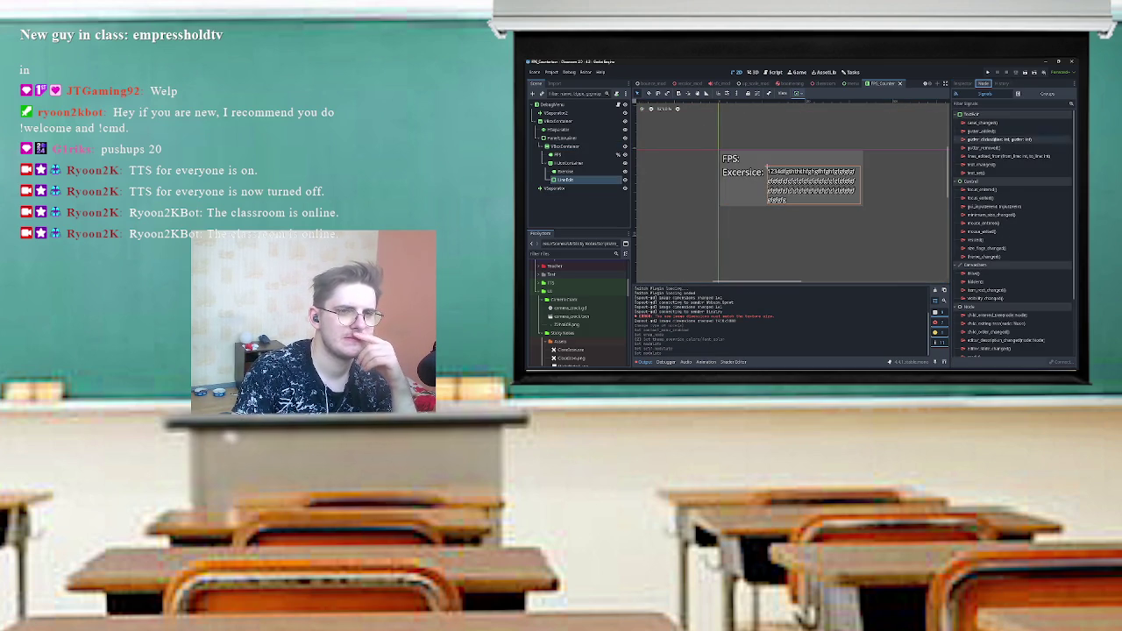
click(963, 84)
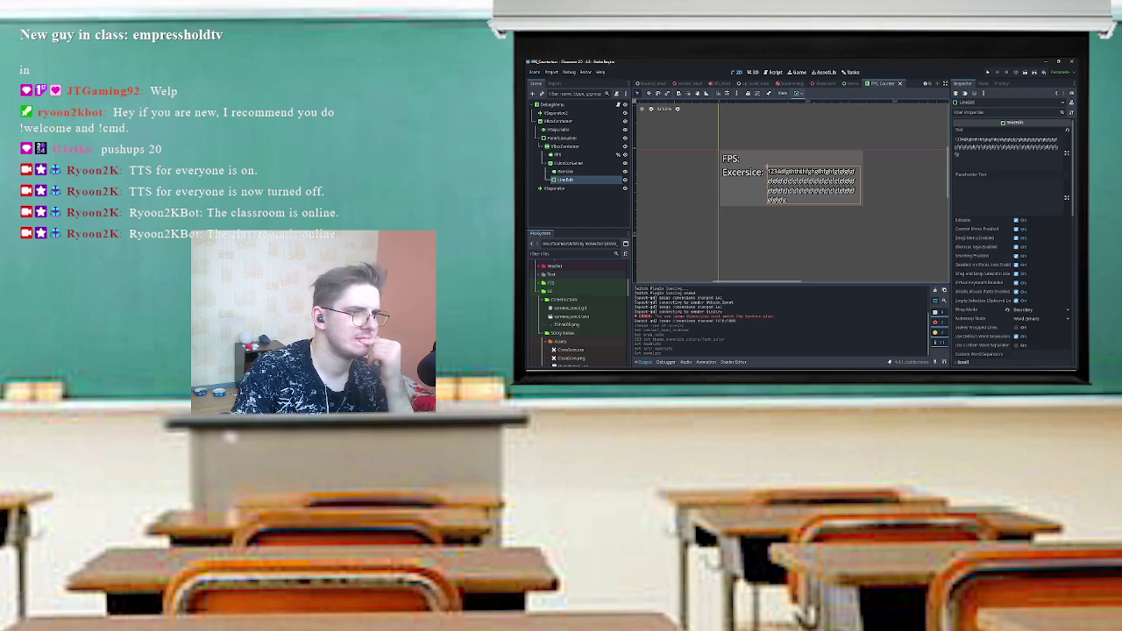
key(ctrl+F3)
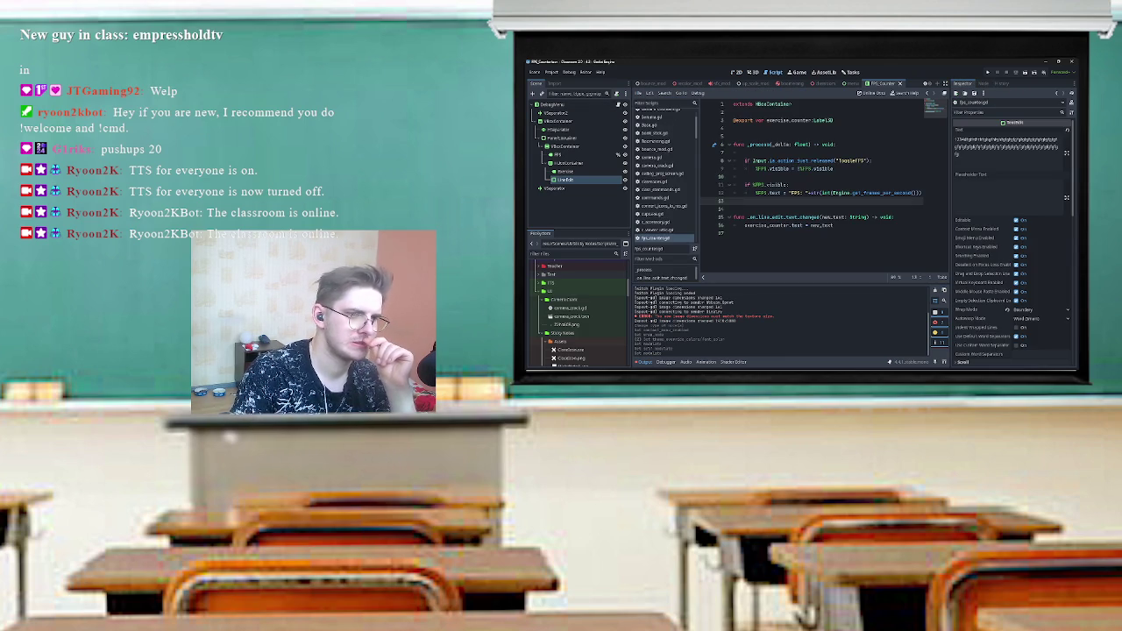
- Connect LineEdit's text_changed signal to _on_line_edit_text_changed, then open the classroom scene
click(984, 84)
double_click(980, 163)
click(808, 257)
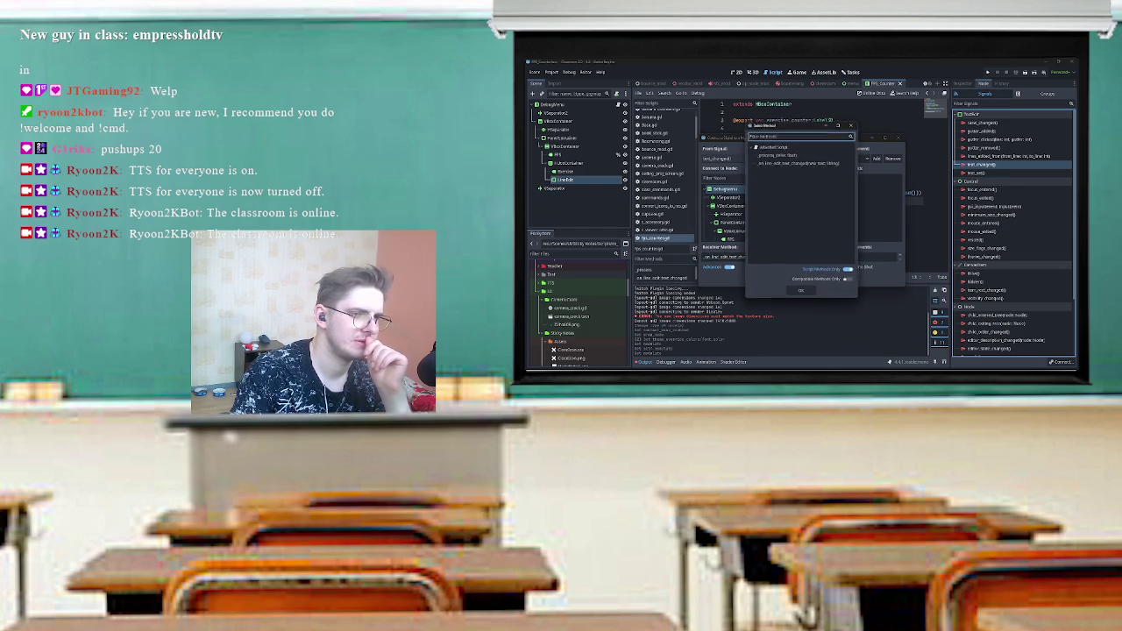
click(800, 290)
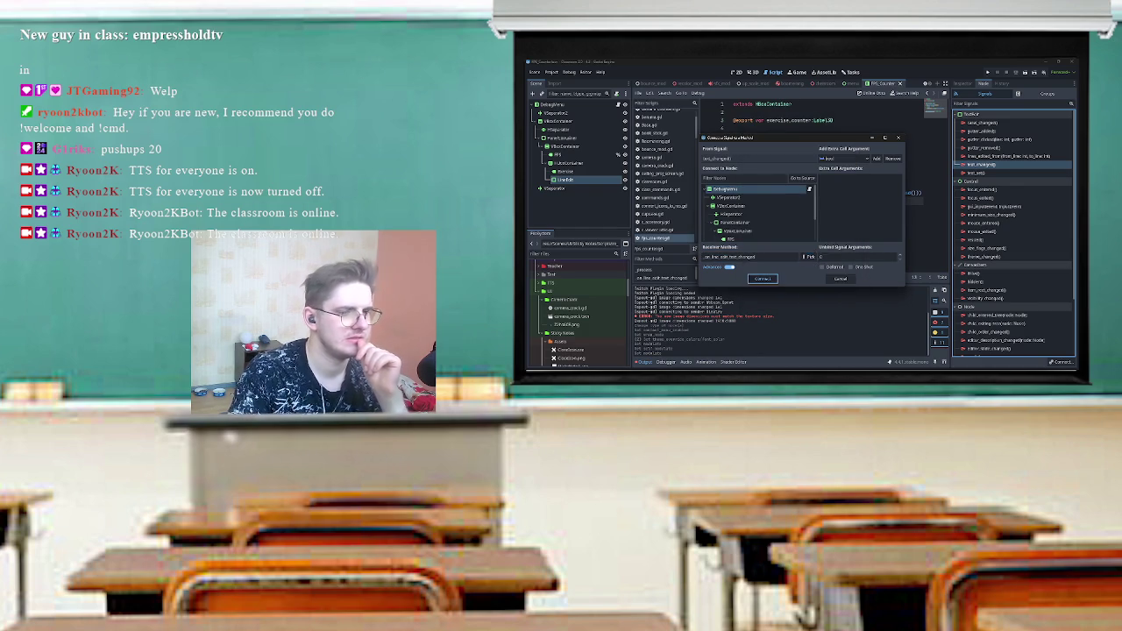
click(763, 279)
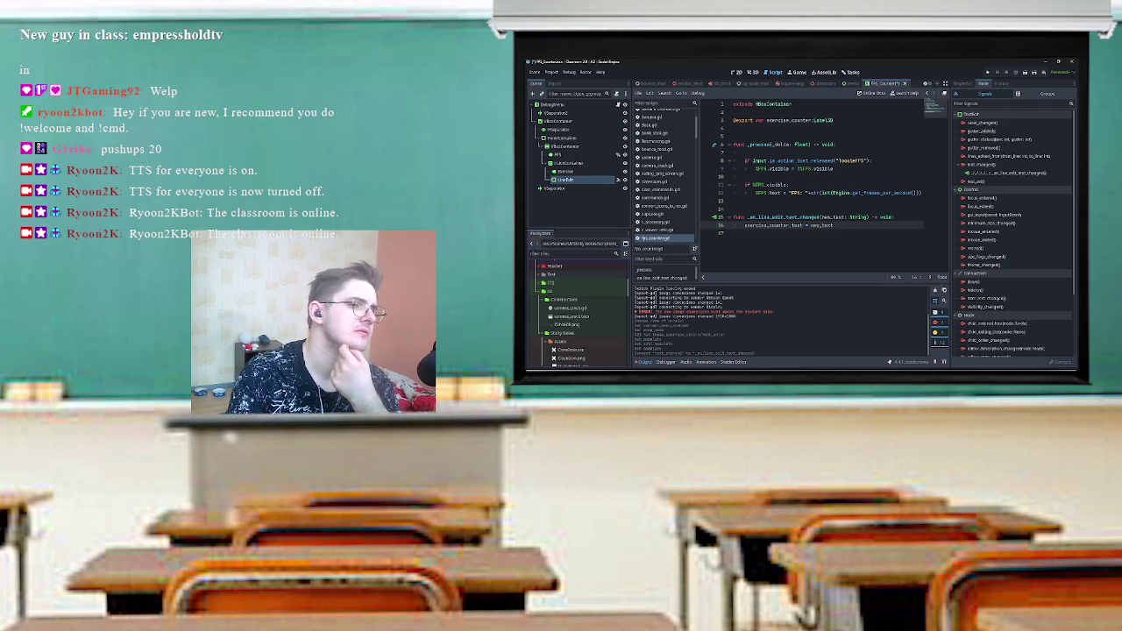
click(745, 153)
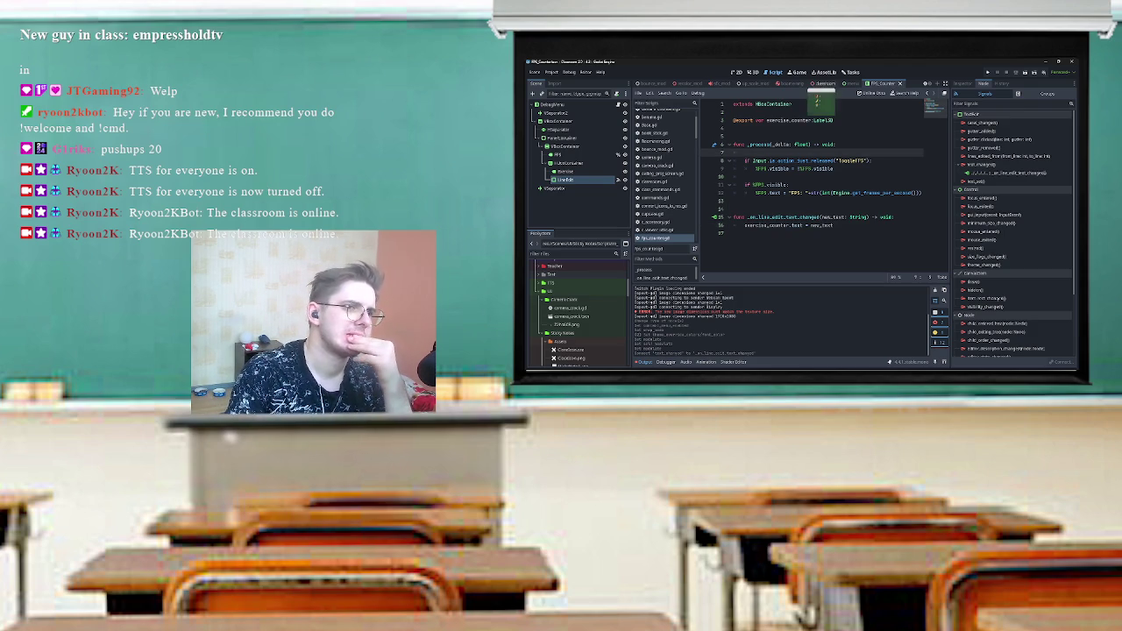
click(824, 84)
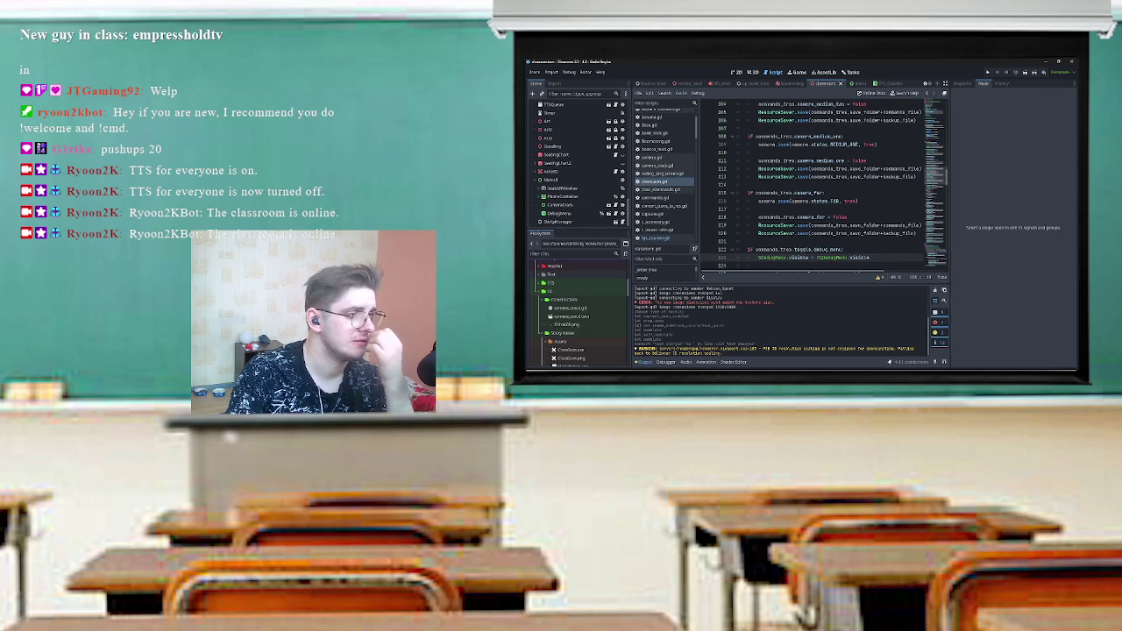
- Check the DebugMenu's properties, then run the Classroom 2.0 - 4.3 project
click(561, 213)
click(961, 84)
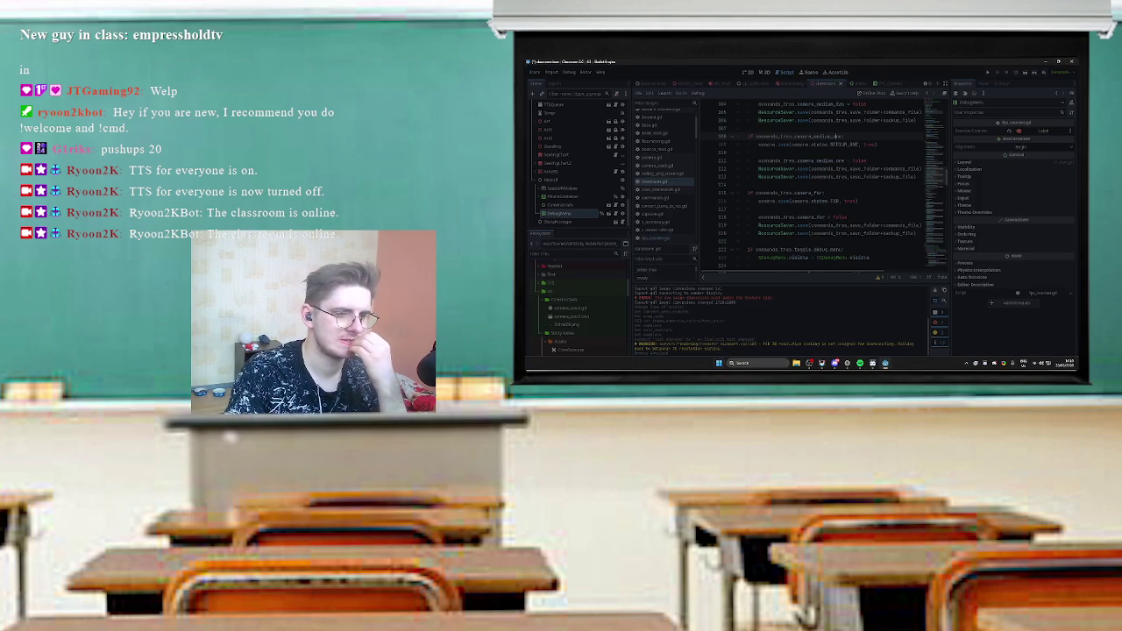
key(super)
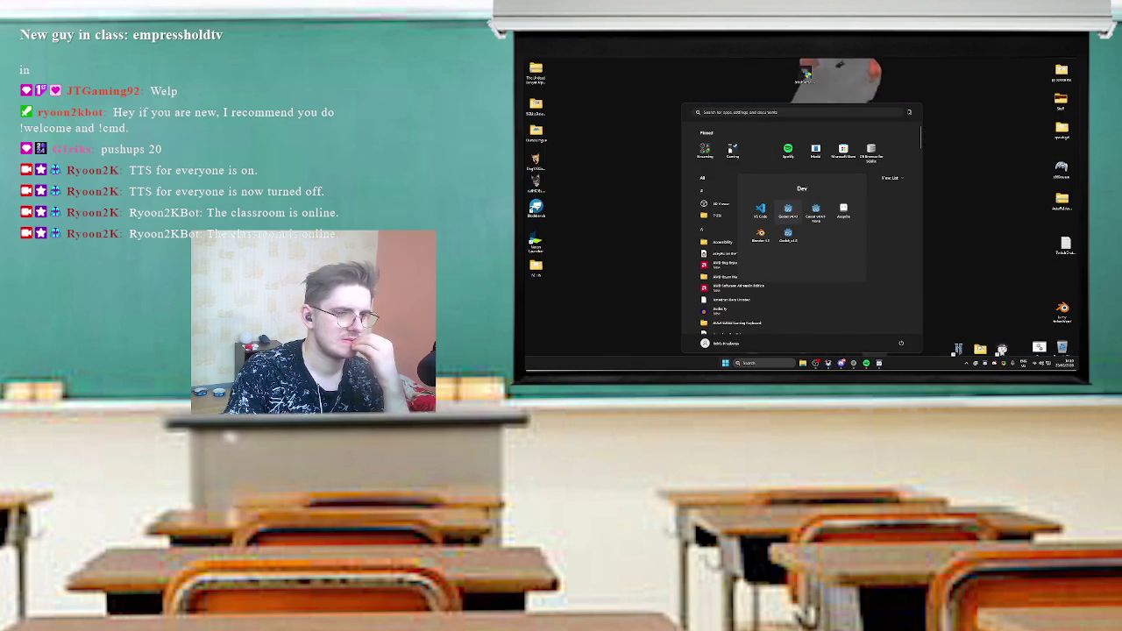
key(Escape)
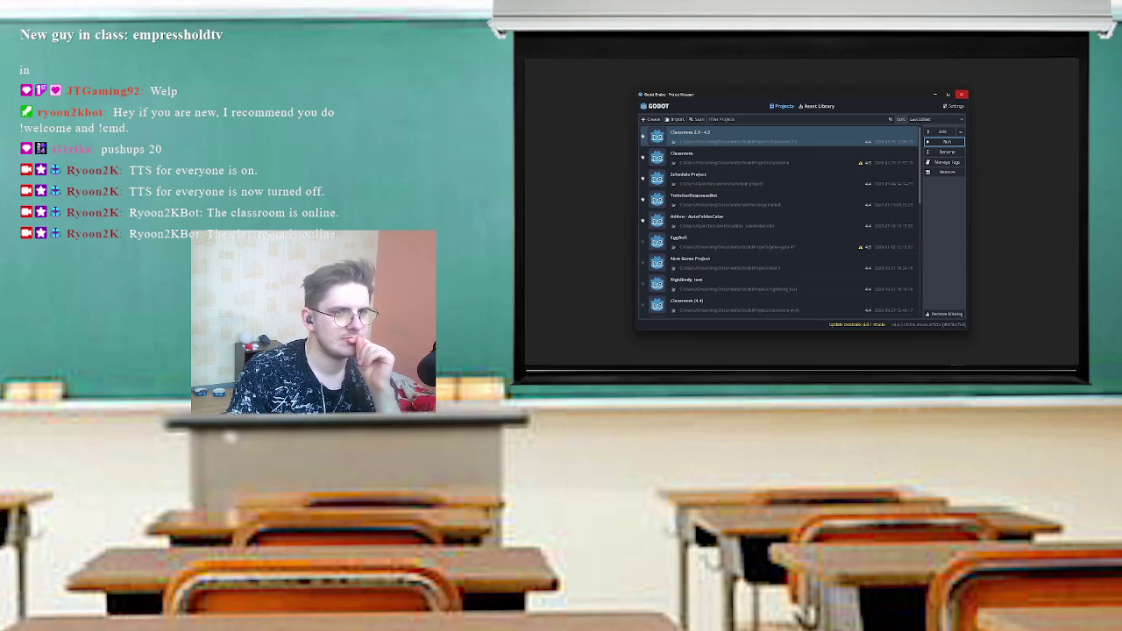
click(961, 94)
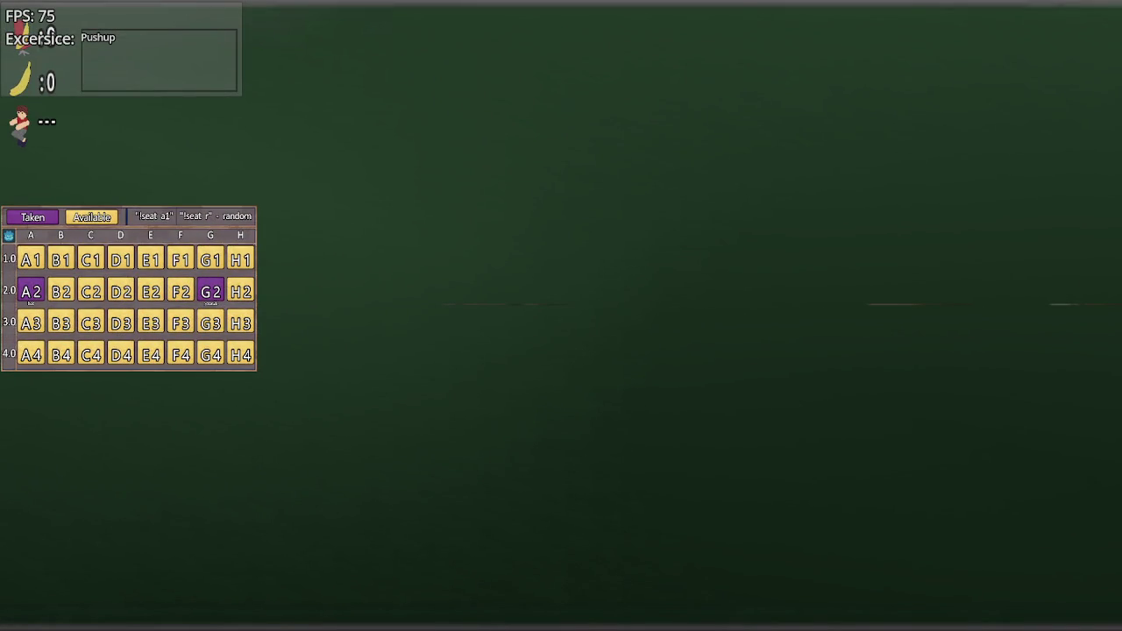
- Select all the text in the Excersice box and delete it
key(ctrl+a)
key(BackSpace)
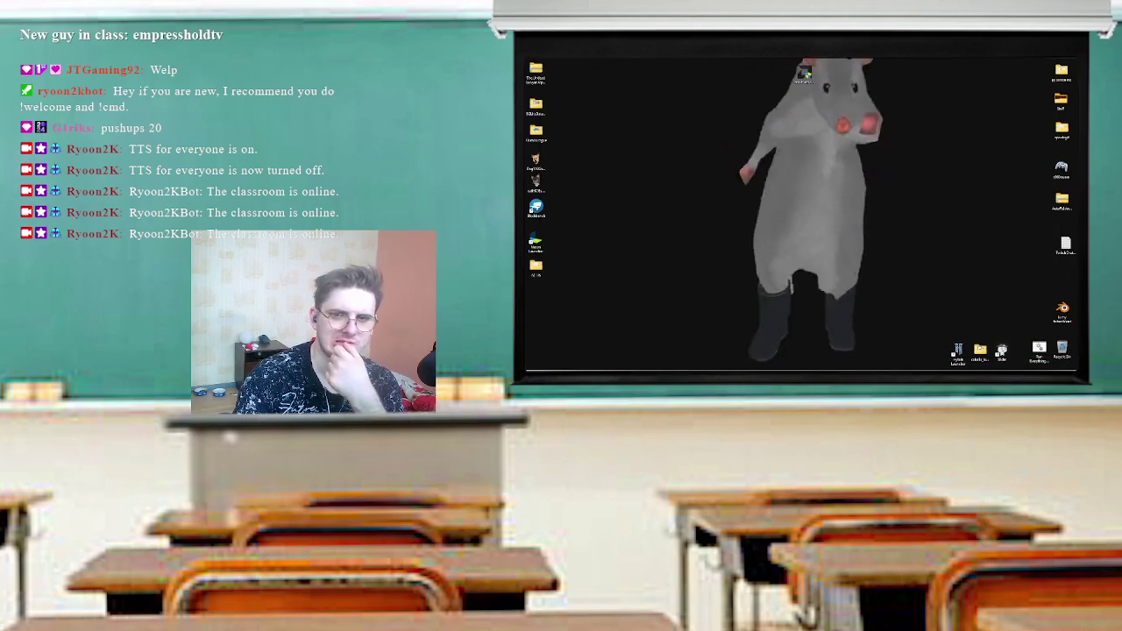
- Start Godot and launch the Classroom 2.0 - 4.3 project from the Project Manager
double_click(805, 75)
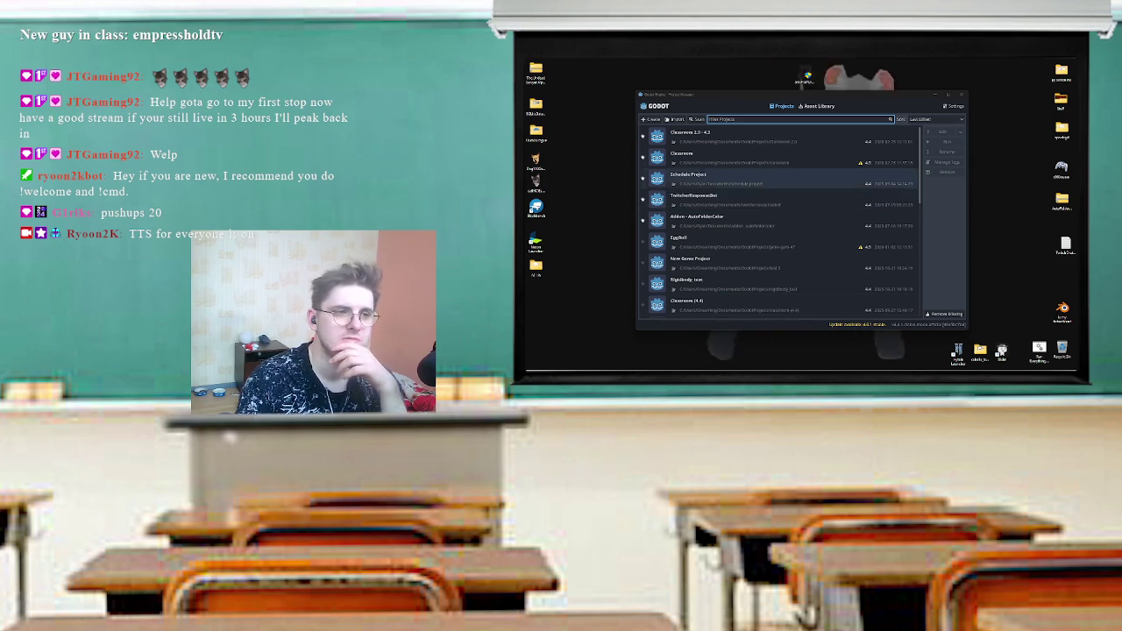
click(719, 136)
double_click(719, 135)
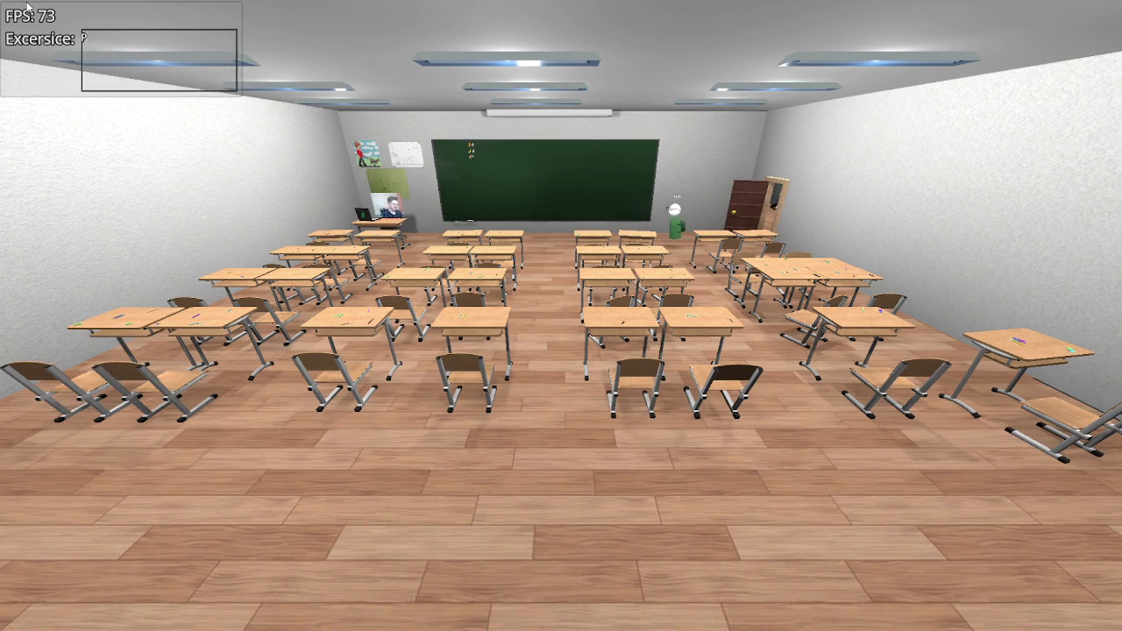
- Fix the typo in the exercise box so it begins 'Pushups: 2'
key(BackSpace)
key(BackSpace)
key(BackSpace)
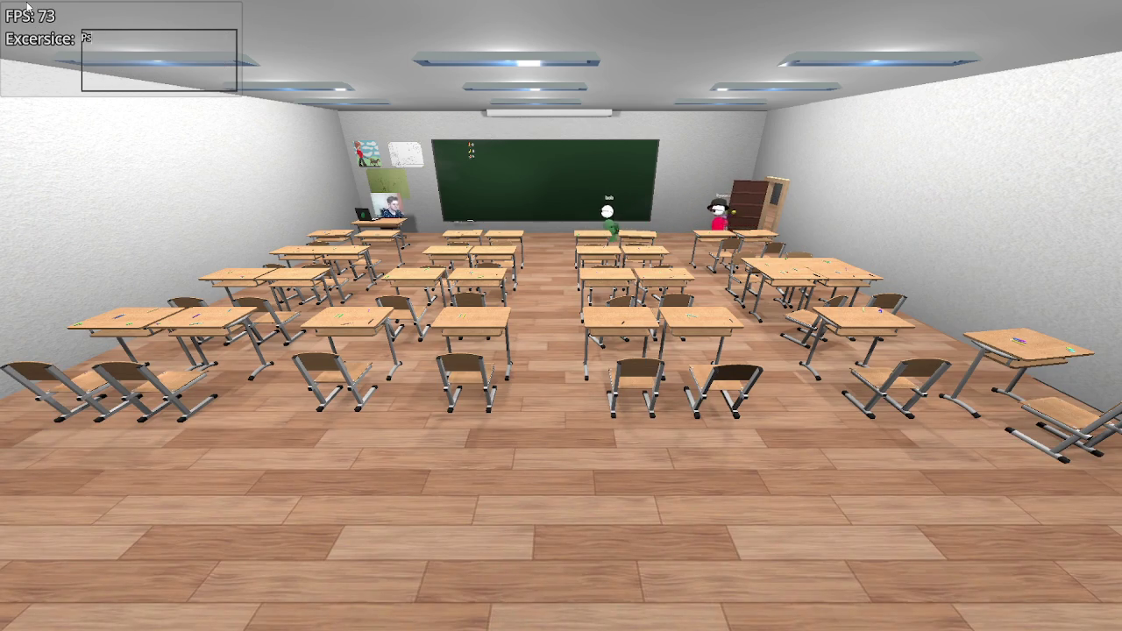
text(ushups: 2)
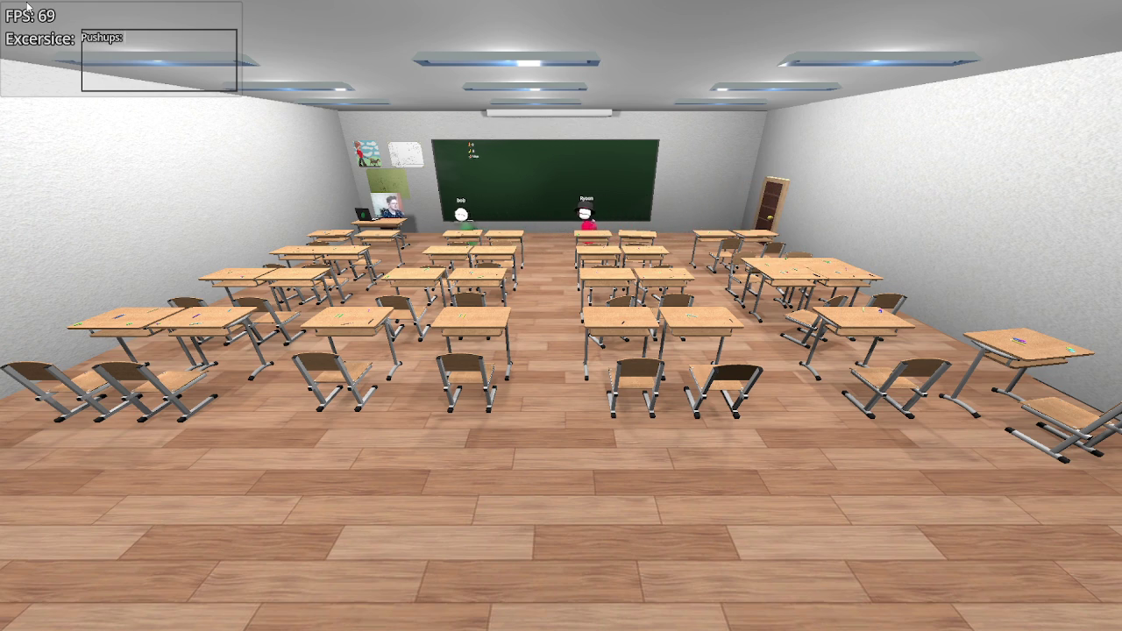